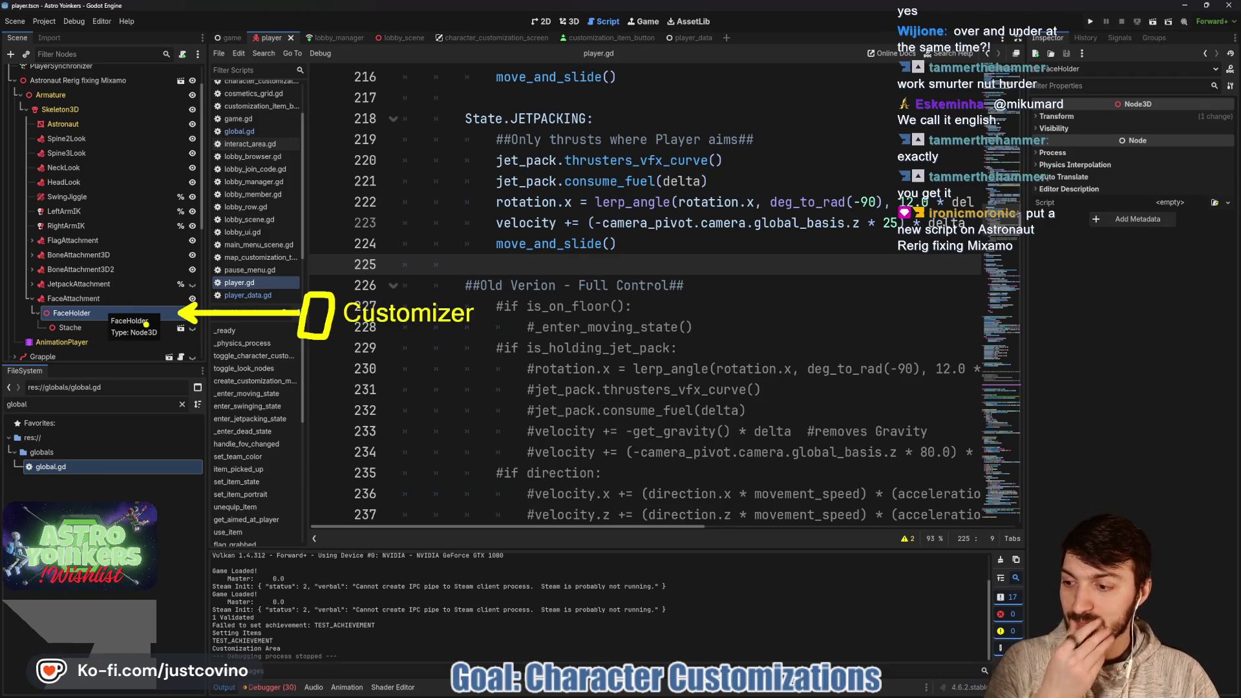
# Start a new script for the Astronaut Rerig fixing Mixamo node, saving into res://player.
pyautogui.click(93, 80)
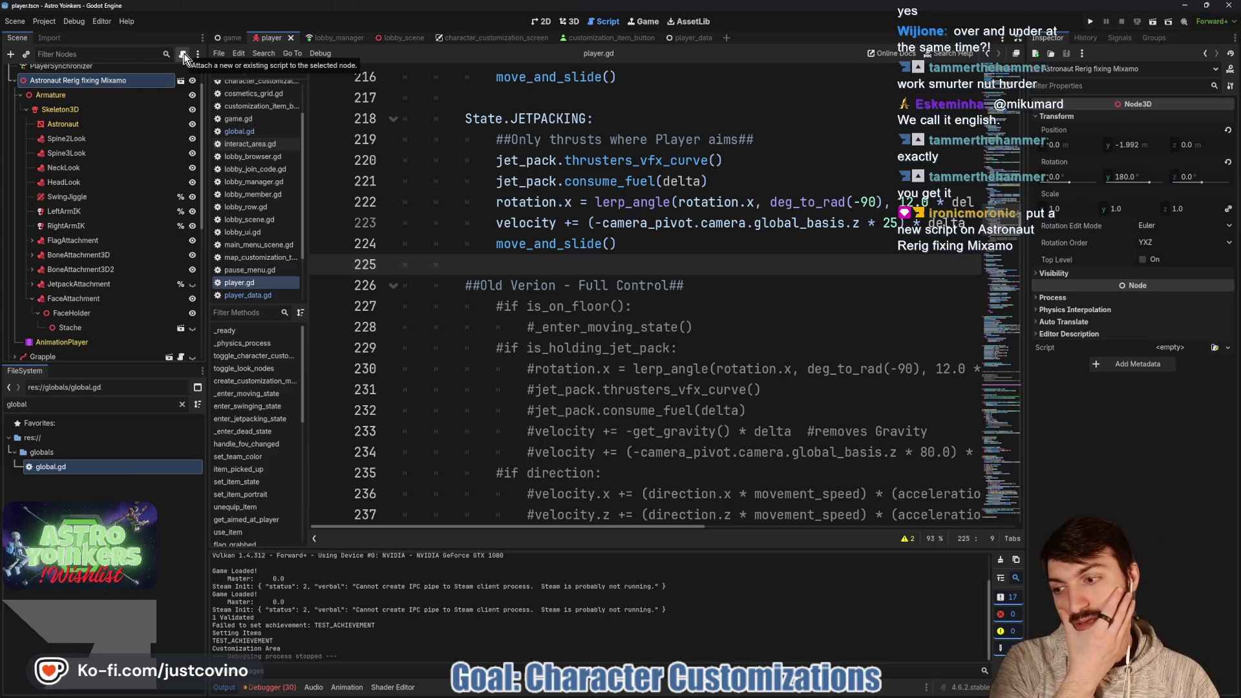
pyautogui.click(184, 57)
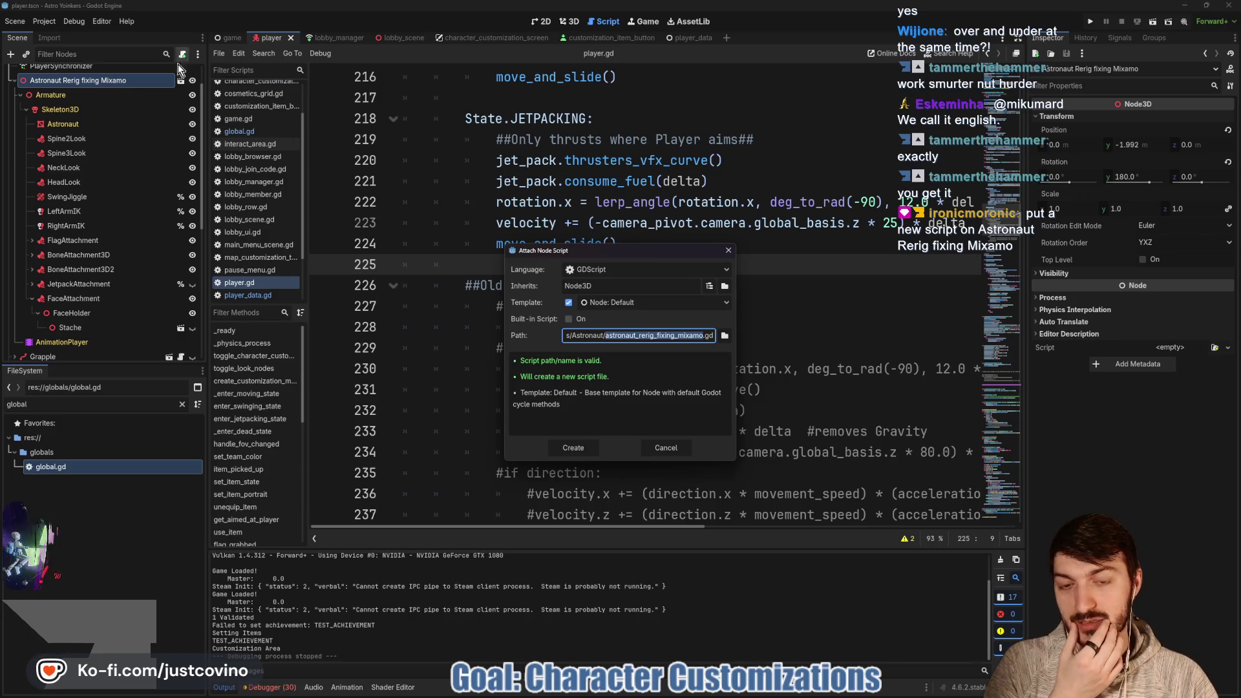
pyautogui.click(724, 334)
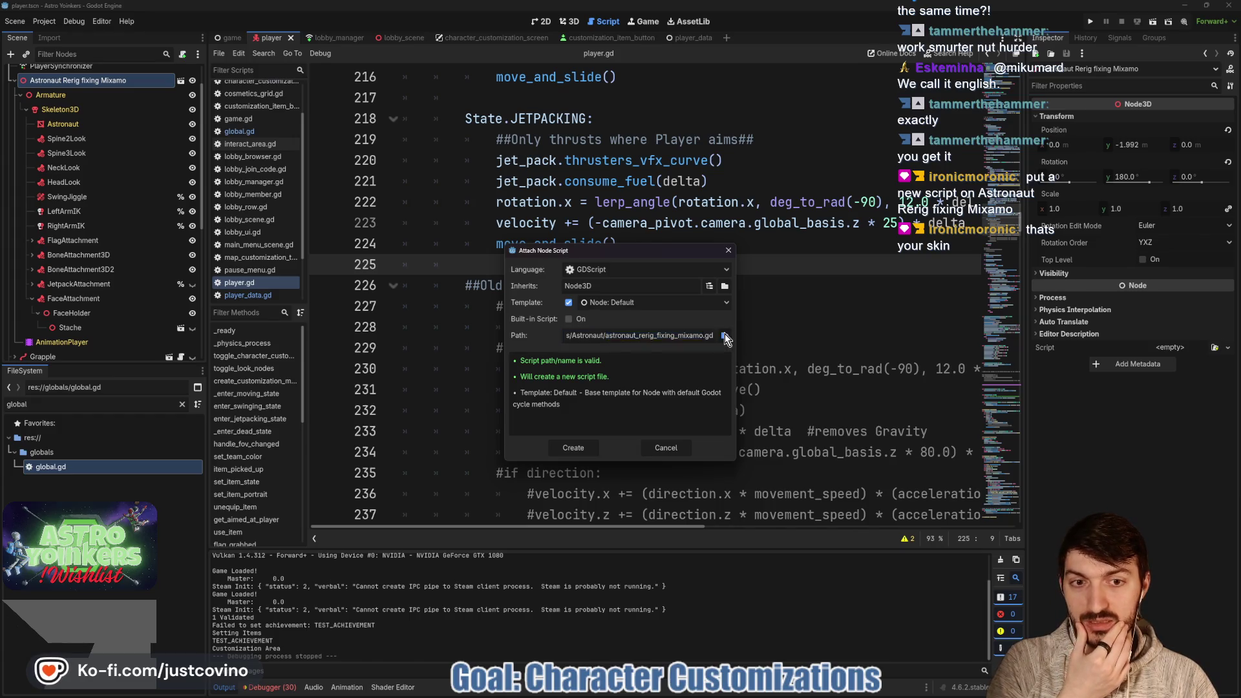
pyautogui.click(403, 188)
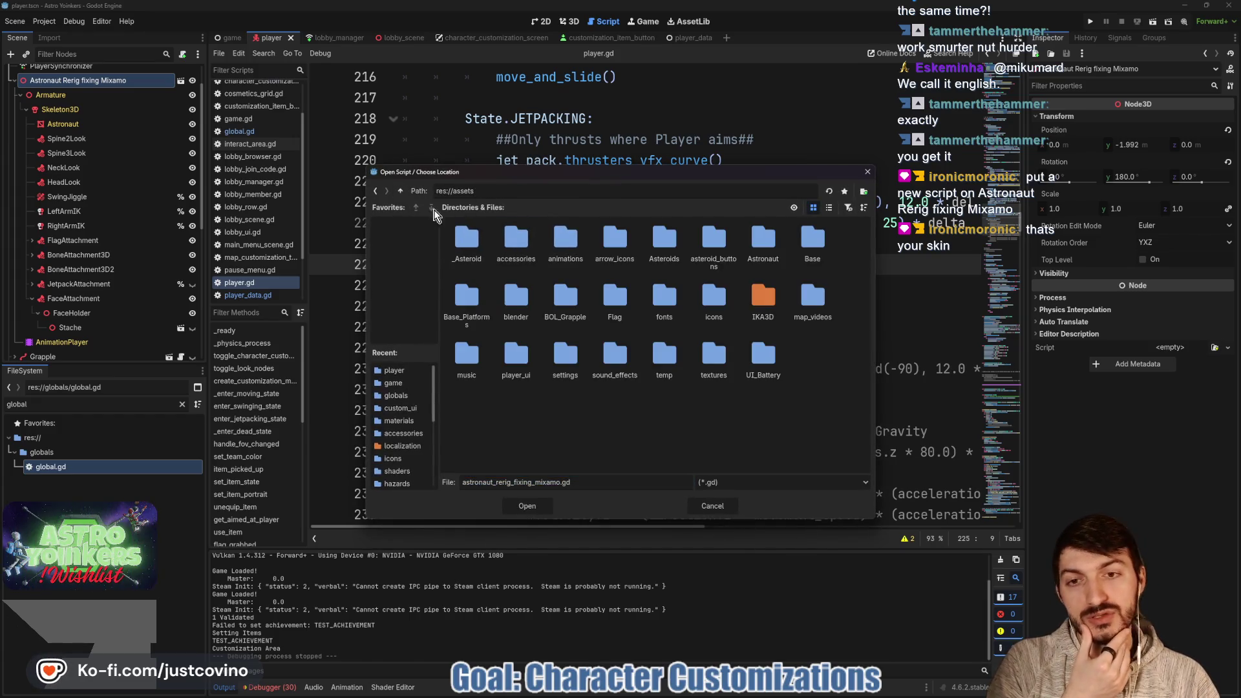
pyautogui.click(400, 191)
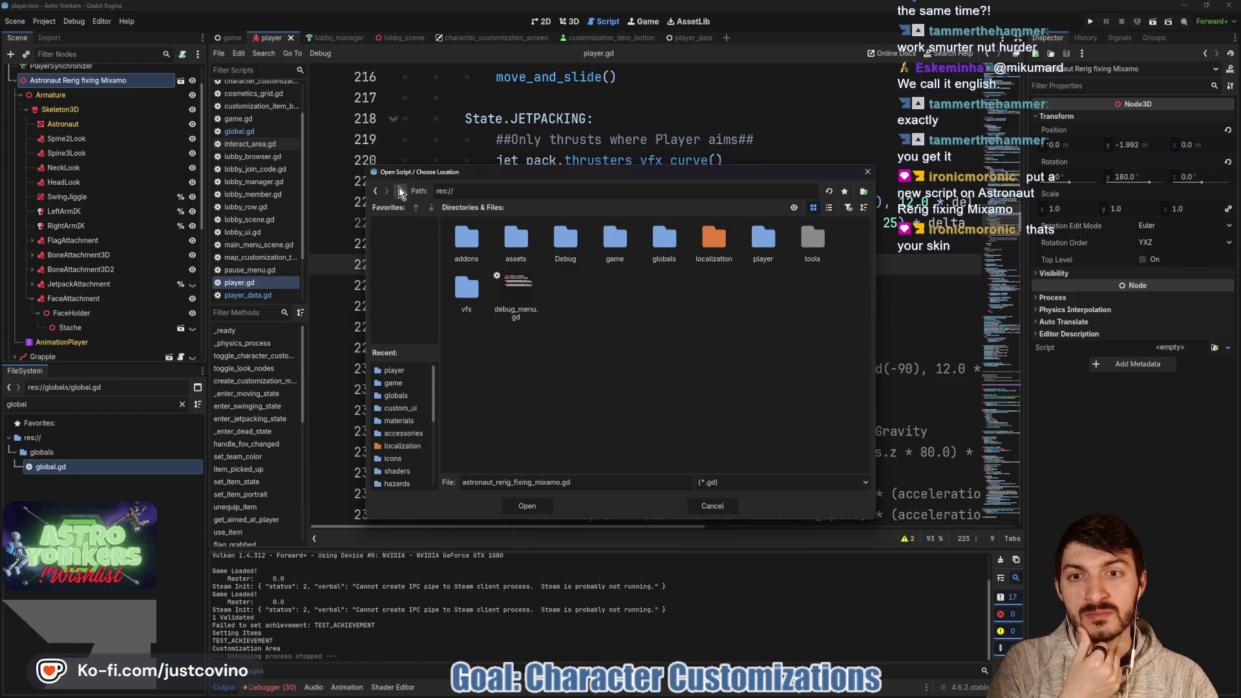
pyautogui.doubleClick(762, 239)
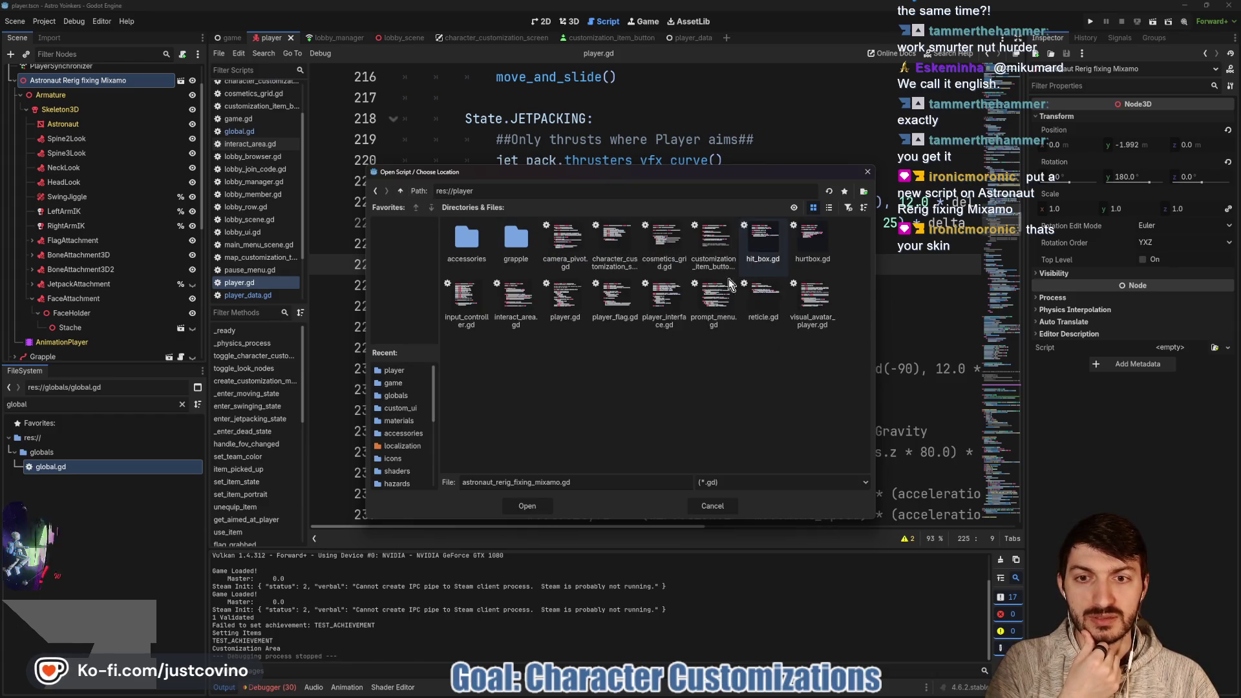
# Name the script astronaut_skin.gd and create it.
pyautogui.doubleClick(490, 481)
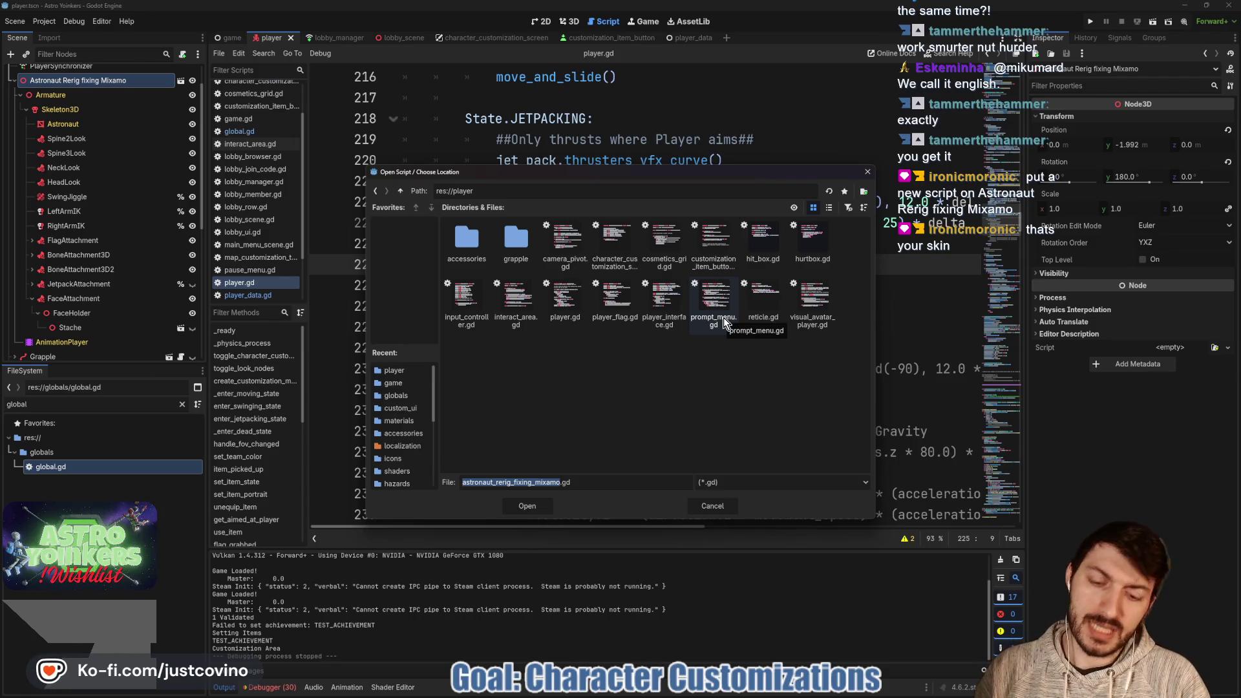
pyautogui.write('atar_skin')
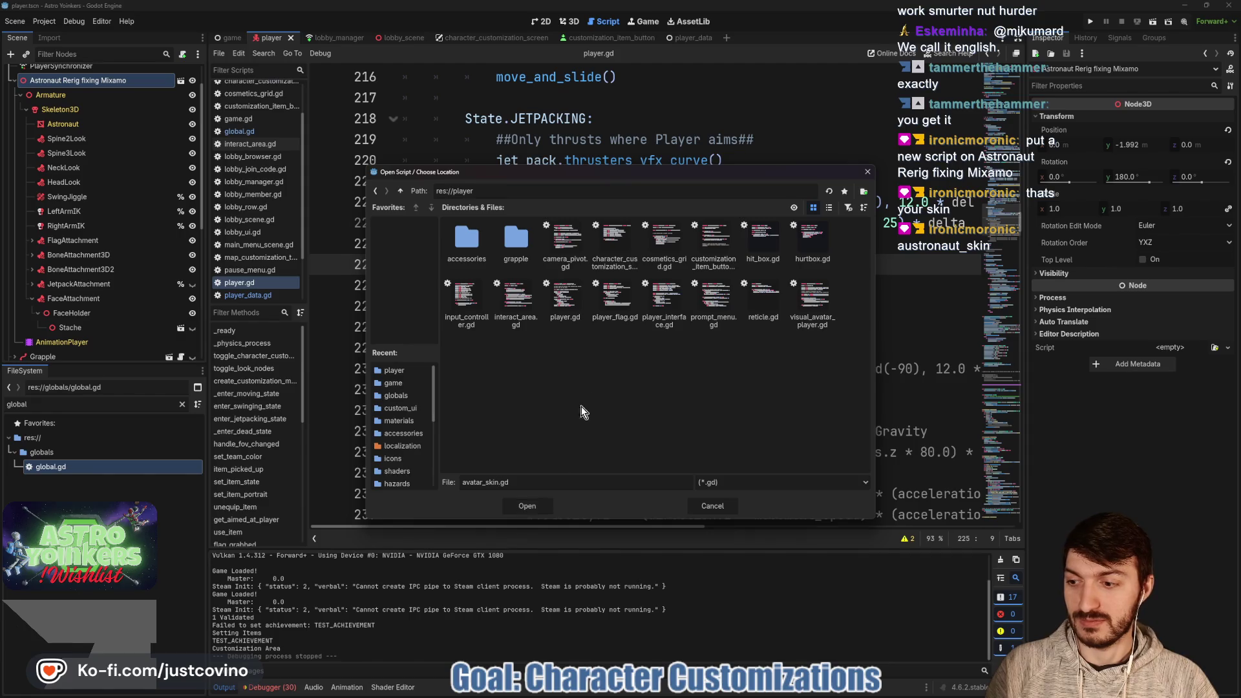
pyautogui.press('Left')
pyautogui.press('Left')
pyautogui.press('Left')
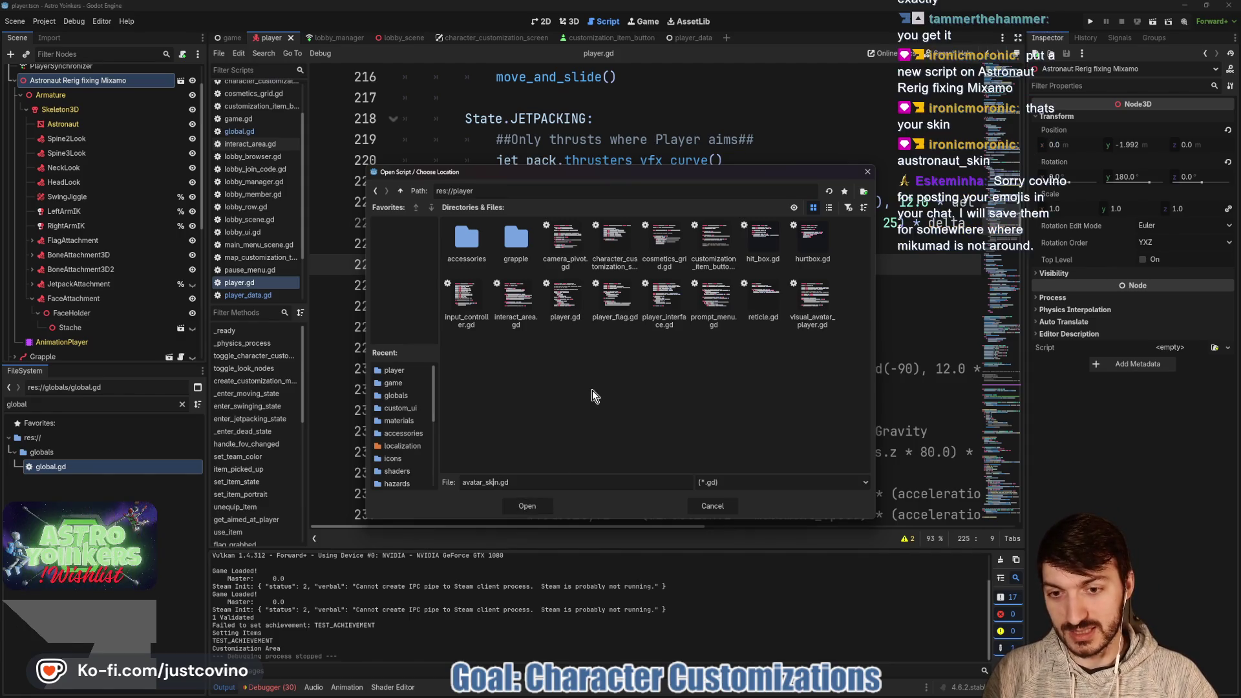
pyautogui.press('BackSpace')
pyautogui.press('BackSpace')
pyautogui.press('BackSpace')
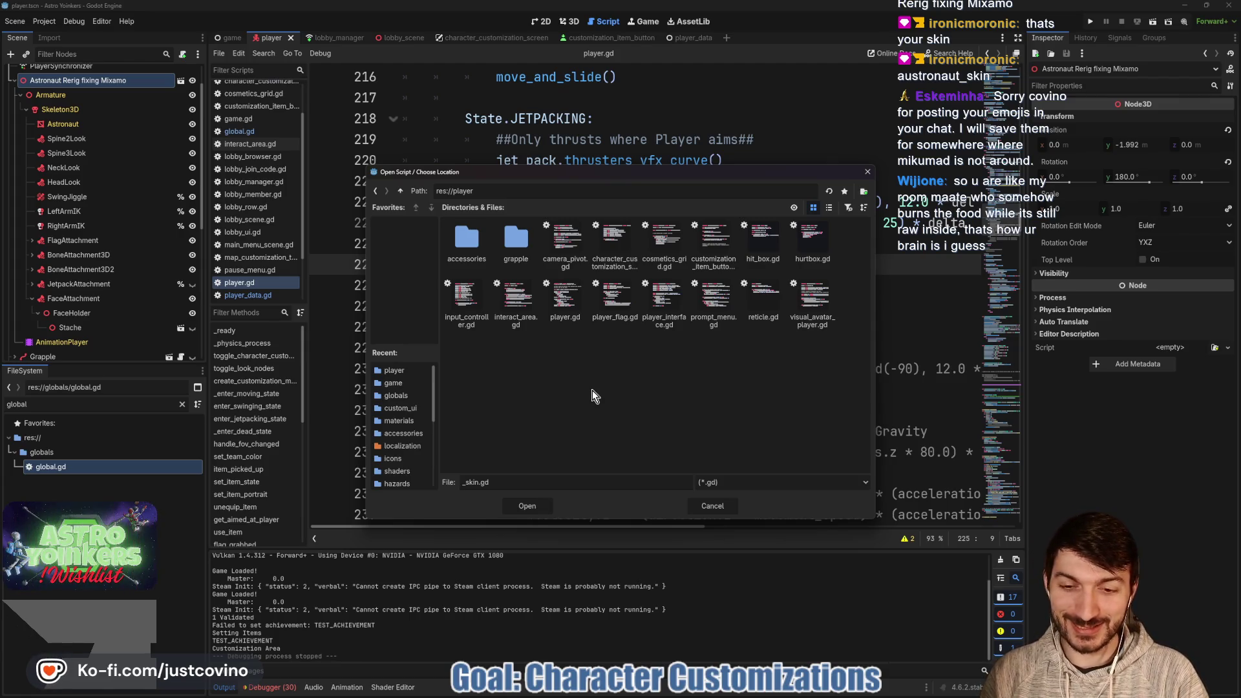
pyautogui.write('Ast')
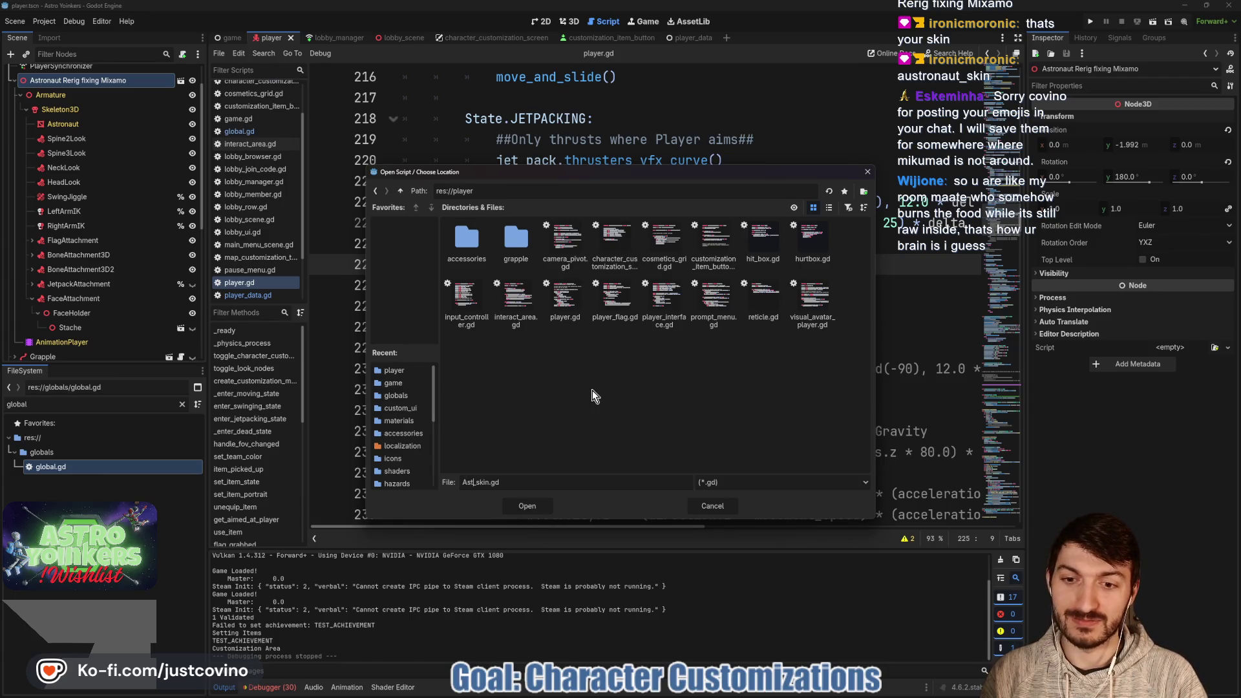
pyautogui.press('BackSpace')
pyautogui.press('BackSpace')
pyautogui.write('astronaut')
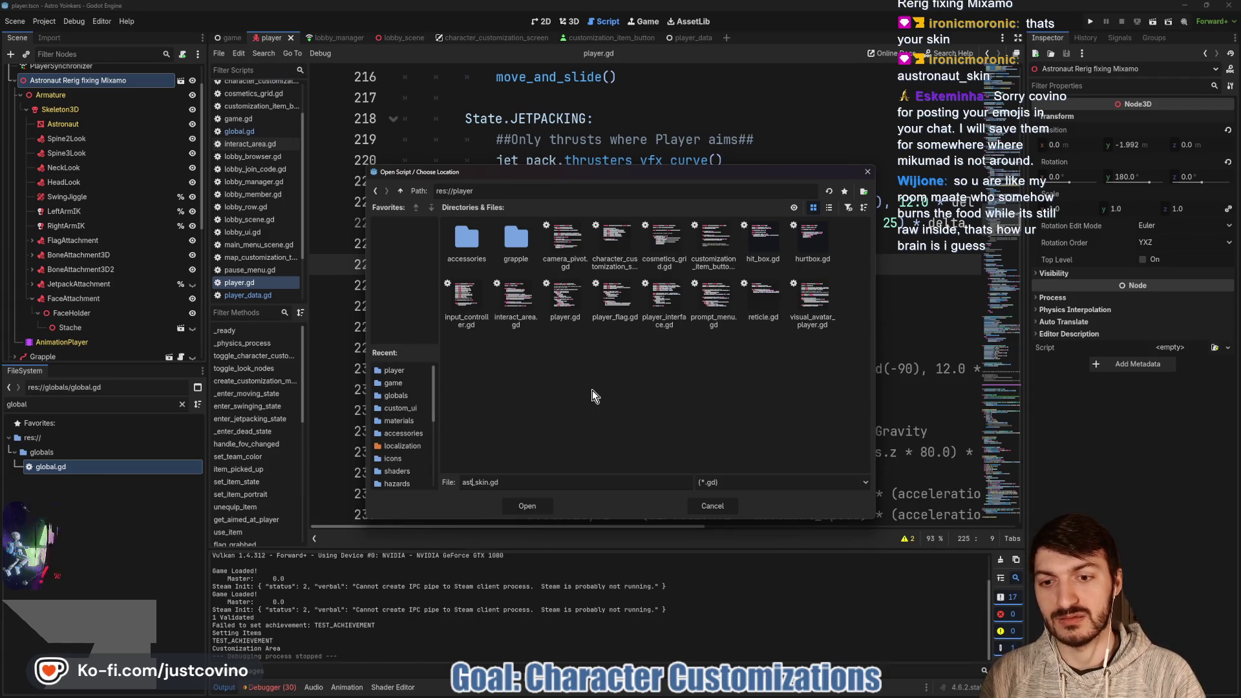
pyautogui.click(574, 481)
pyautogui.click(527, 506)
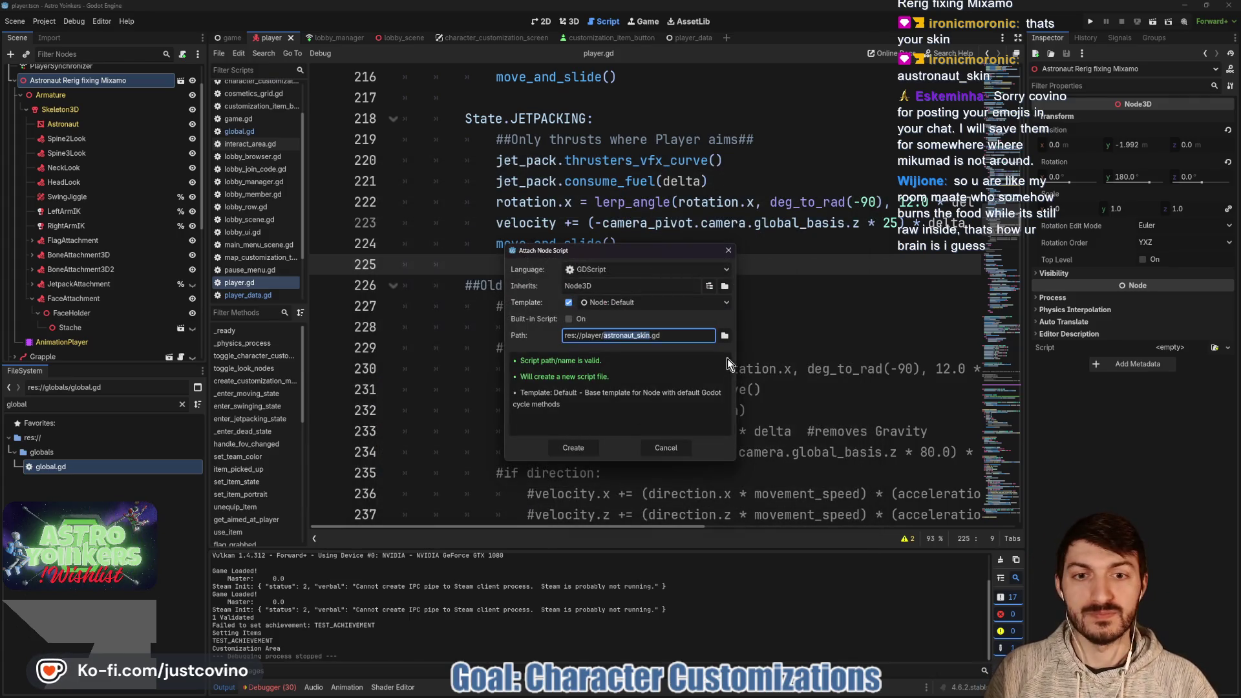
pyautogui.click(576, 445)
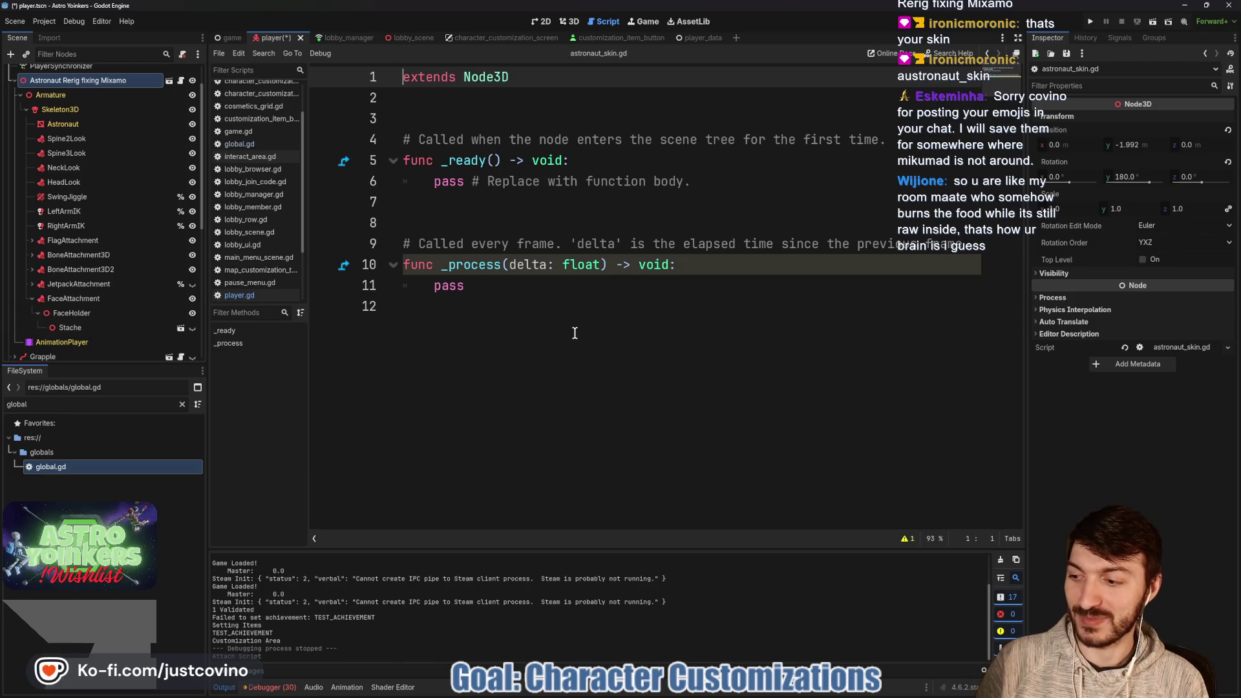
# Add class_name AstronautSkin before extends Node3D on line 1 and save.
pyautogui.write('class')
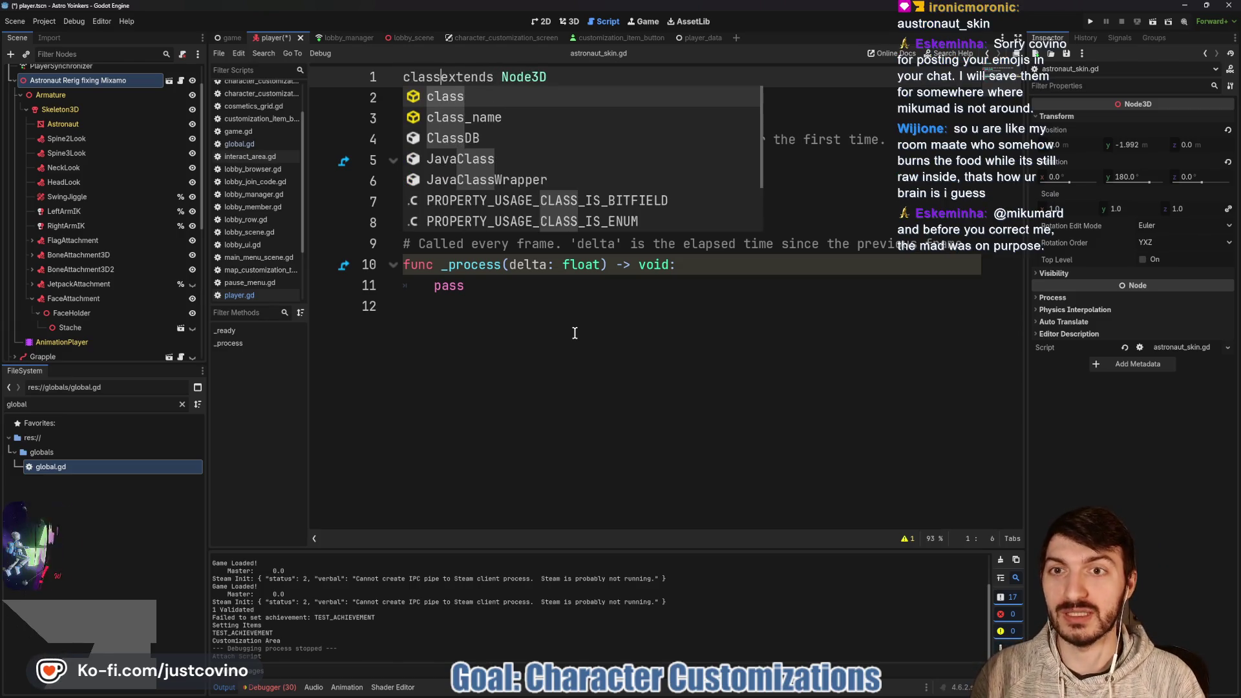
pyautogui.write('_name ')
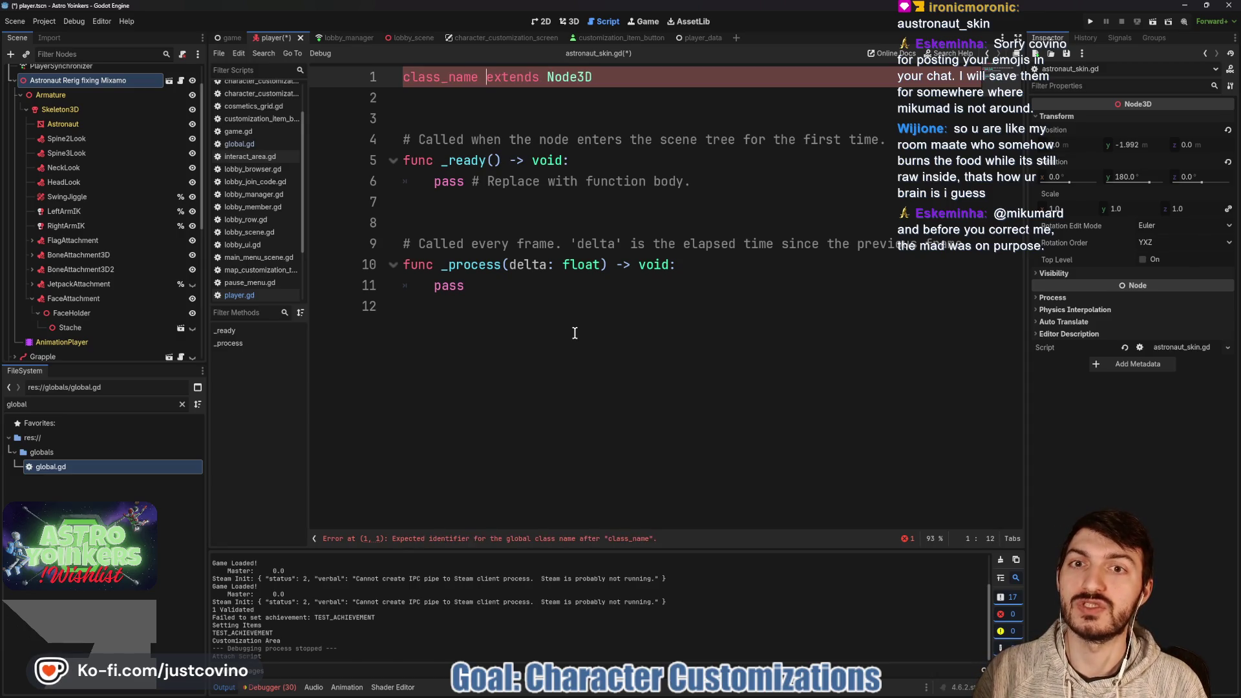
pyautogui.write('AstronautSk')
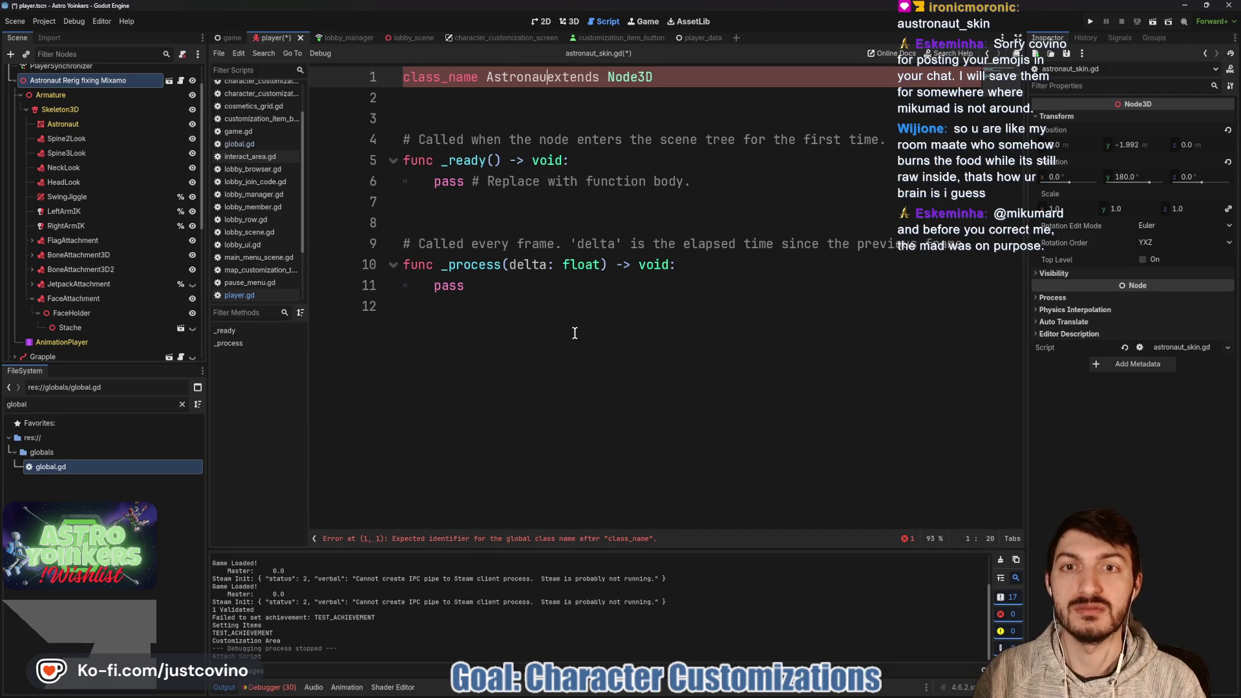
pyautogui.write('in')
pyautogui.click(544, 315)
pyautogui.hotkey('ctrl', 's')
# Delete the template comments and function stubs, leaving a blank line after the declaration.
pyautogui.moveTo(558, 325); pyautogui.dragTo(342, 134)
pyautogui.press('BackSpace')
pyautogui.press('BackSpace')
pyautogui.press('BackSpace')
pyautogui.hotkey('ctrl', 's')
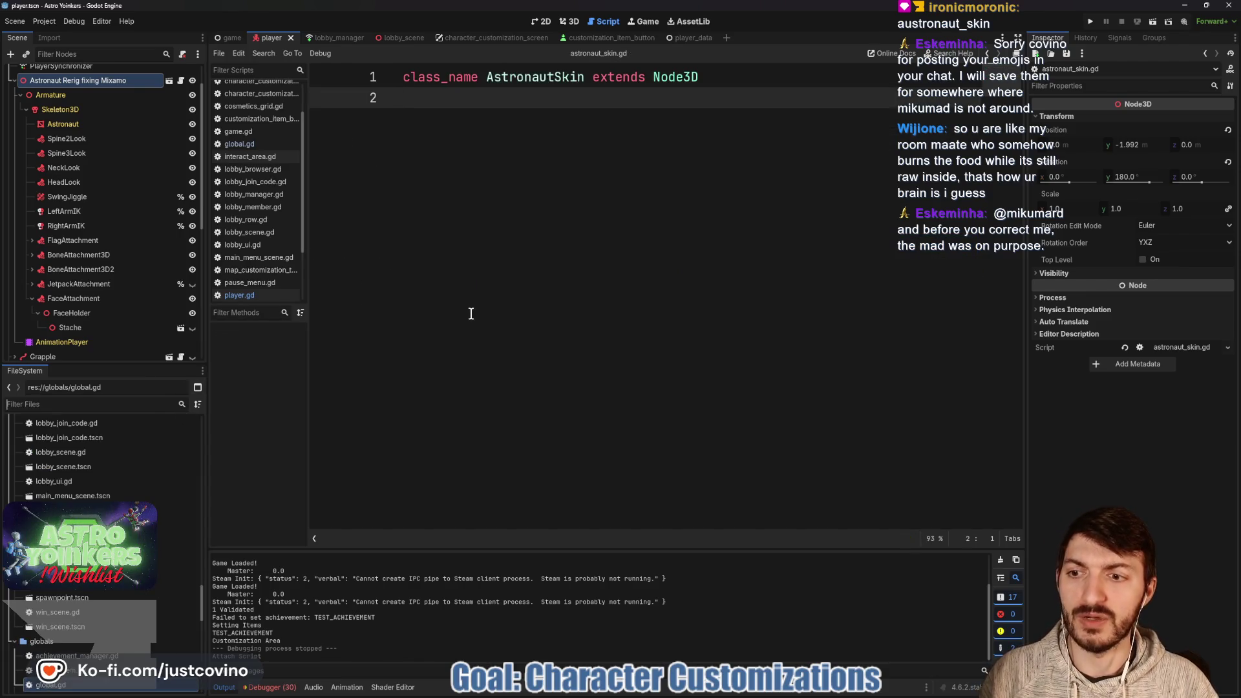
pyautogui.press('Return')
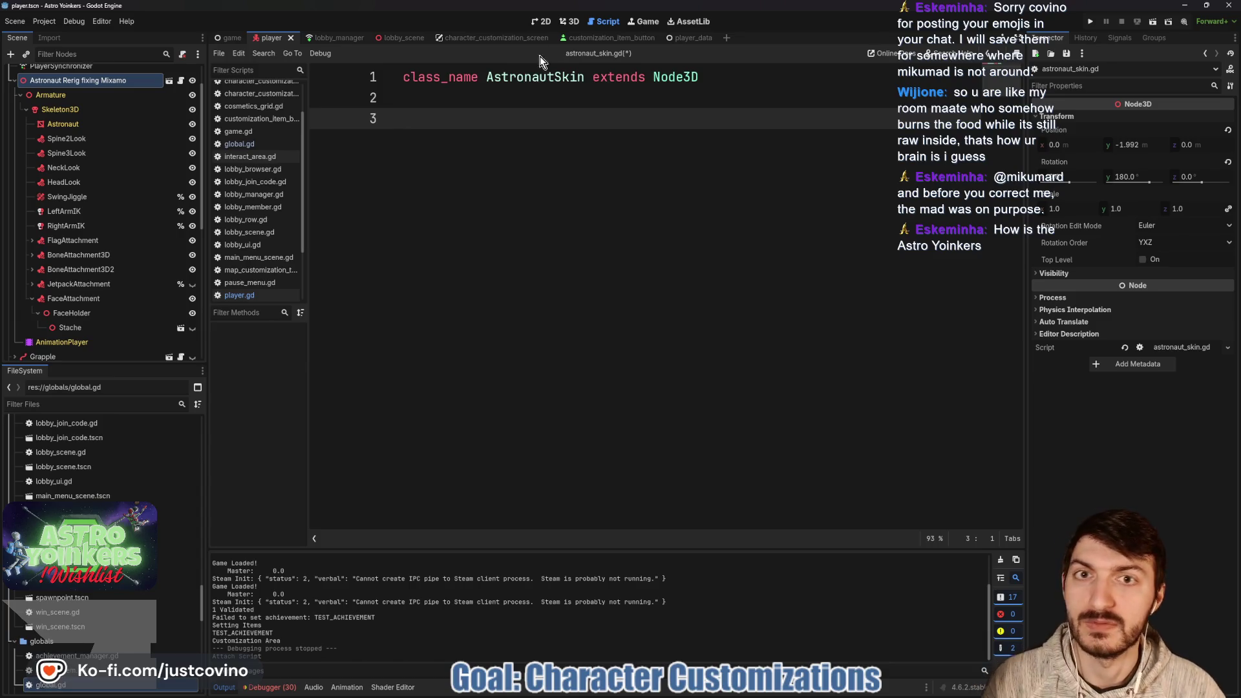
pyautogui.click(567, 22)
# Hide the Stache node under FaceHolder, then delete it from the player scene.
pyautogui.click(86, 329)
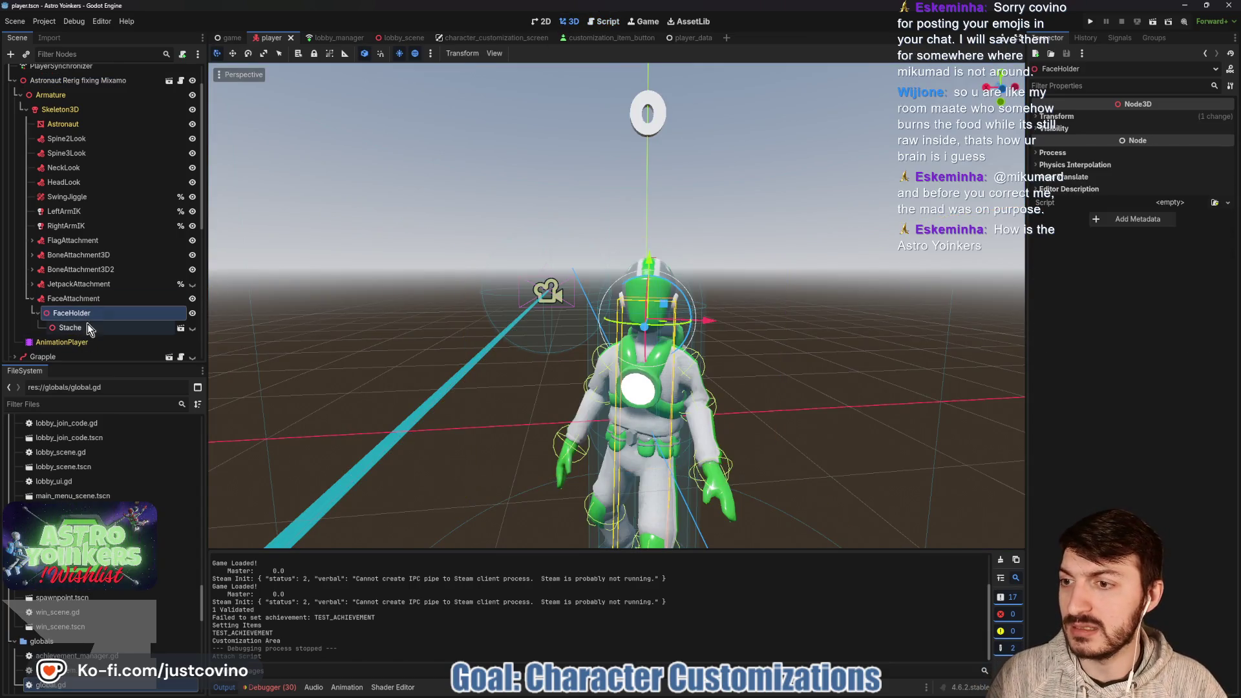
pyautogui.click(193, 328)
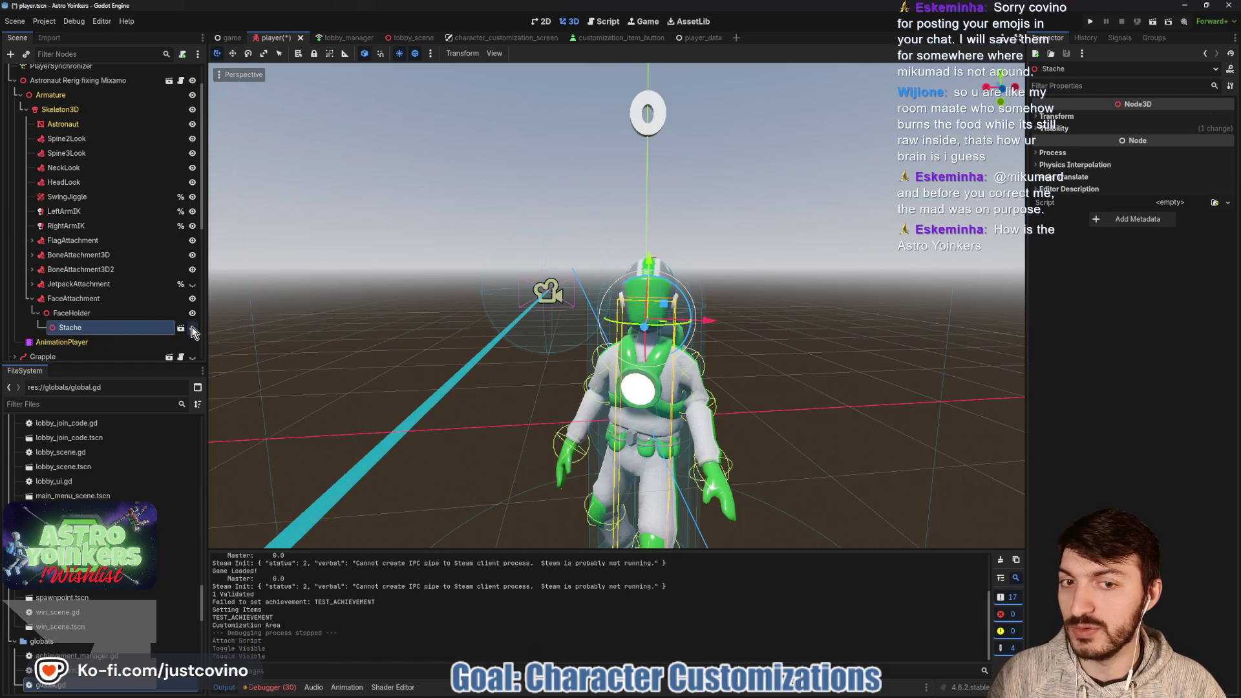
pyautogui.click(64, 314)
pyautogui.click(68, 328)
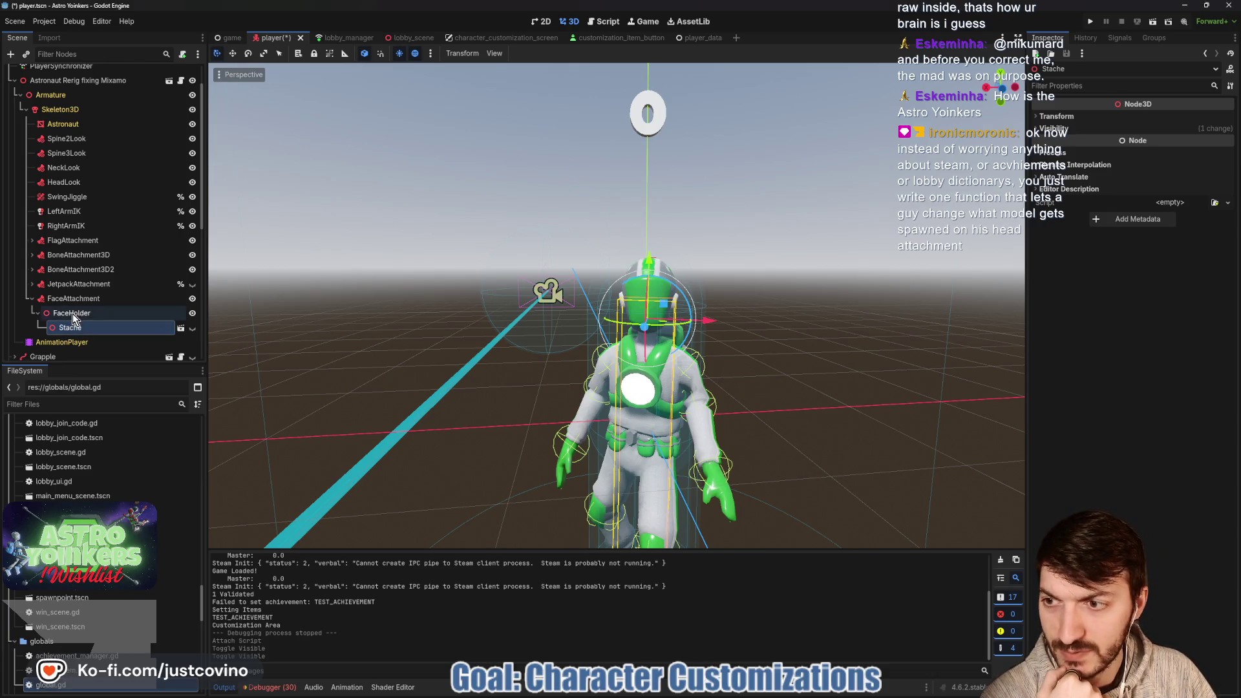
pyautogui.press('Delete')
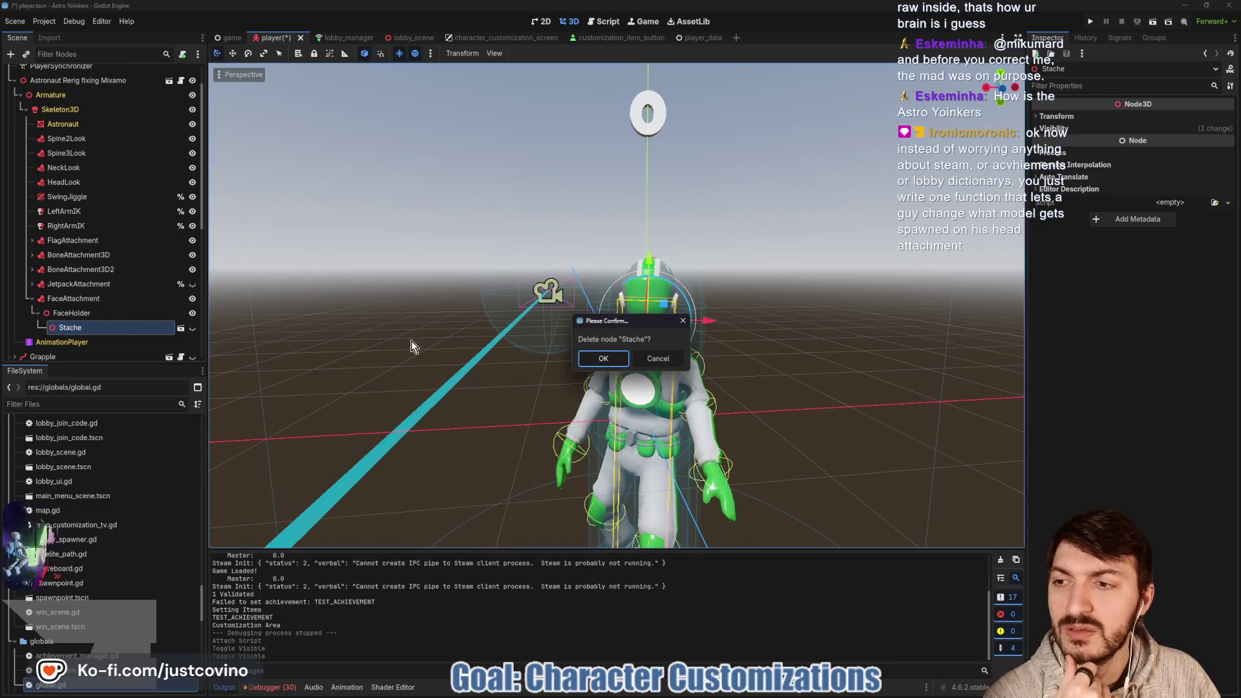
pyautogui.click(605, 358)
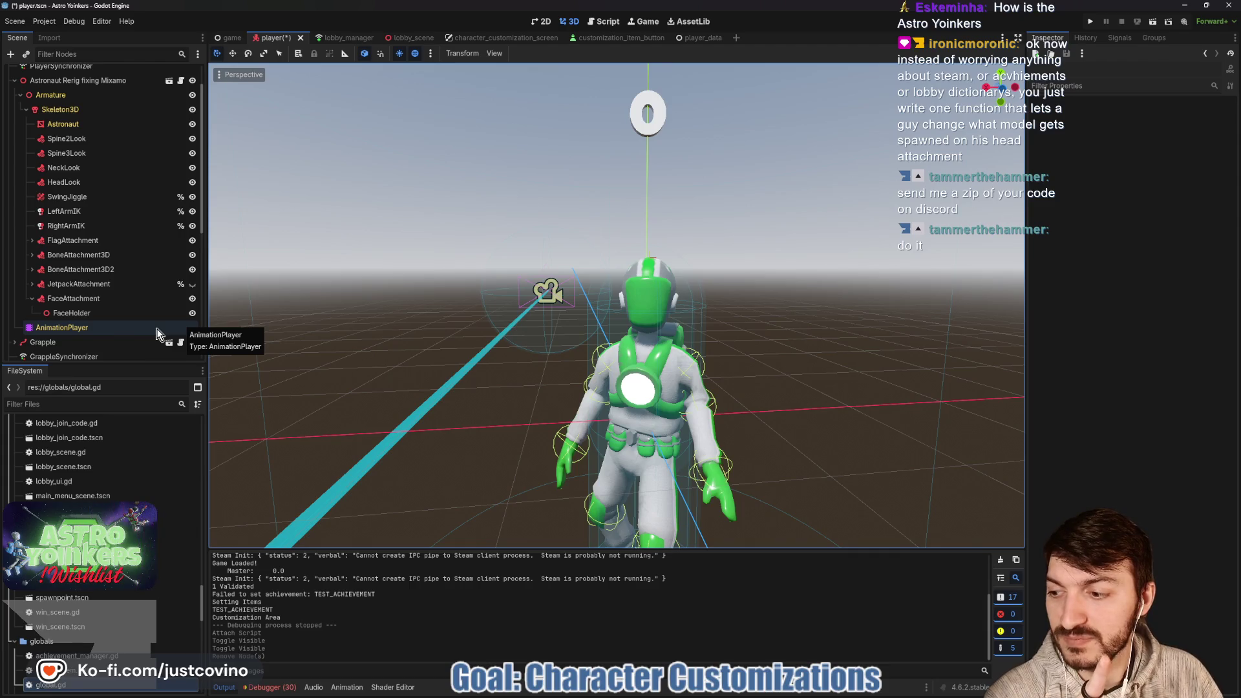
# Compare the FaceAttachment and FaceHolder nodes' bone attachment properties.
pyautogui.click(103, 313)
pyautogui.click(99, 300)
pyautogui.click(102, 313)
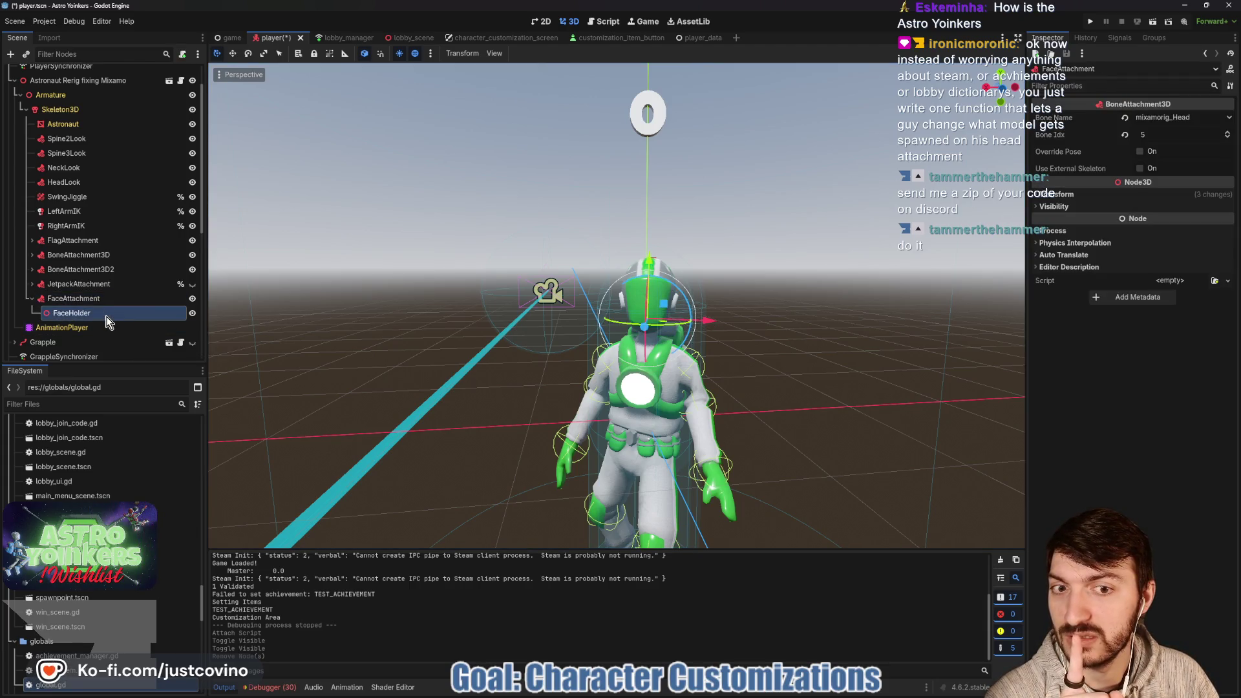
pyautogui.click(97, 300)
pyautogui.click(100, 311)
pyautogui.click(88, 304)
pyautogui.click(87, 312)
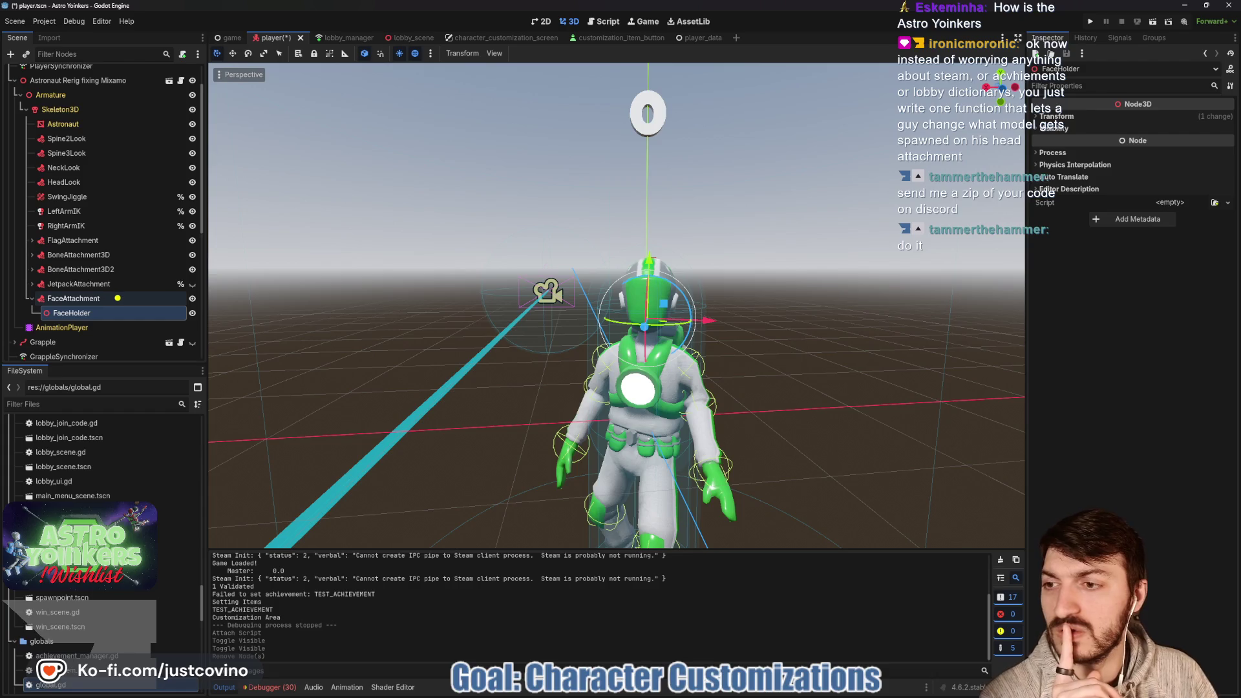
pyautogui.moveTo(122, 316); pyautogui.dragTo(281, 314)
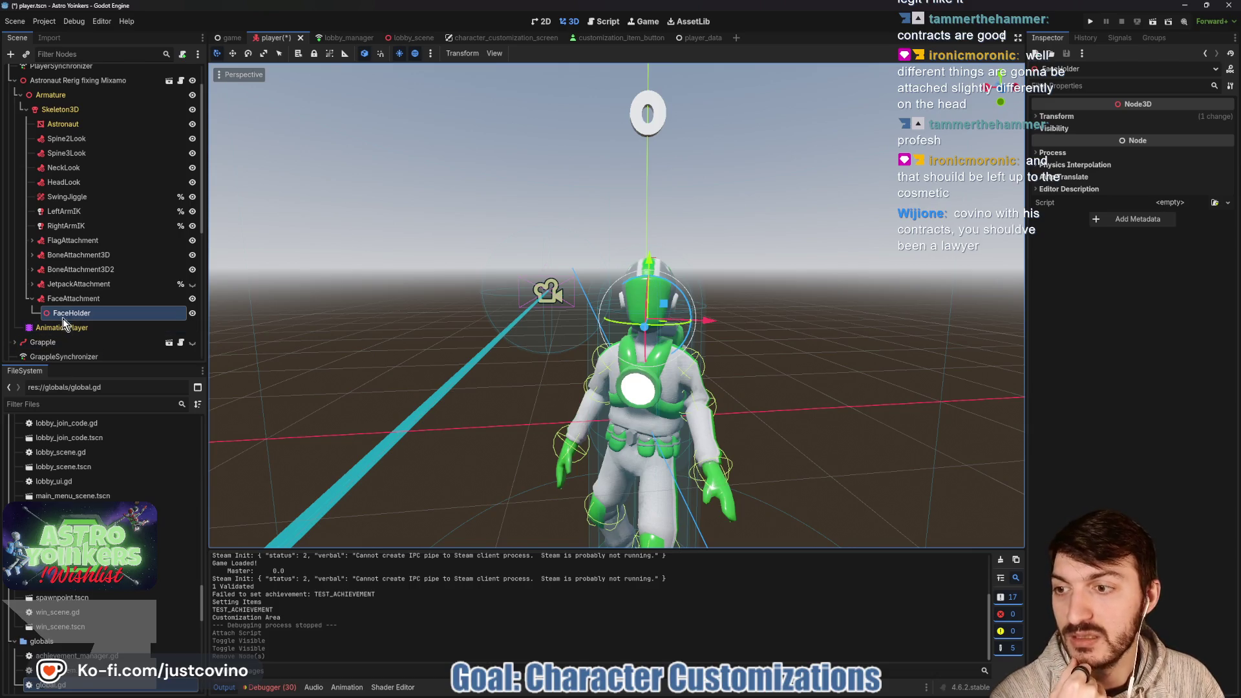
# Delete the FaceHolder node from the player scene.
pyautogui.click(78, 299)
pyautogui.click(81, 315)
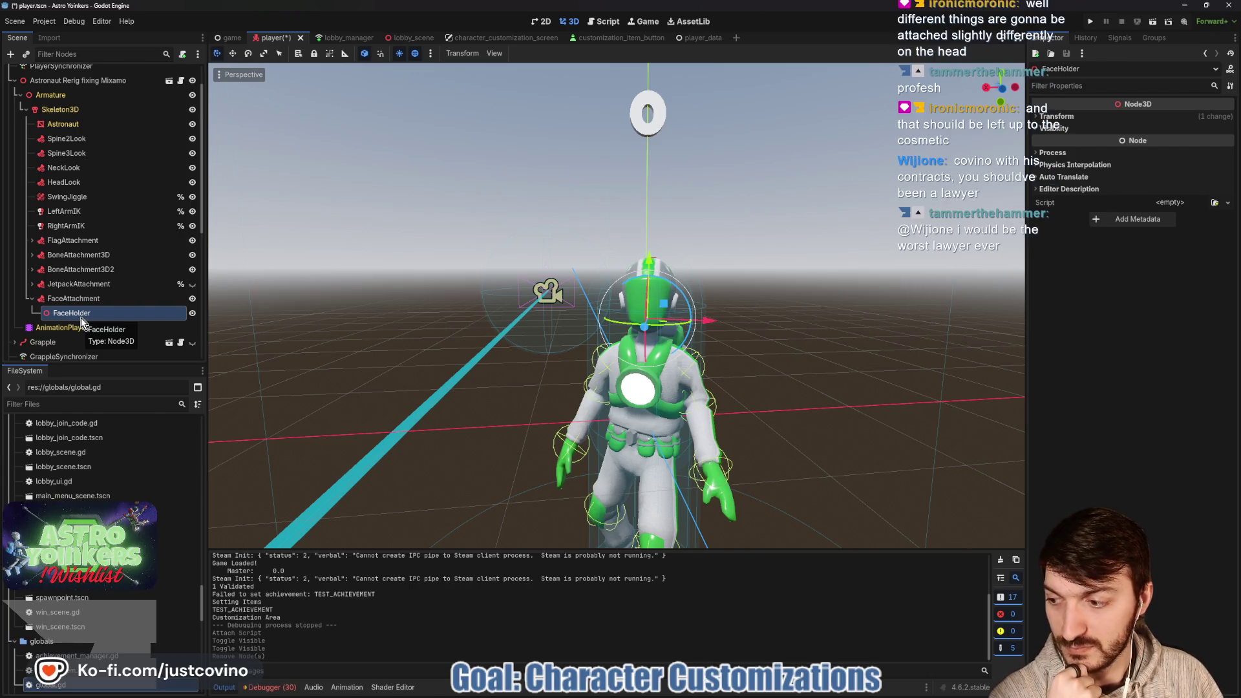
pyautogui.press('Delete')
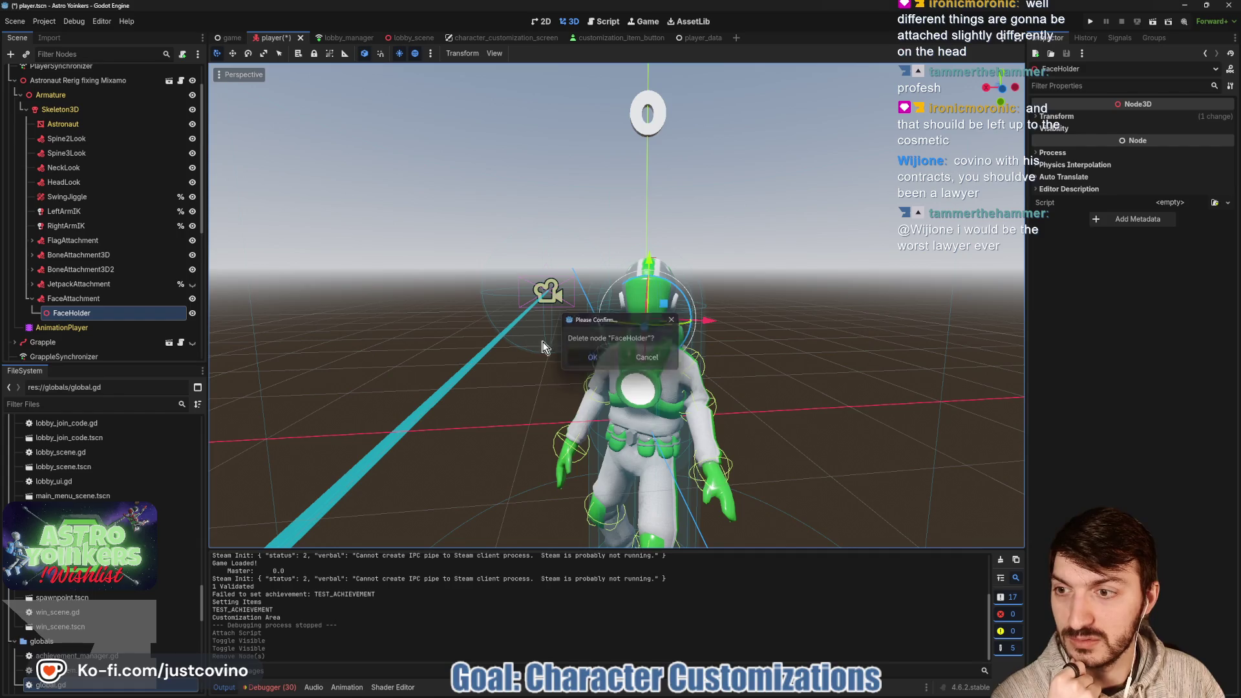
pyautogui.press('Return')
pyautogui.click(110, 300)
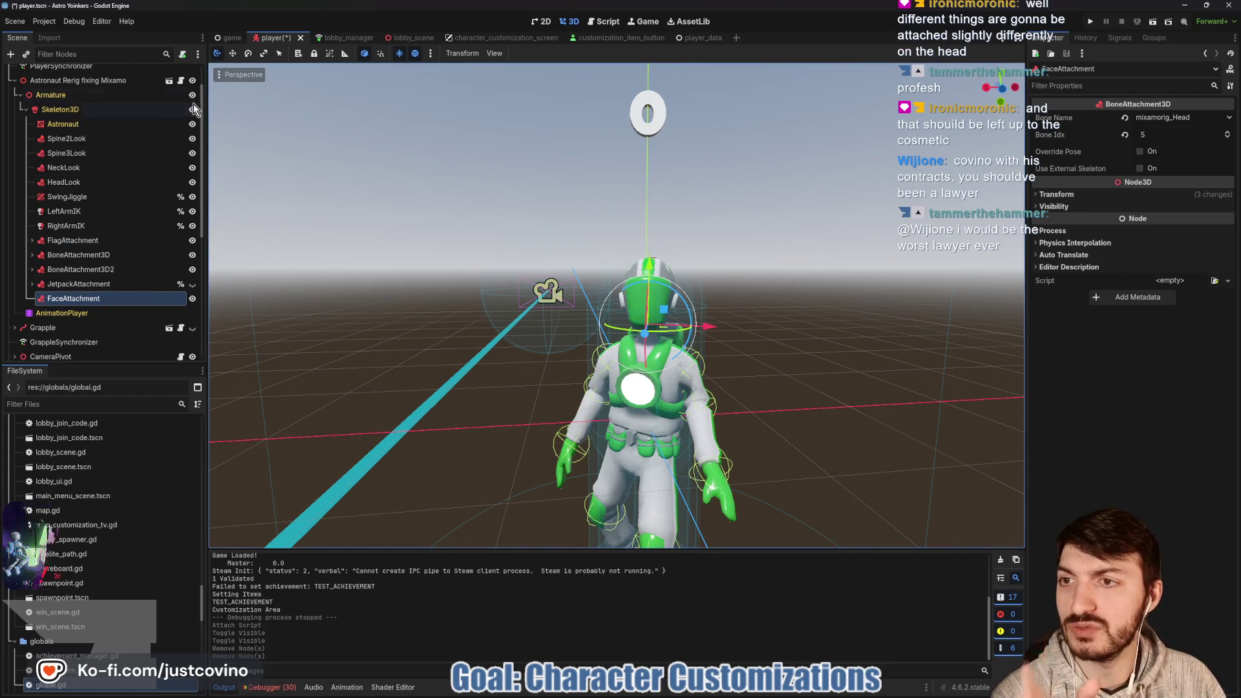
# Add an exported face_attachment variable referencing FaceAttachment to astronaut_skin.gd.
pyautogui.click(181, 80)
pyautogui.moveTo(84, 298)
pyautogui.mouseDown()
pyautogui.moveTo(460, 124)
pyautogui.moveTo(486, 154)
pyautogui.mouseUp()
pyautogui.click(479, 97)
pyautogui.press('Return')
# Save astronaut_skin.gd, add empty lines below the face_attachment export, and begin a declaration.
pyautogui.hotkey('ctrl', 's')
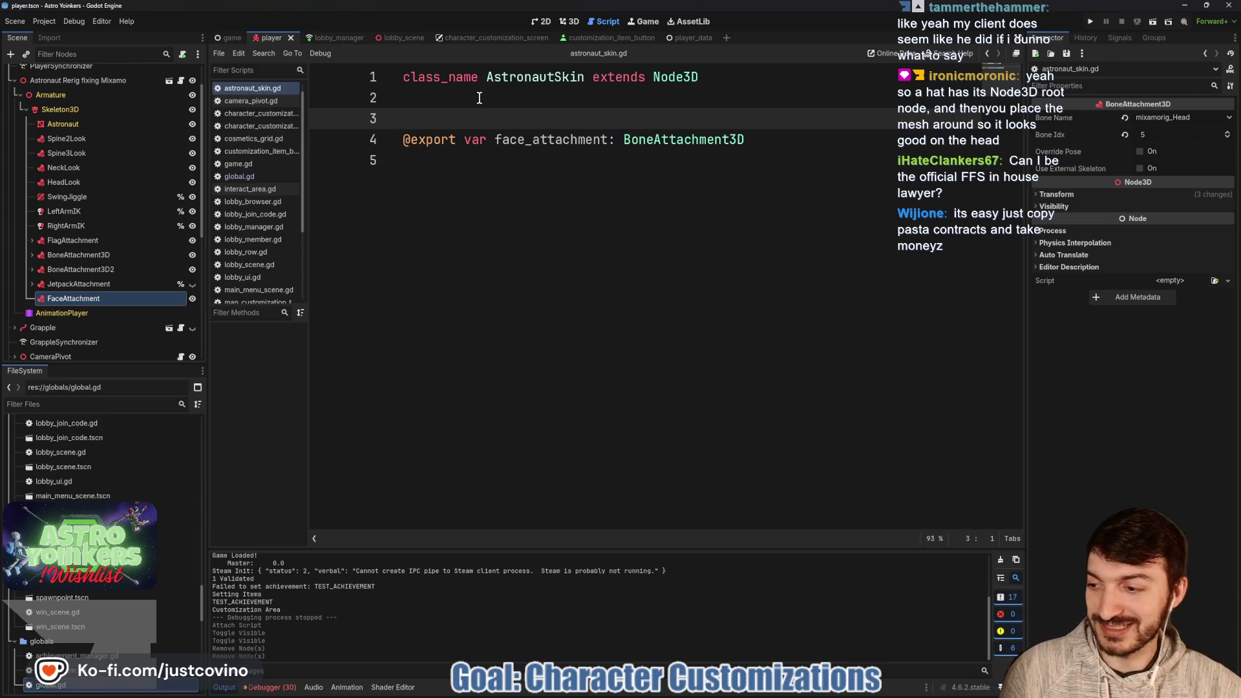
pyautogui.click(479, 97)
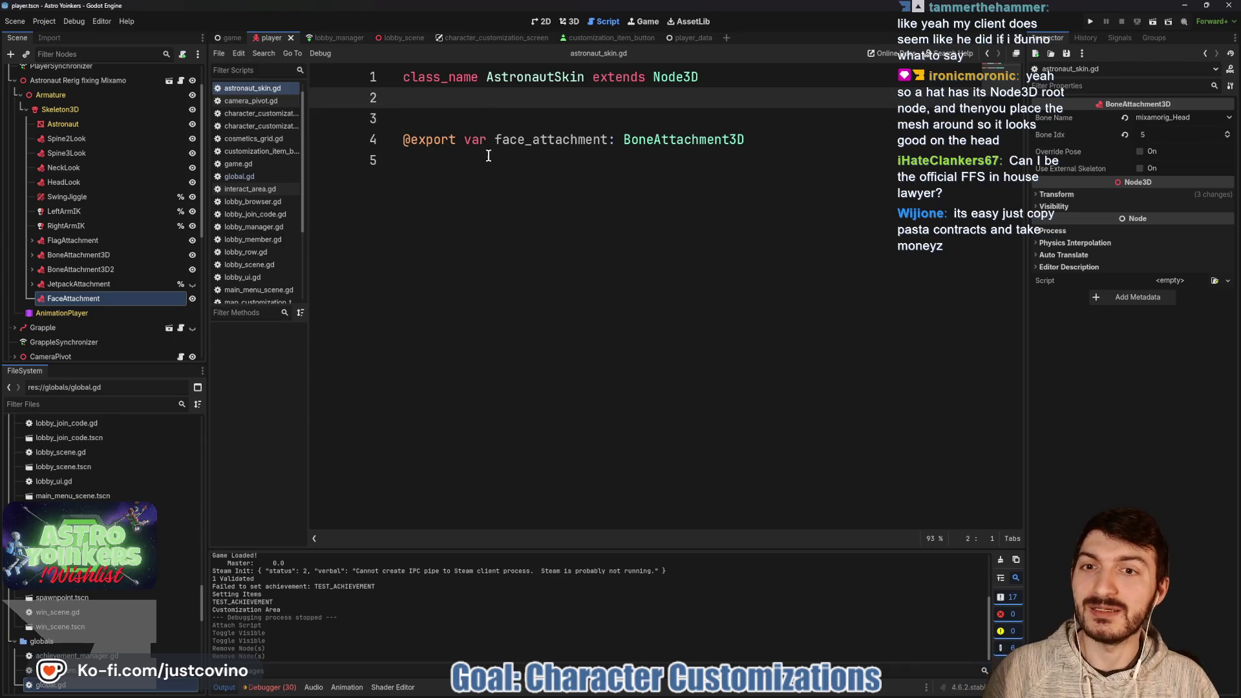
pyautogui.click(488, 156)
pyautogui.press('Return')
pyautogui.press('Return')
pyautogui.press('Return')
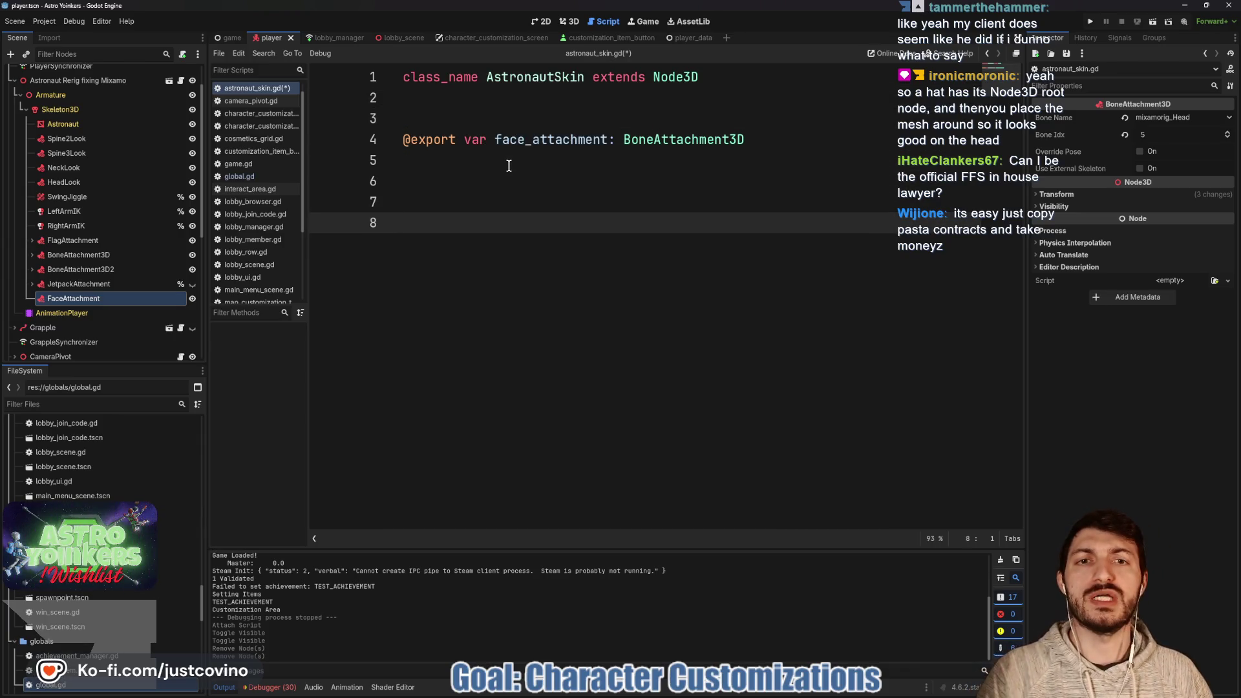
pyautogui.write('const')
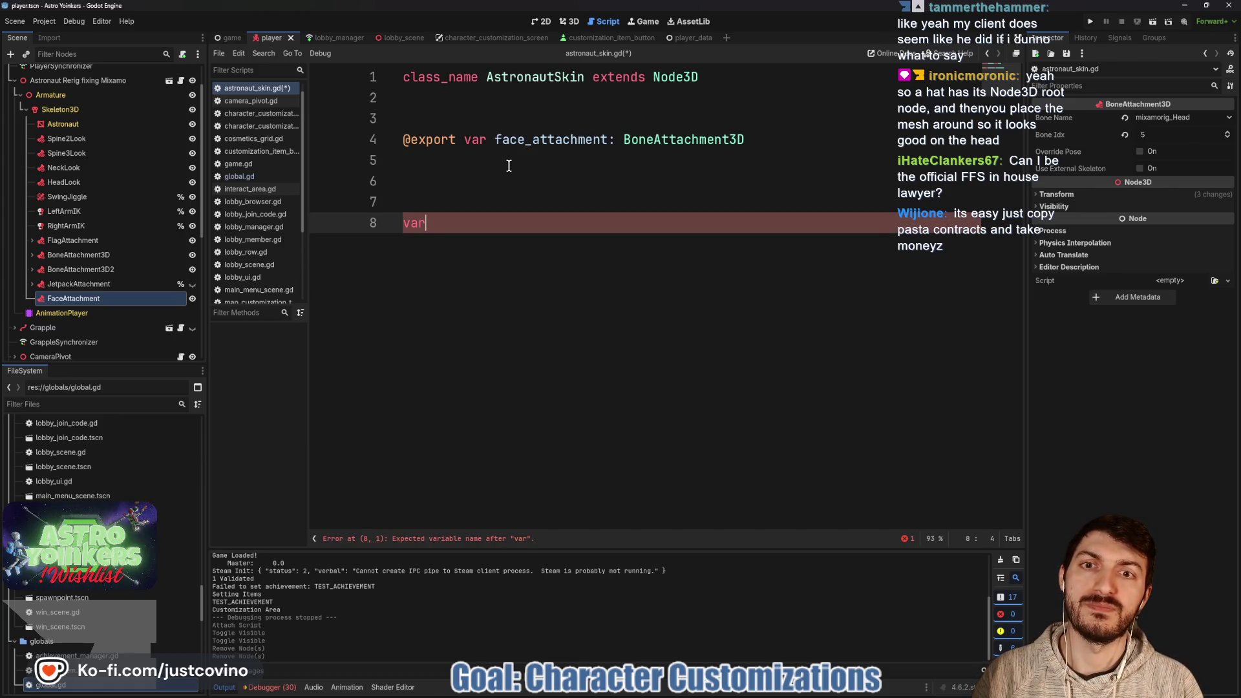
# Write var head_items: Dictionary[String, String] = { with a "TEST_ACHIEVEMENT": key inside.
pyautogui.write('head_items')
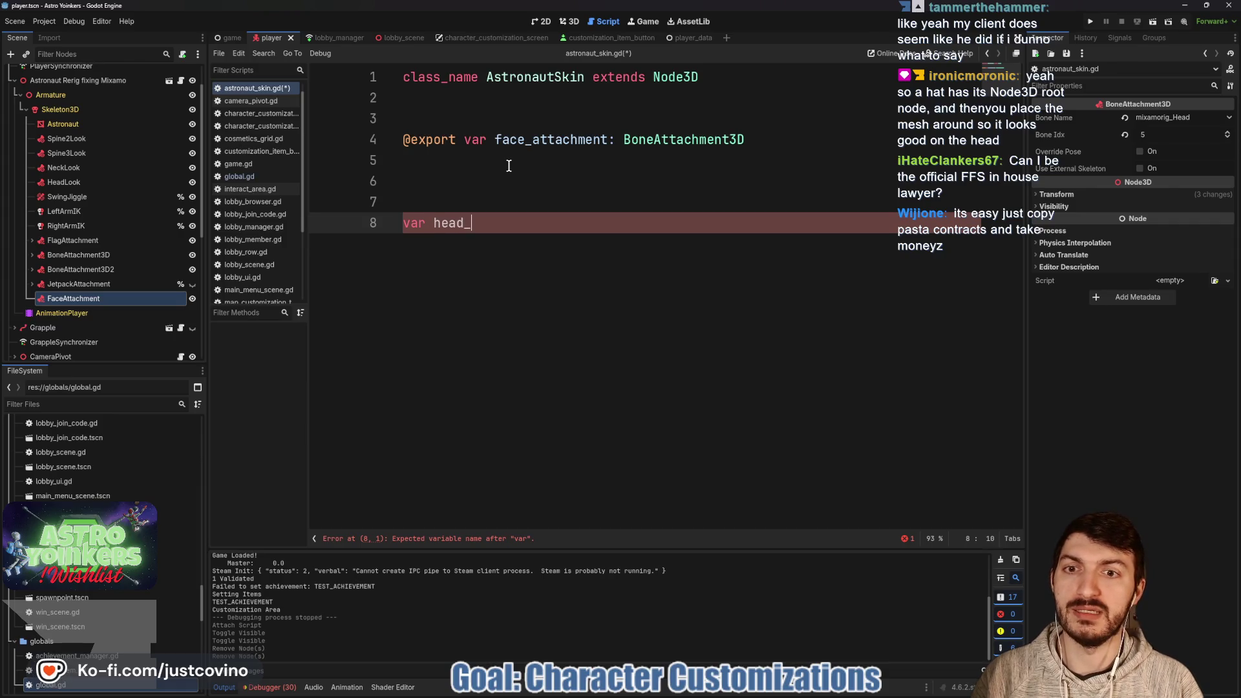
pyautogui.write(': Dicti')
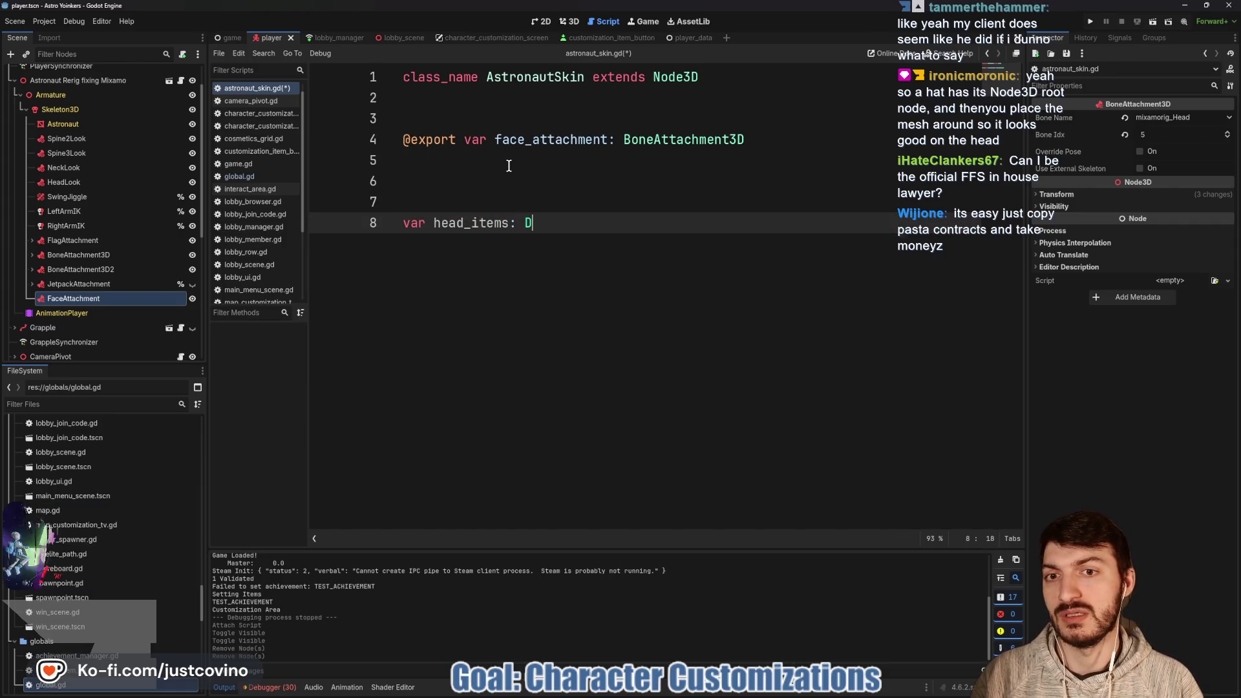
pyautogui.press('Return')
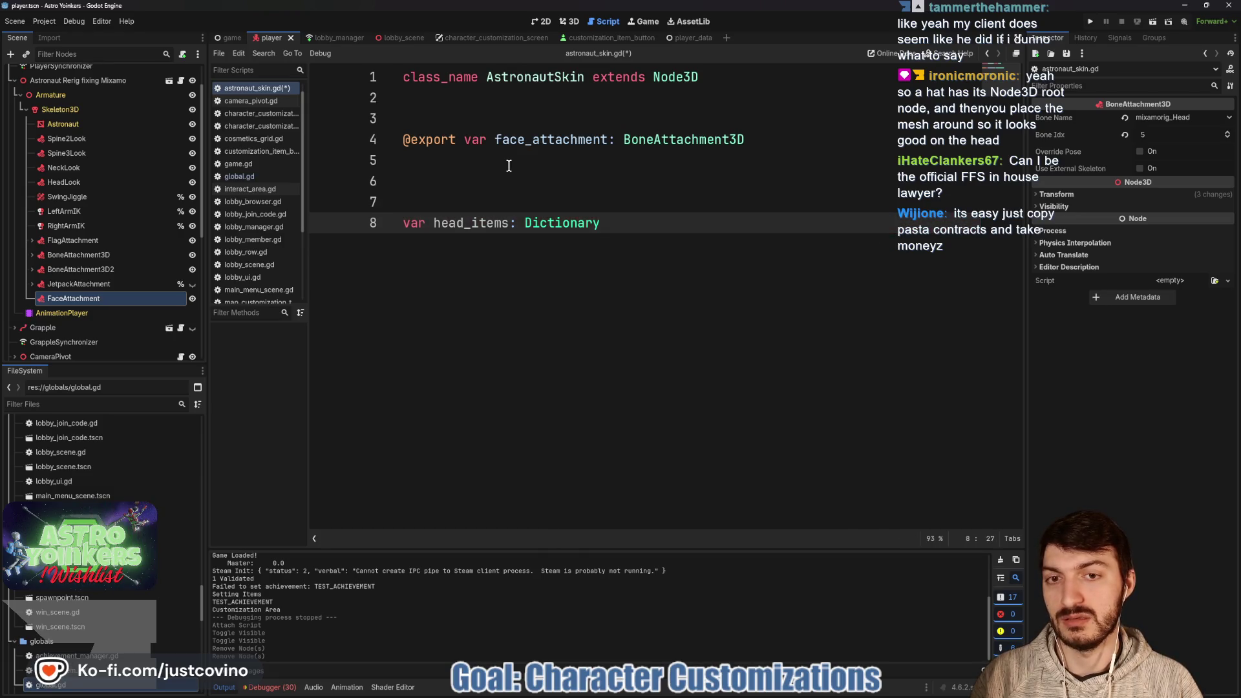
pyautogui.write('[')
pyautogui.write('String')
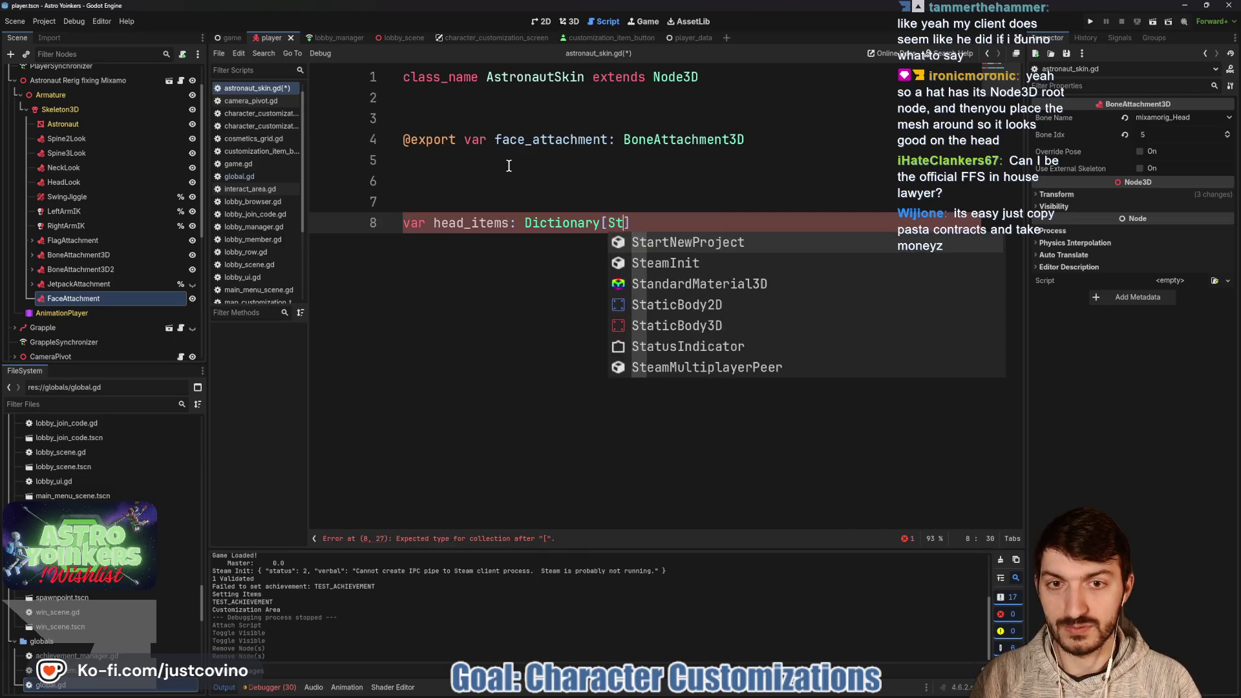
pyautogui.write(', String')
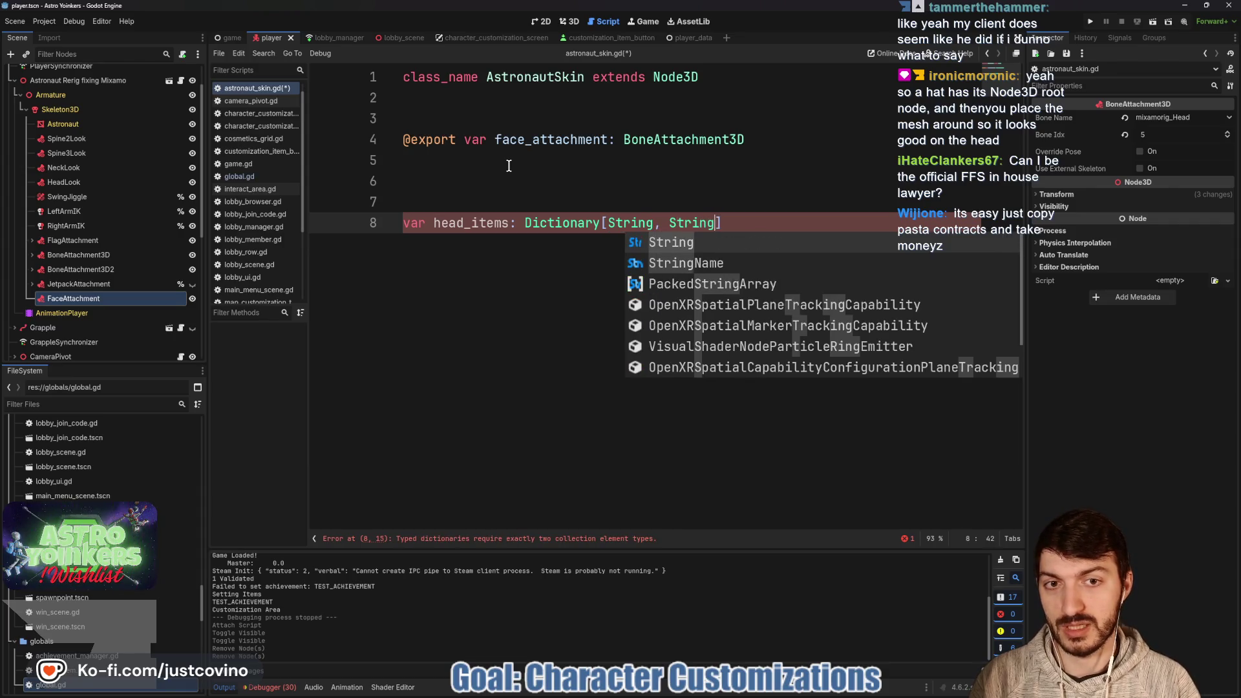
pyautogui.write(']')
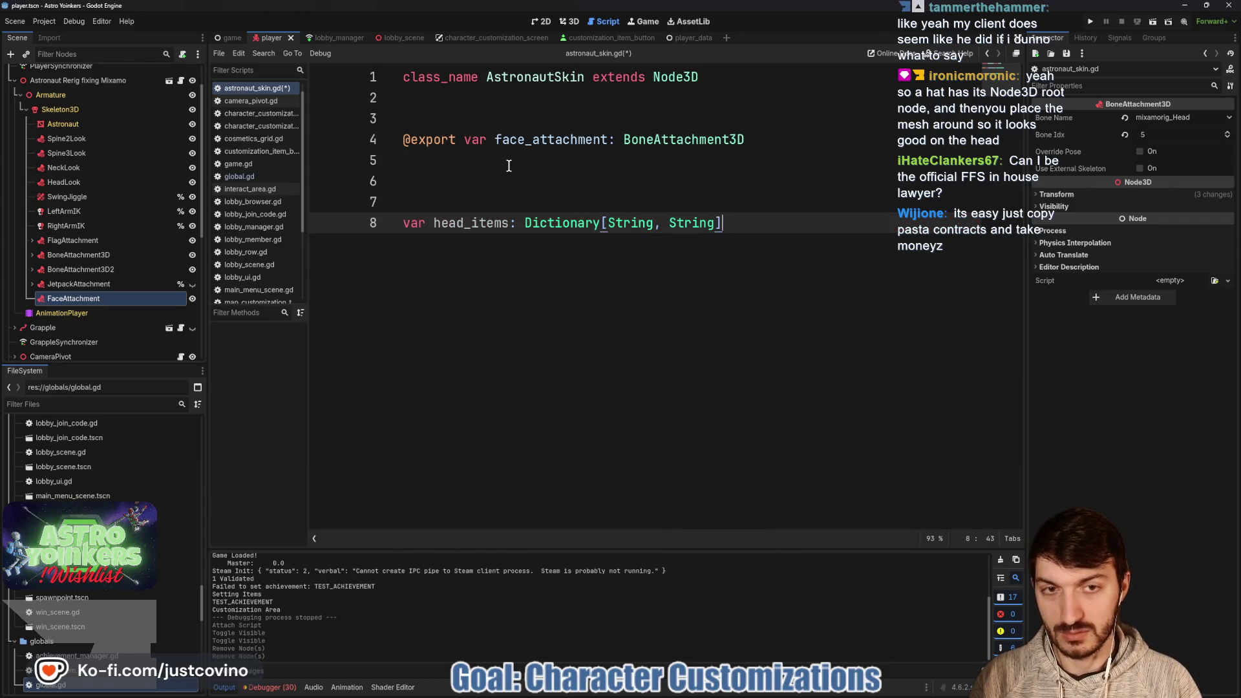
pyautogui.write(' = ')
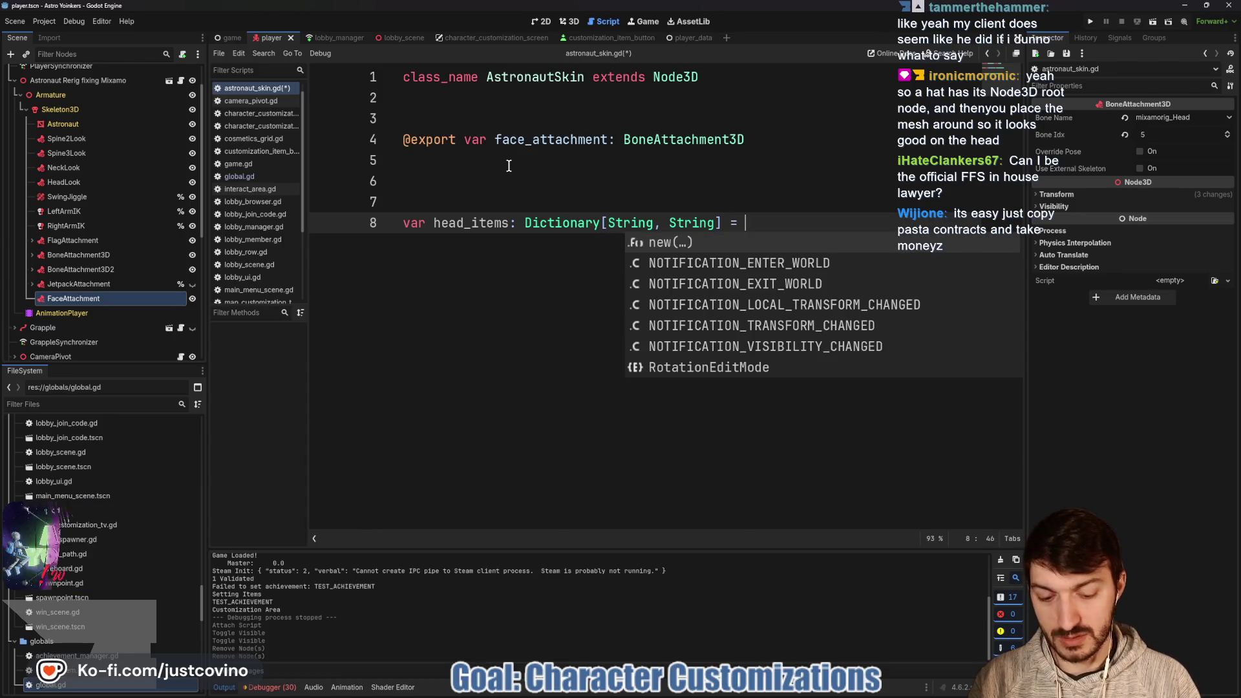
pyautogui.write('{')
pyautogui.press('Return')
pyautogui.press('Return')
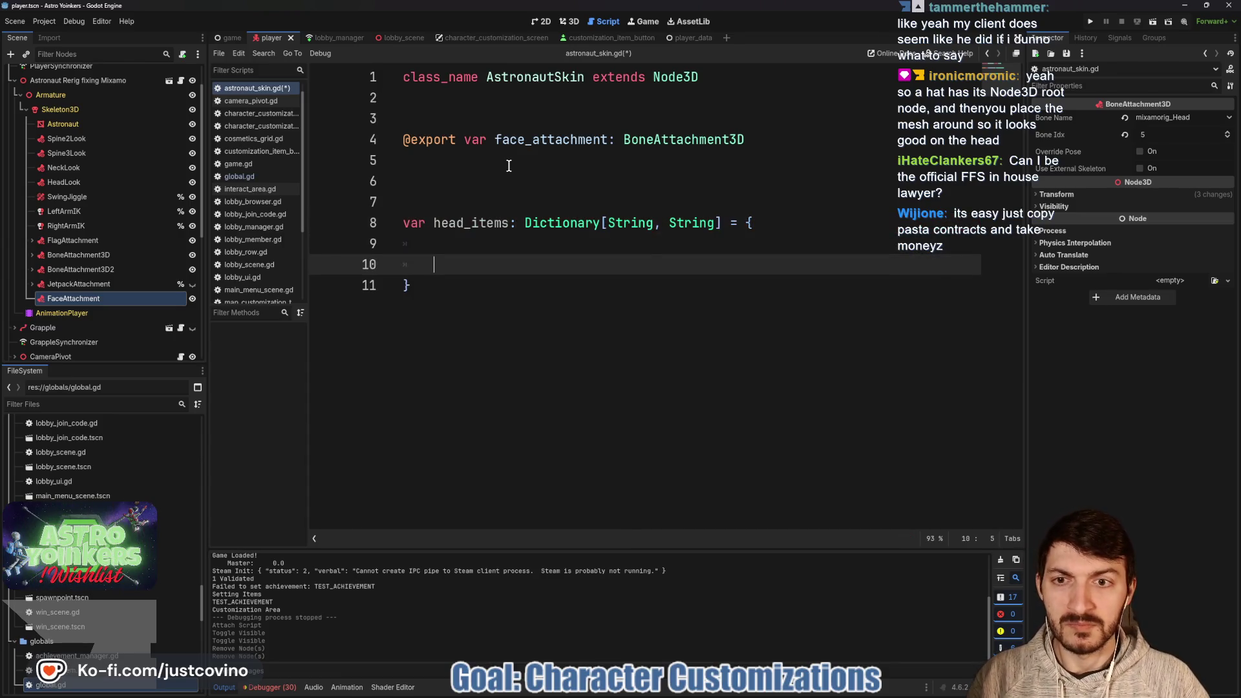
pyautogui.press('Up')
pyautogui.write('"T')
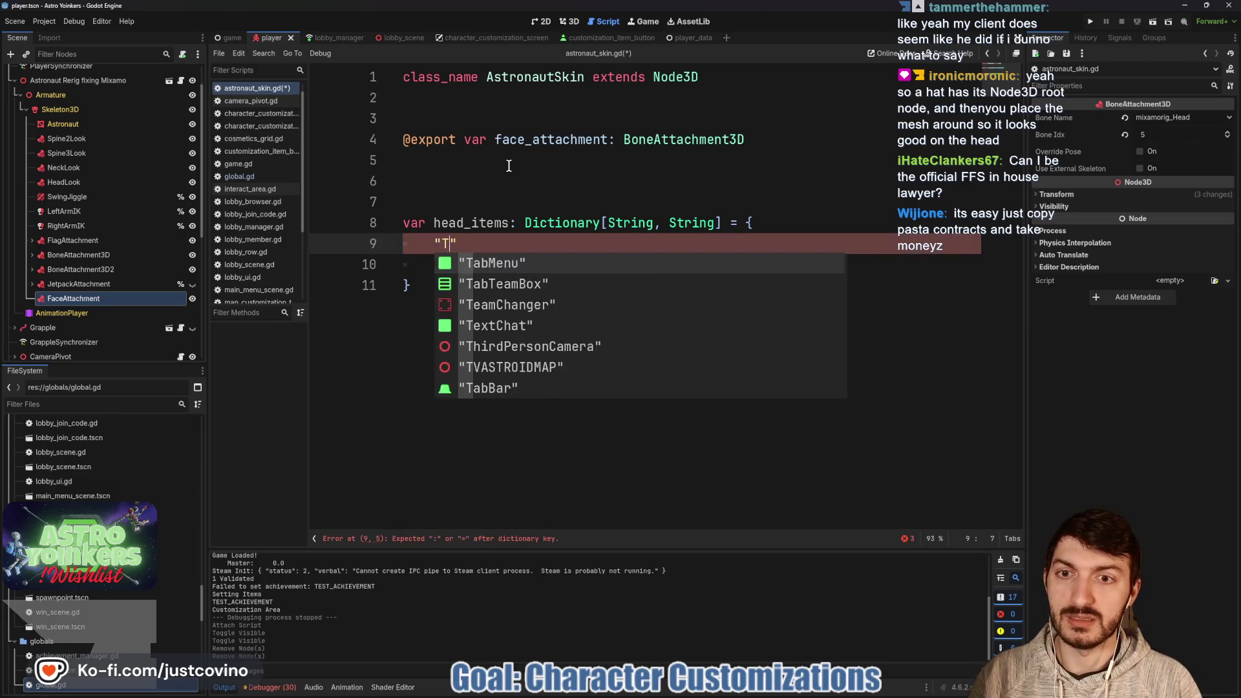
pyautogui.write('EST_ACHIEVEMENT')
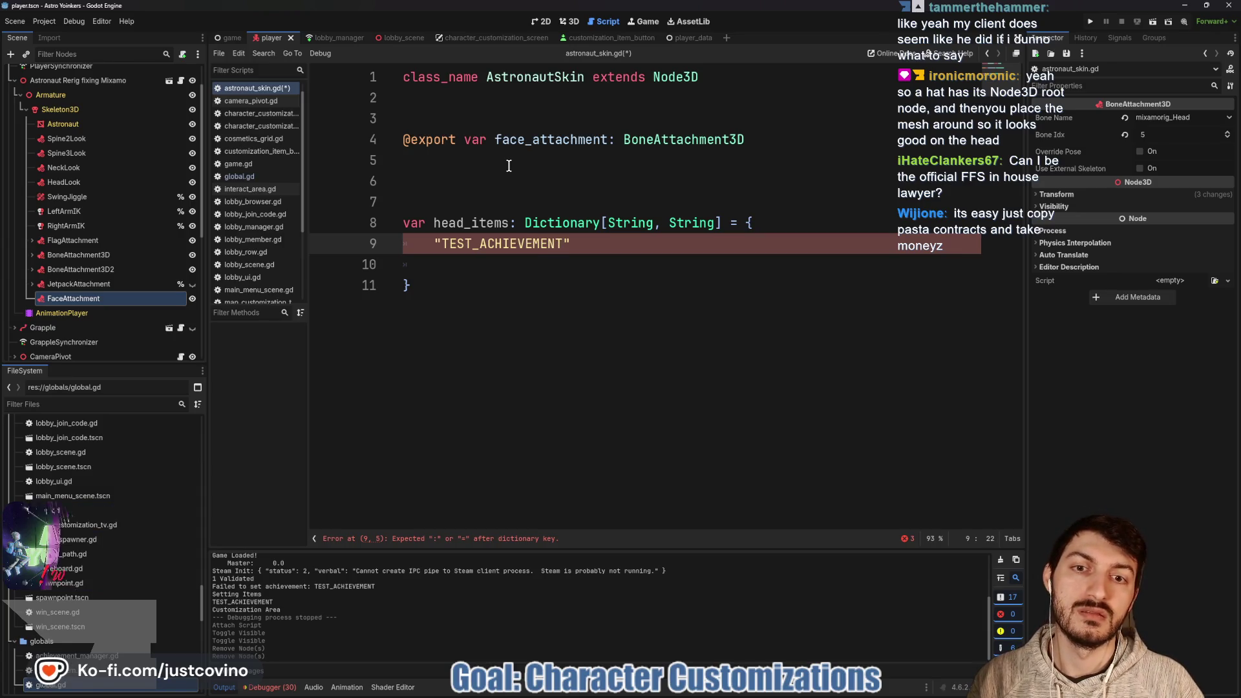
pyautogui.write('":')
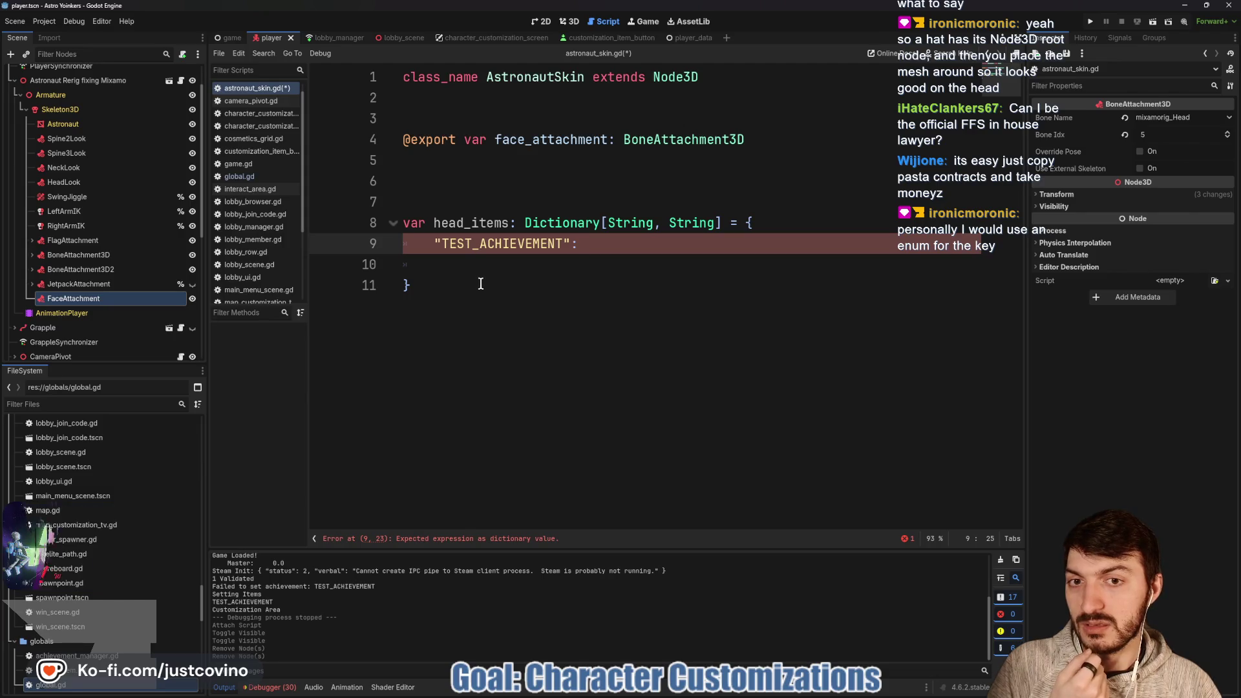
pyautogui.doubleClick(483, 246)
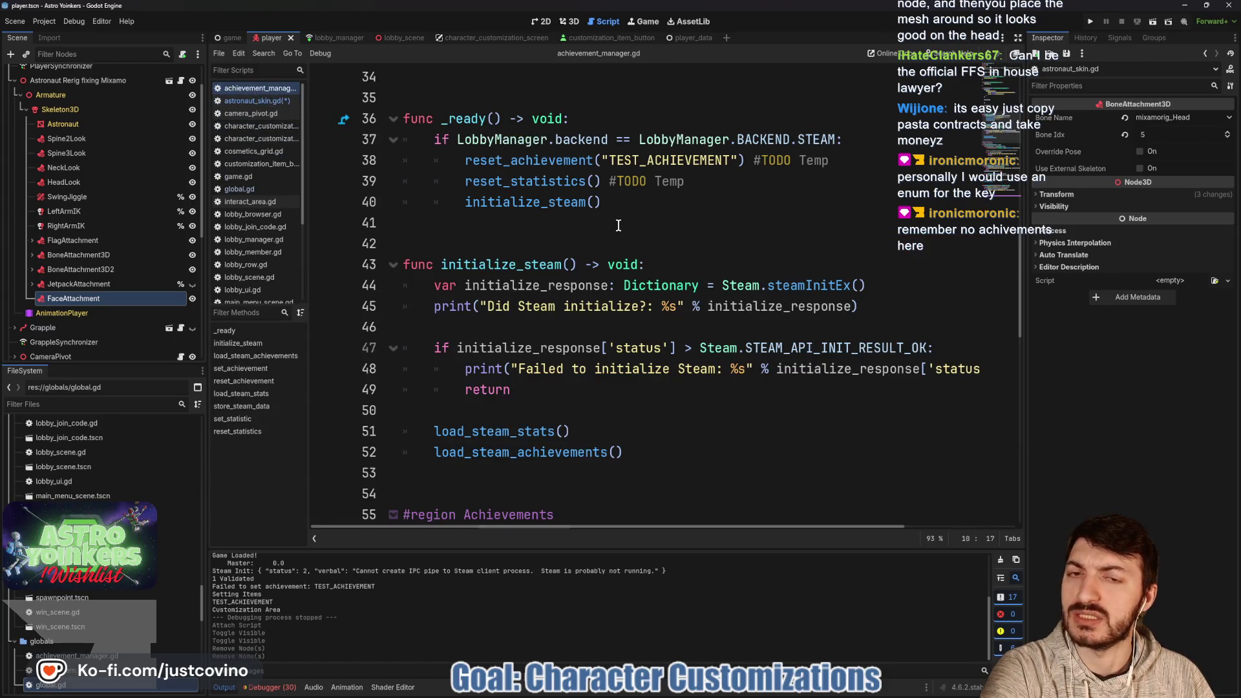
# Review achievement_items in achievement_manager.gd, including the TEST_ACHIEVEMENT entry preloading stache.tscn.
pyautogui.scroll(9, 618, 225)
pyautogui.doubleClick(562, 349)
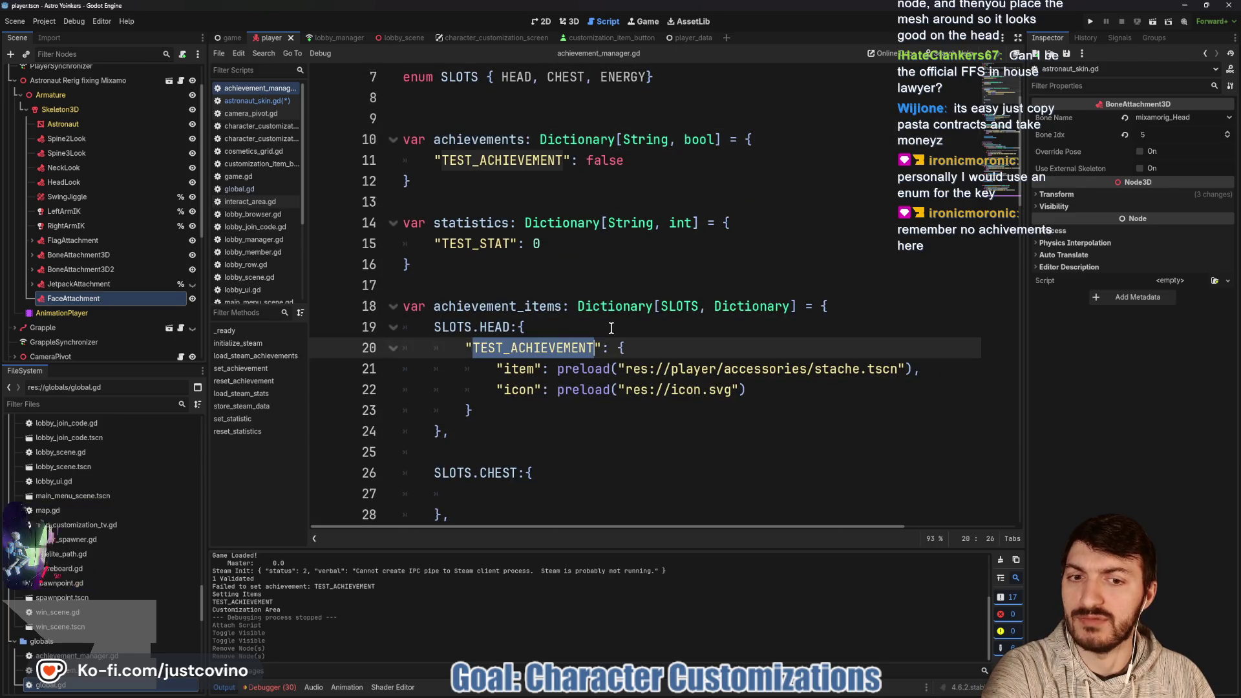
pyautogui.click(661, 367)
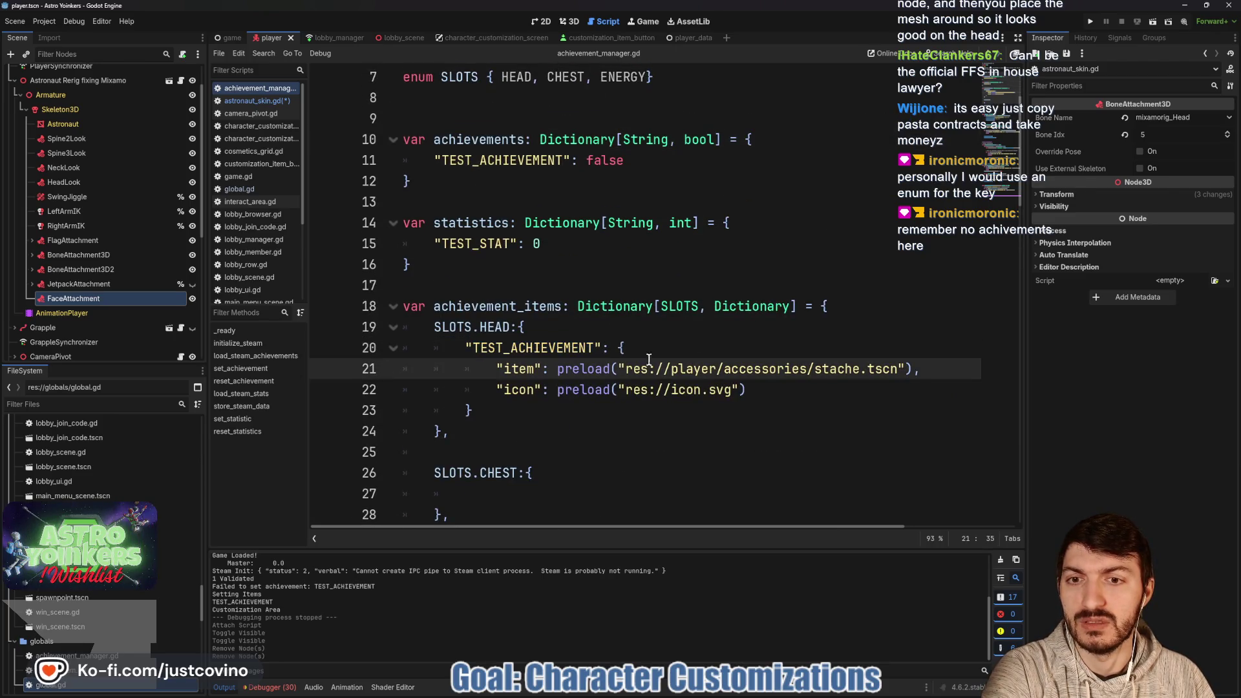
pyautogui.click(709, 326)
pyautogui.press('Up')
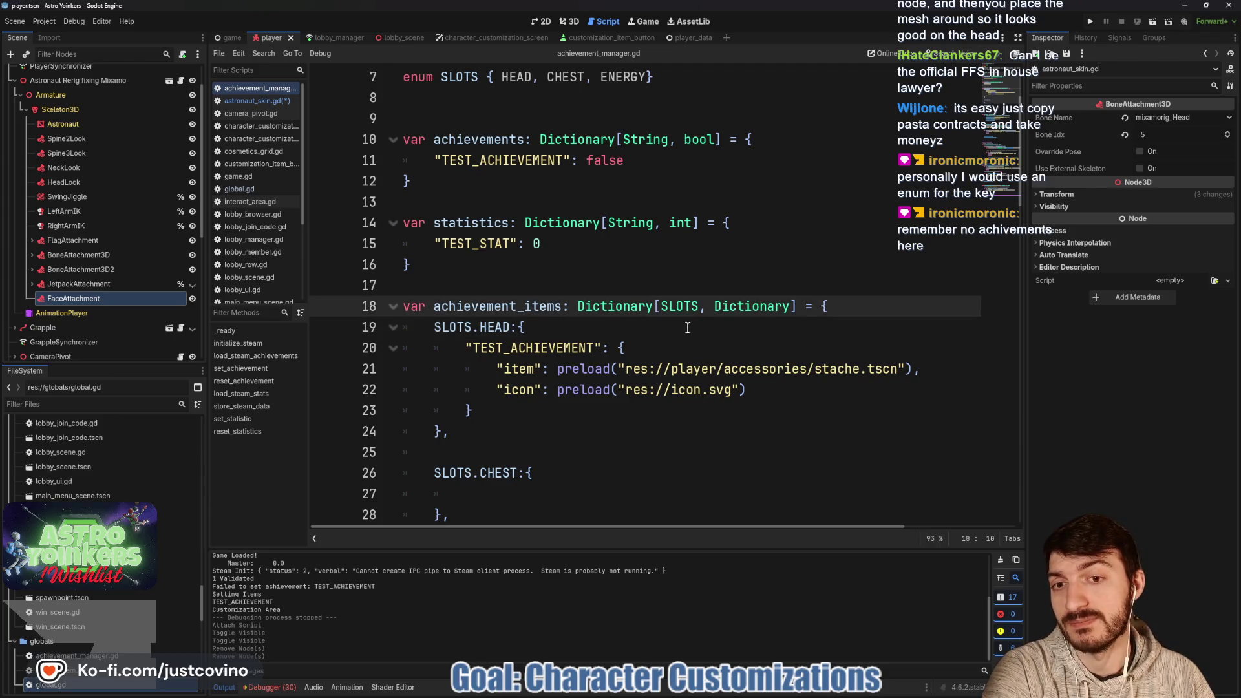
pyautogui.click(675, 368)
pyautogui.doubleClick(694, 368)
pyautogui.tripleClick(890, 368)
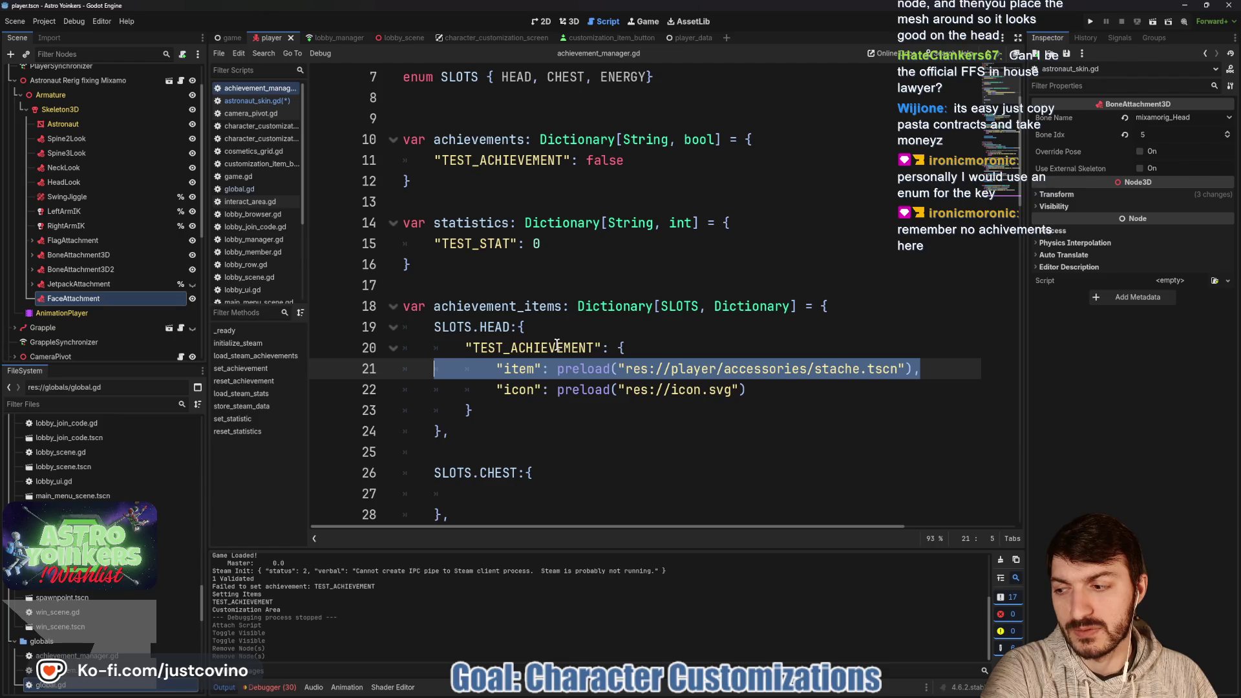
pyautogui.doubleClick(558, 347)
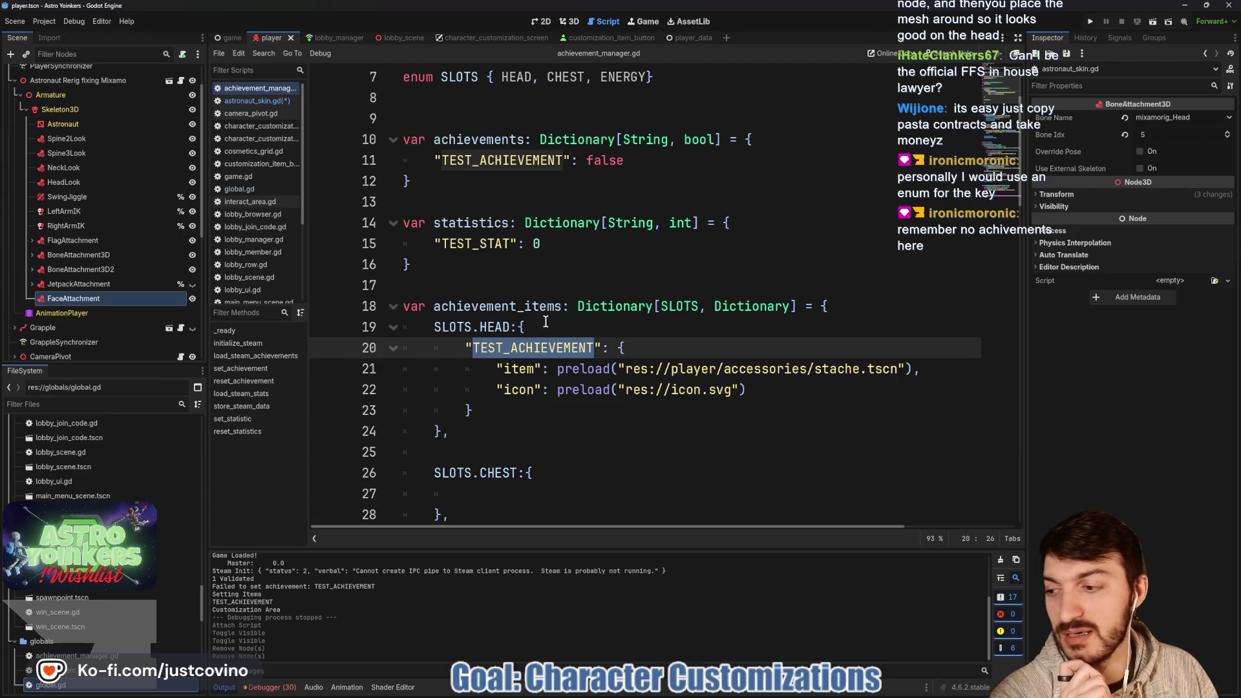
# Examine the SLOTS.HEAD entry of achievement_items, then bring up player_data.gd.
pyautogui.click(506, 291)
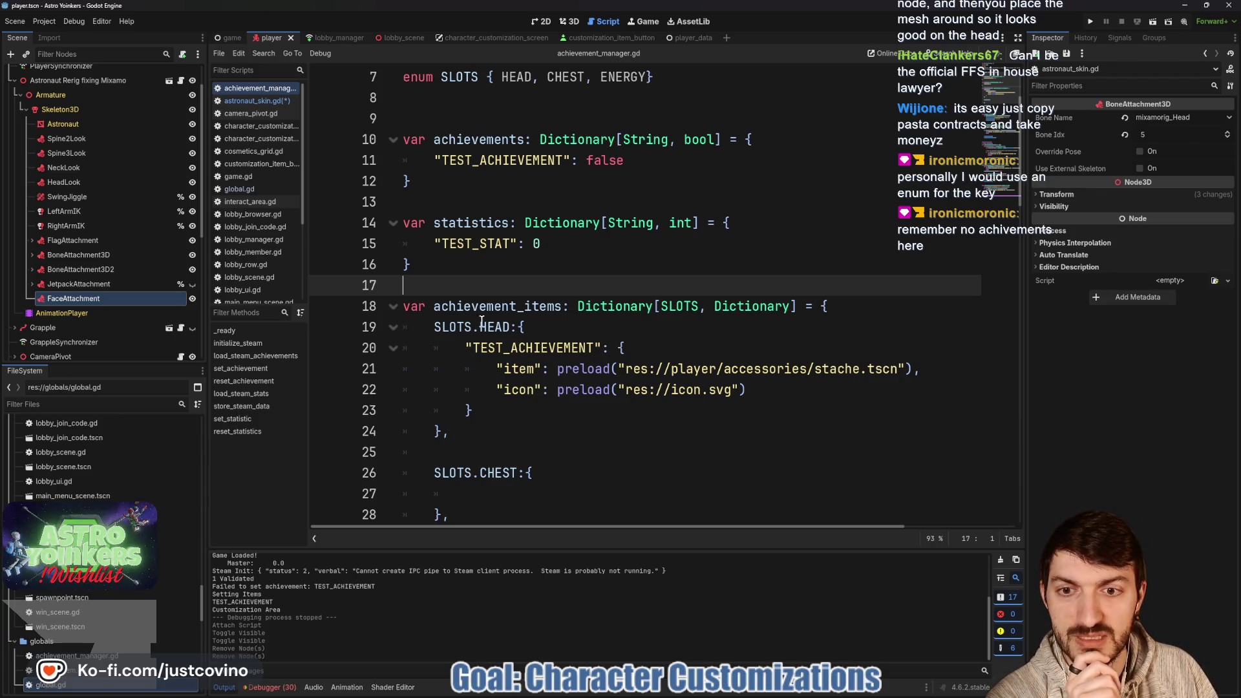
pyautogui.doubleClick(469, 306)
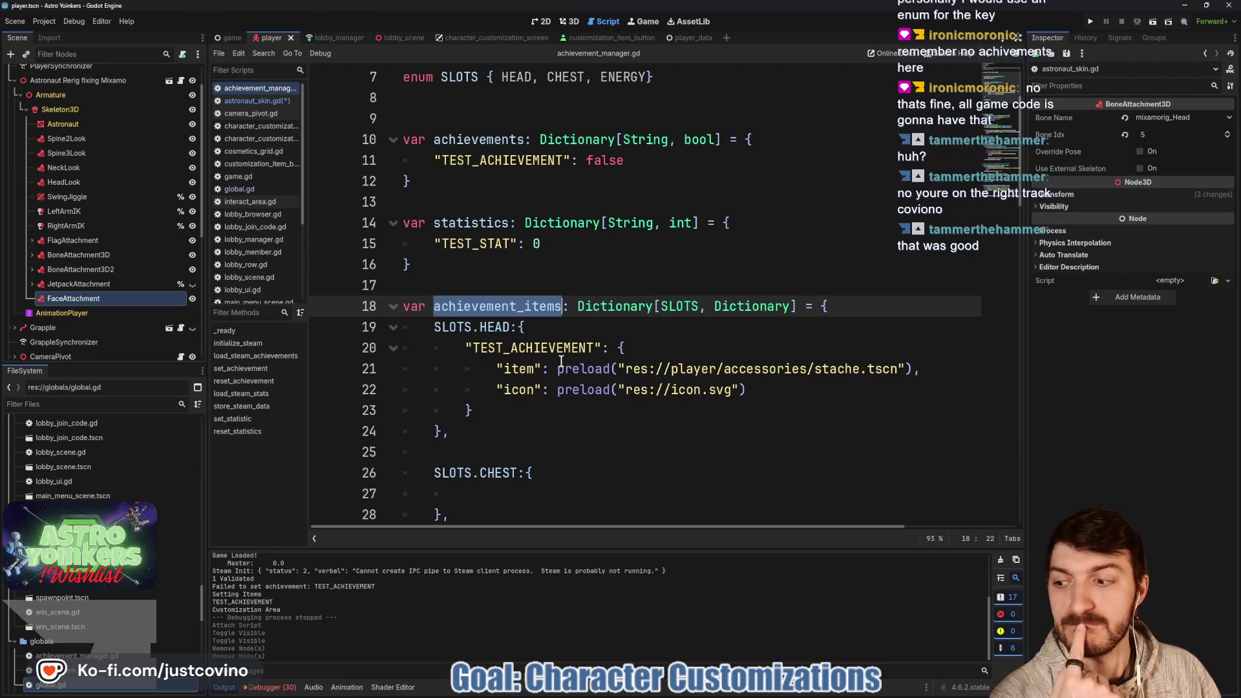
pyautogui.moveTo(561, 362)
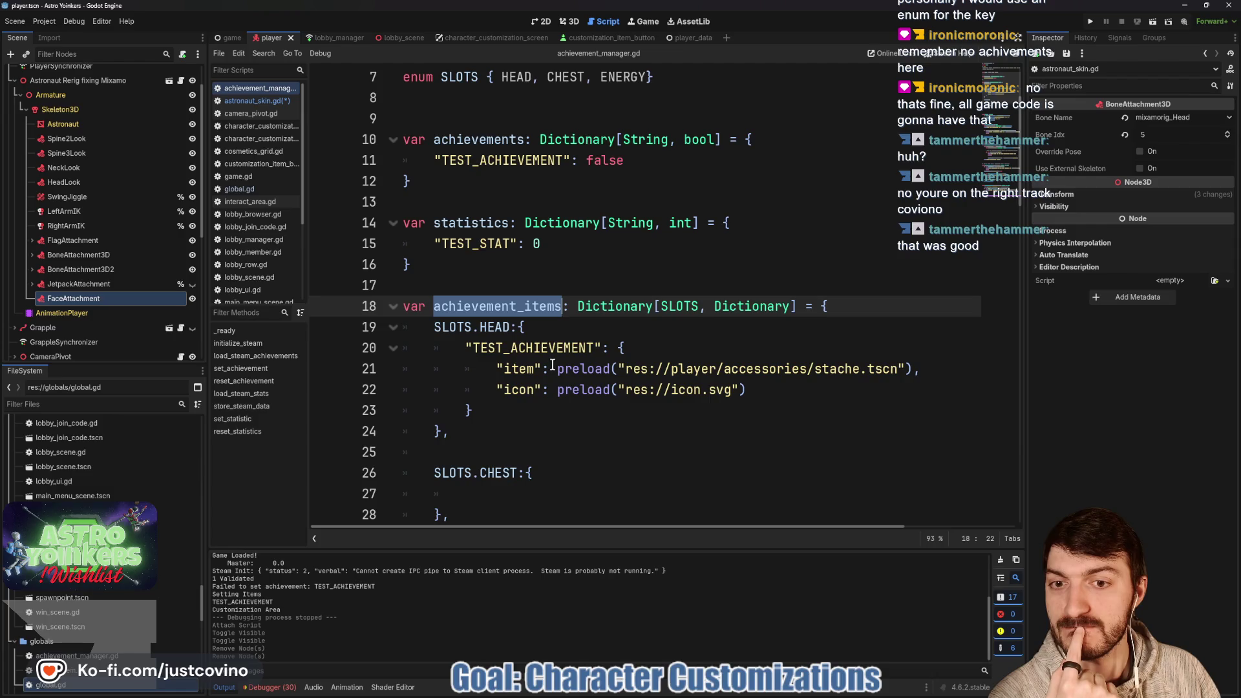
pyautogui.click(552, 367)
pyautogui.moveTo(475, 411); pyautogui.dragTo(434, 327)
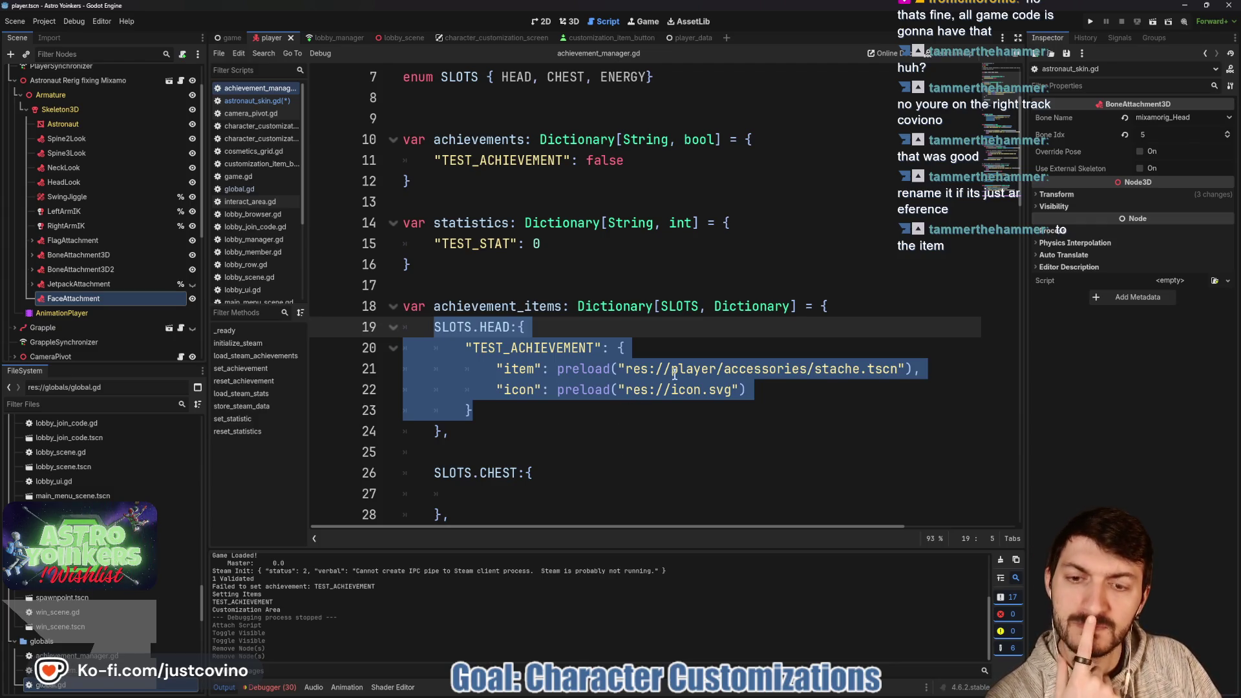
pyautogui.moveTo(668, 374)
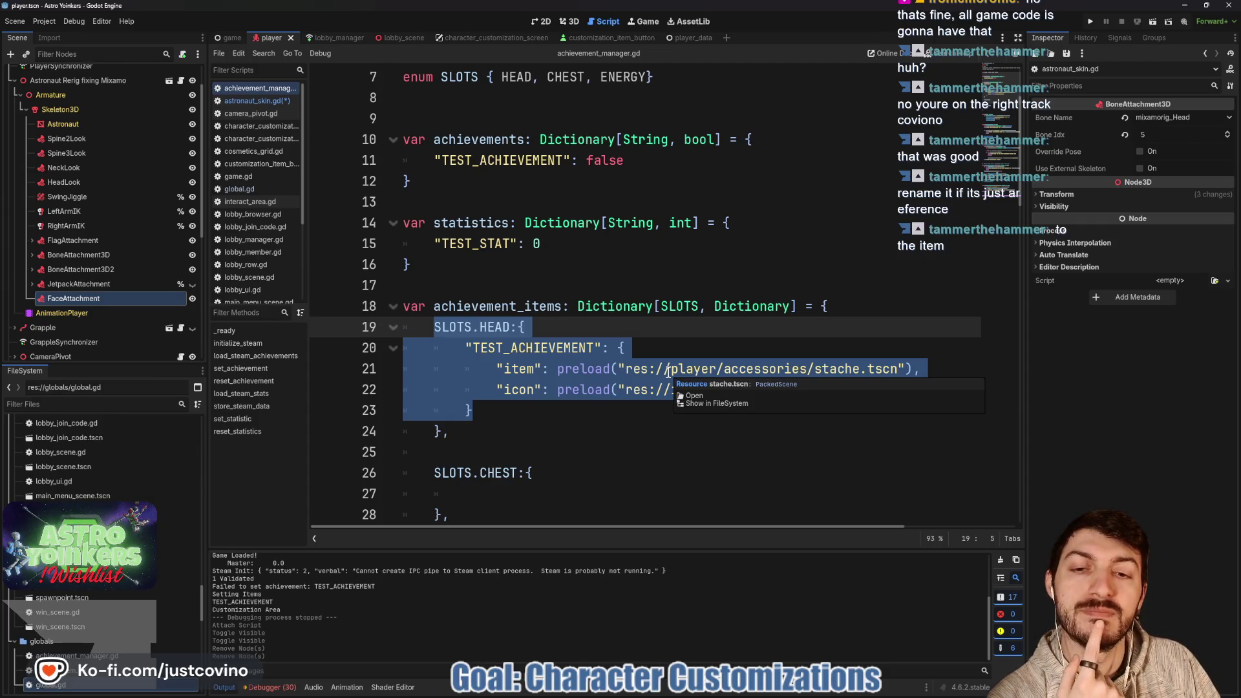
pyautogui.click(647, 360)
pyautogui.moveTo(647, 360)
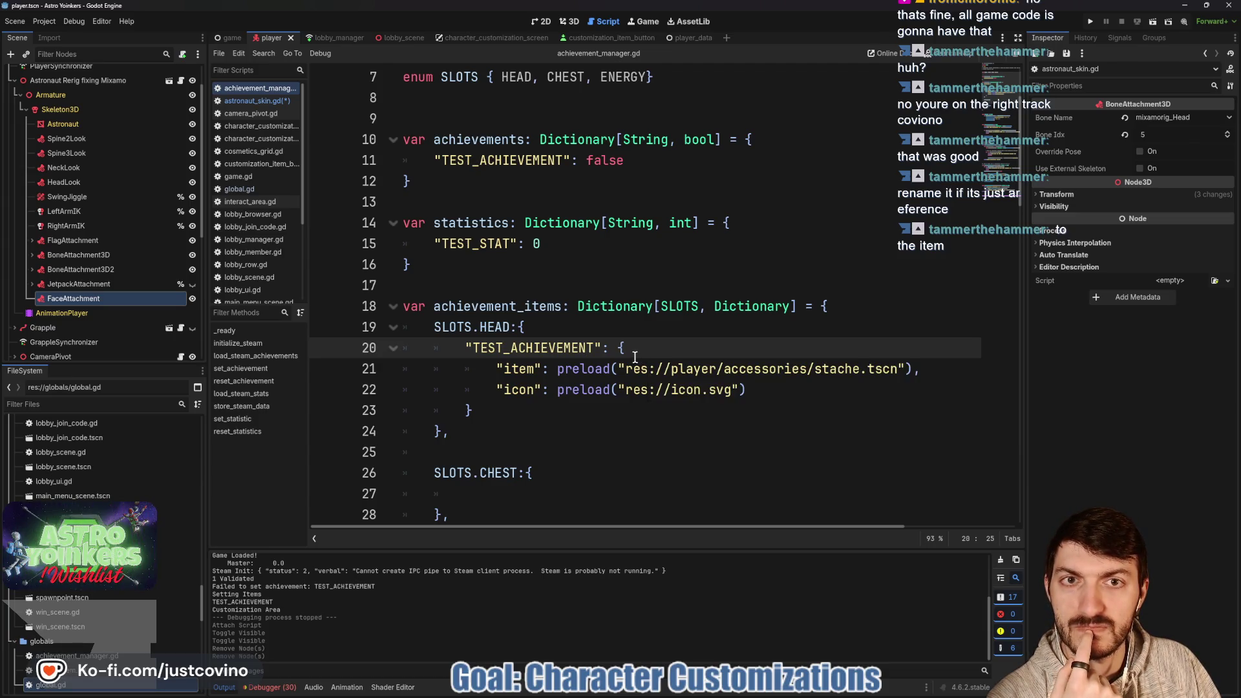
pyautogui.click(684, 39)
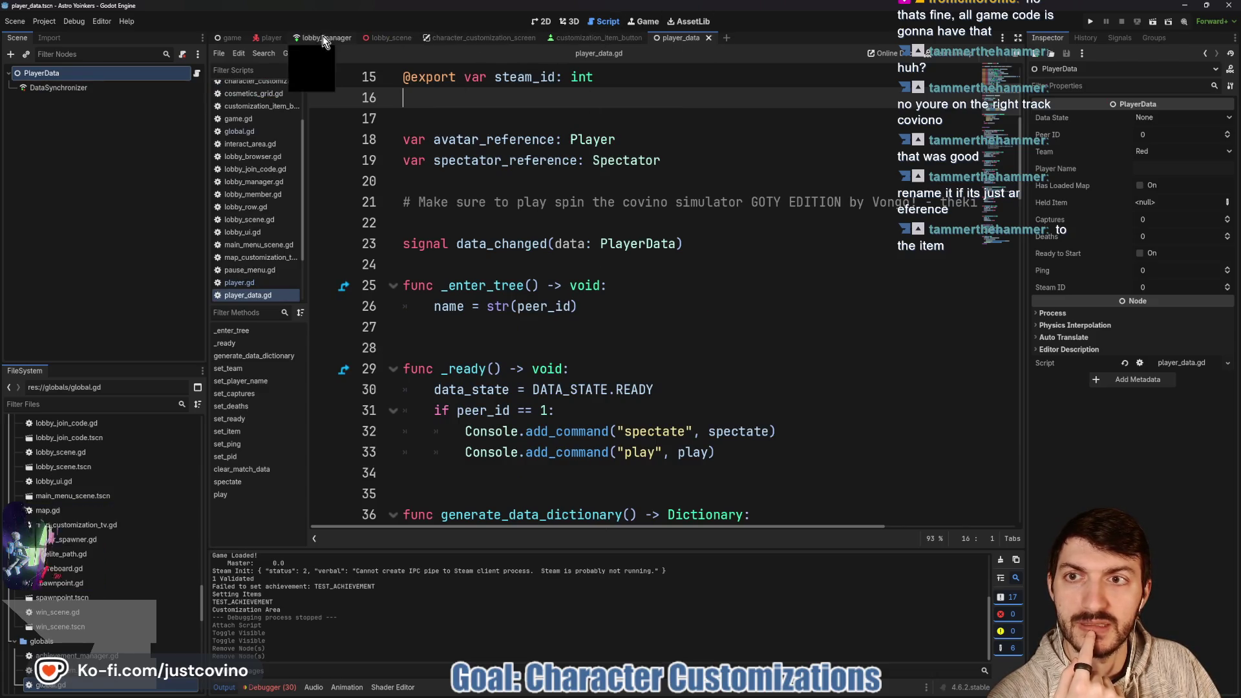
# Return to astronaut_skin.gd and delete the whole head_items dictionary block.
pyautogui.click(271, 38)
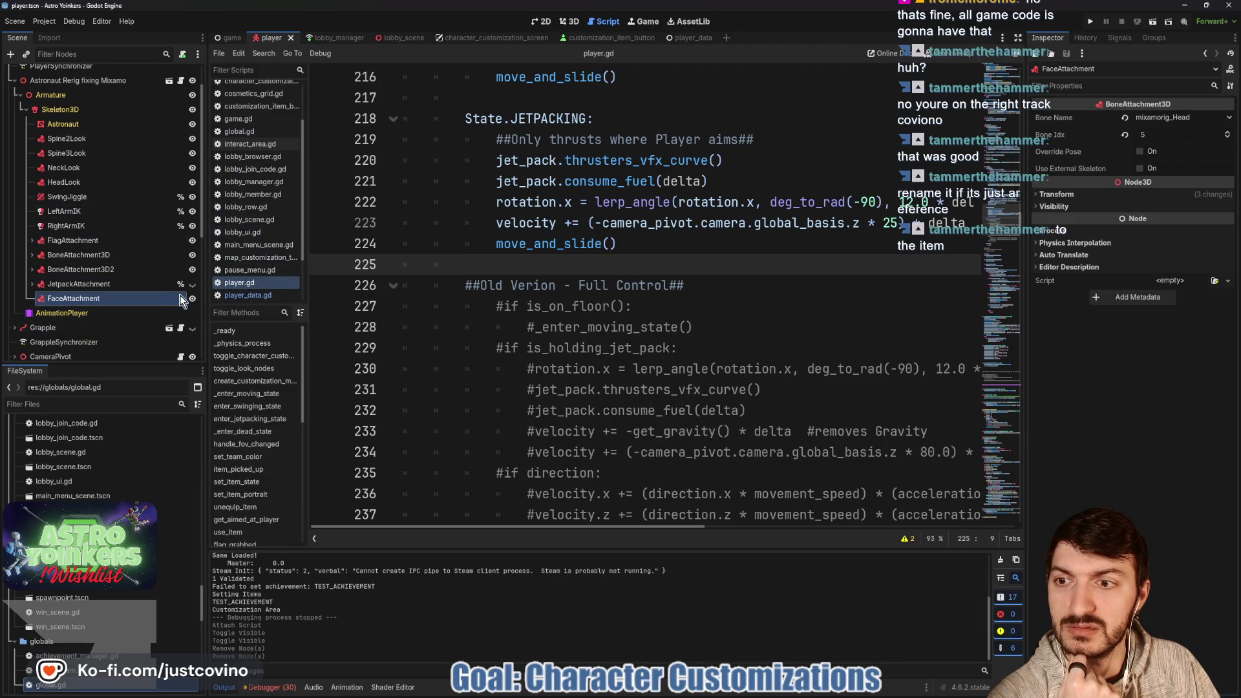
pyautogui.click(181, 80)
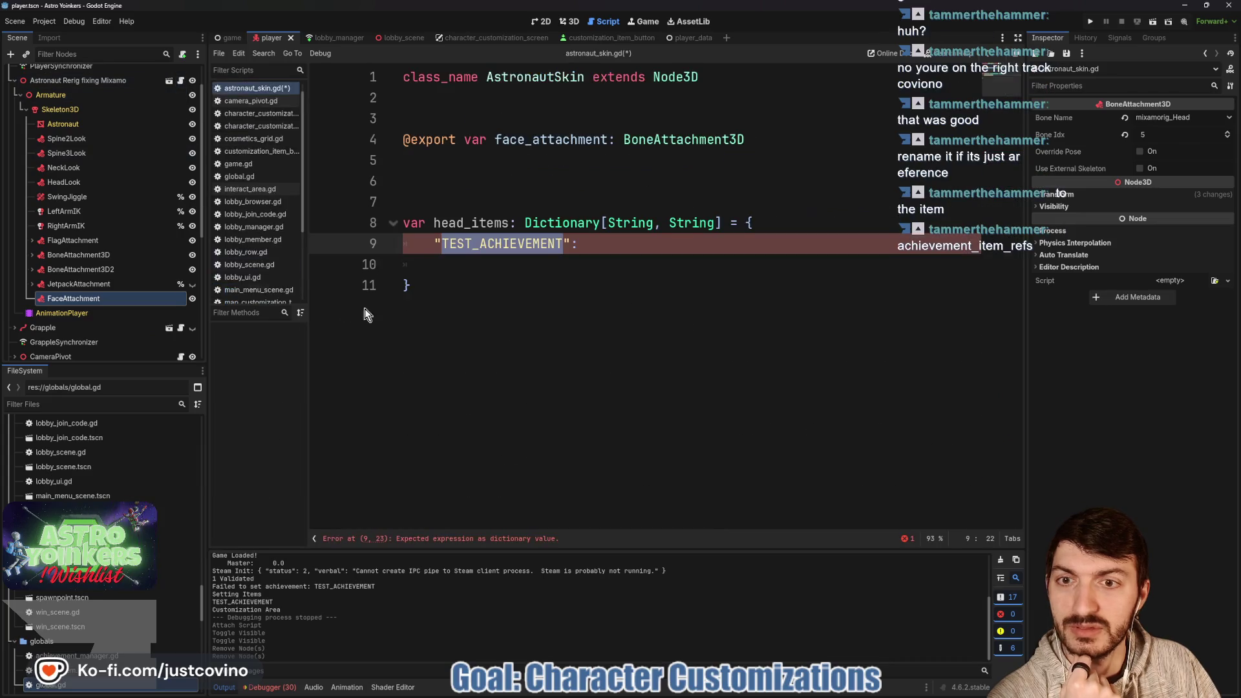
pyautogui.write(':')
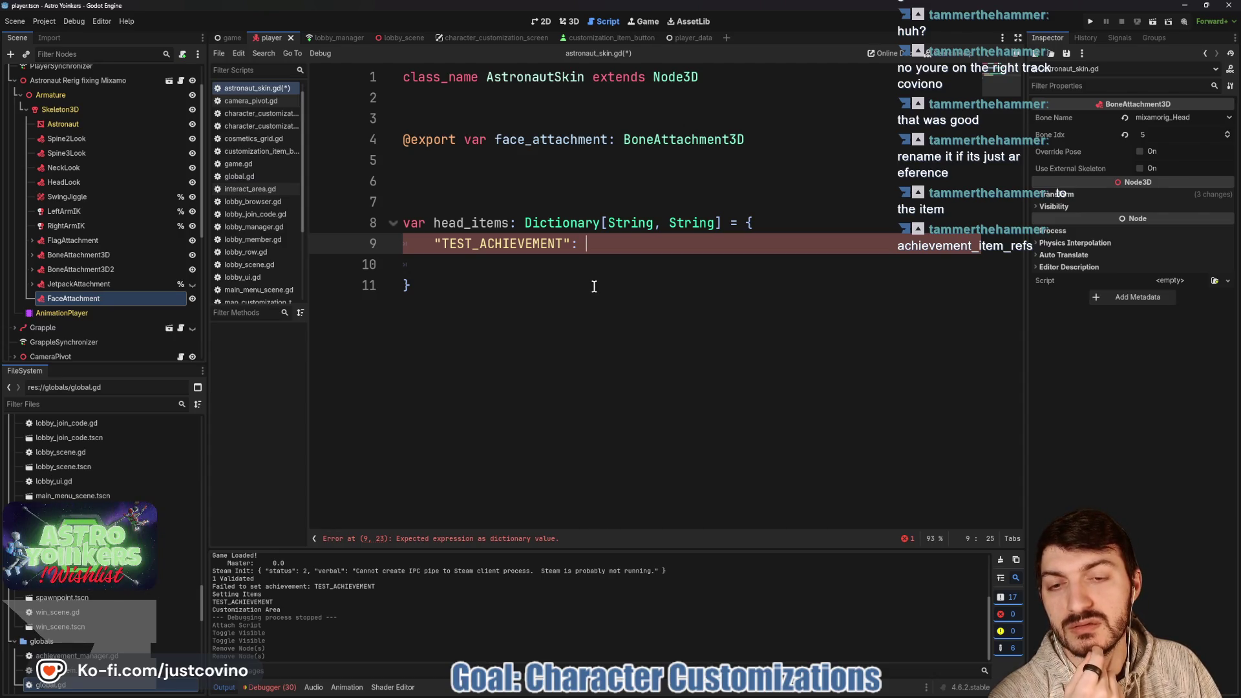
pyautogui.doubleClick(494, 226)
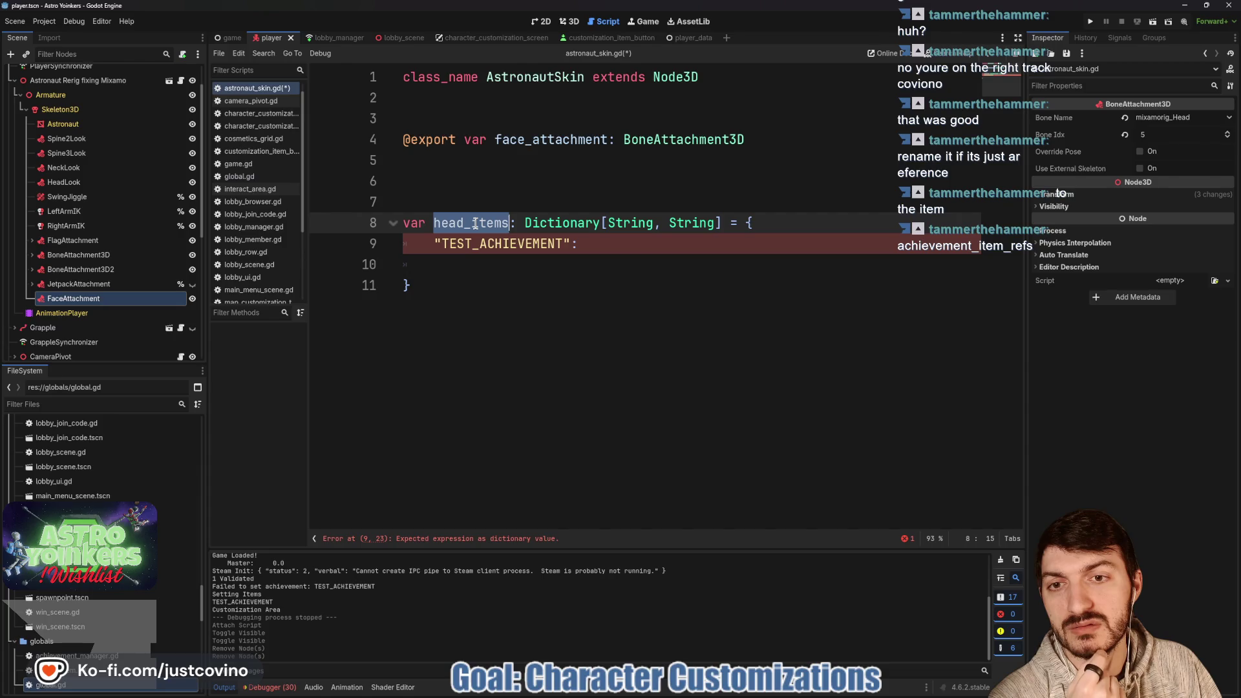
pyautogui.click(701, 283)
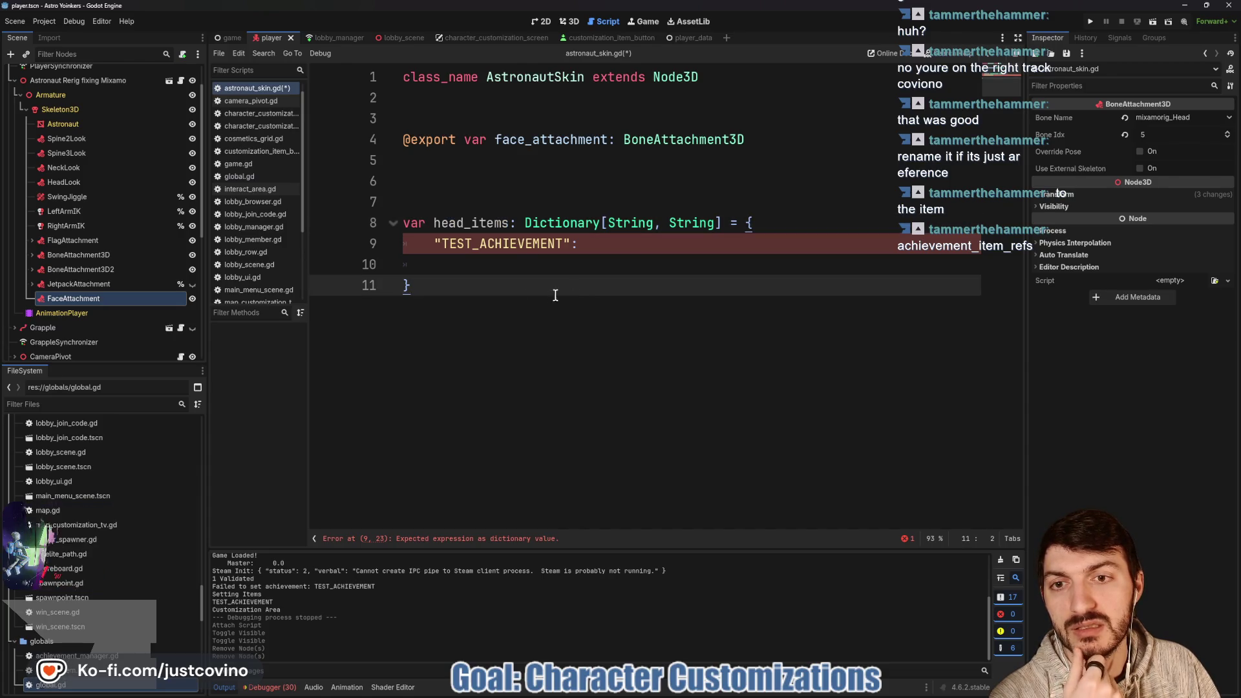
pyautogui.hotkey('shift', 'Up')
pyautogui.hotkey('shift', 'Up')
pyautogui.hotkey('shift', 'Up')
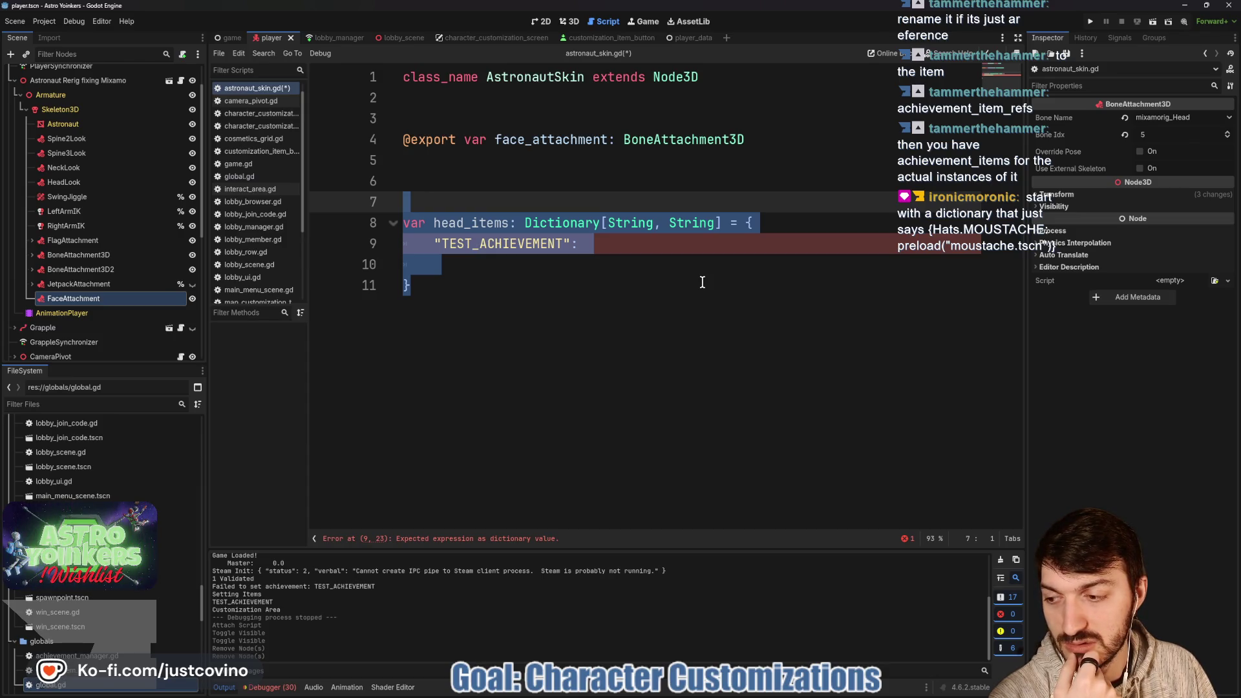
pyautogui.press('BackSpace')
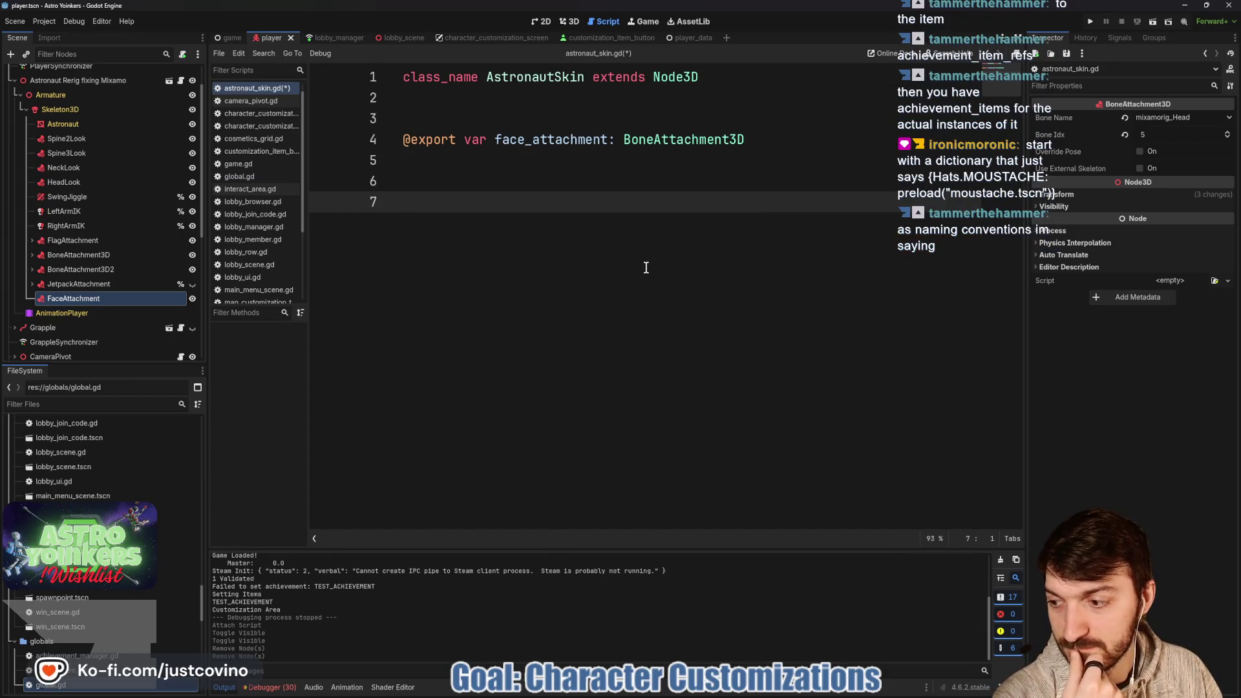
pyautogui.click(474, 116)
# Write enum HATS { MOUSTACHE } on line 3, above the face_attachment export.
pyautogui.press('Return')
pyautogui.press('Up')
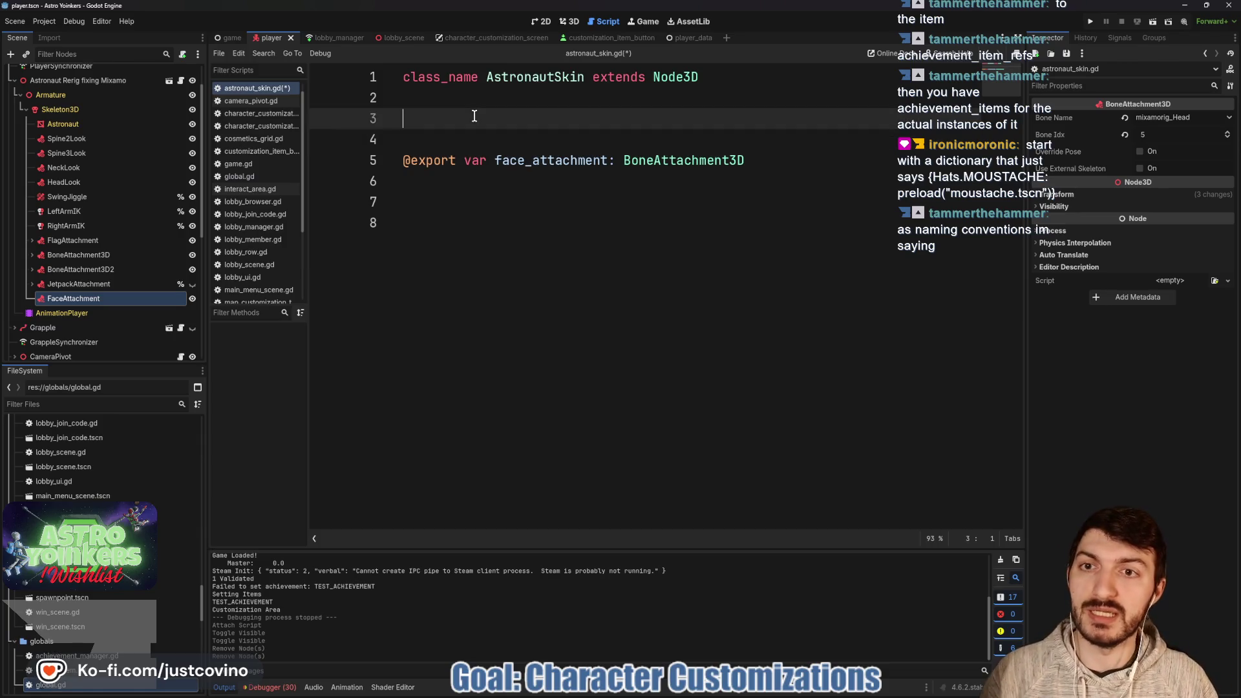
pyautogui.write('enuy')
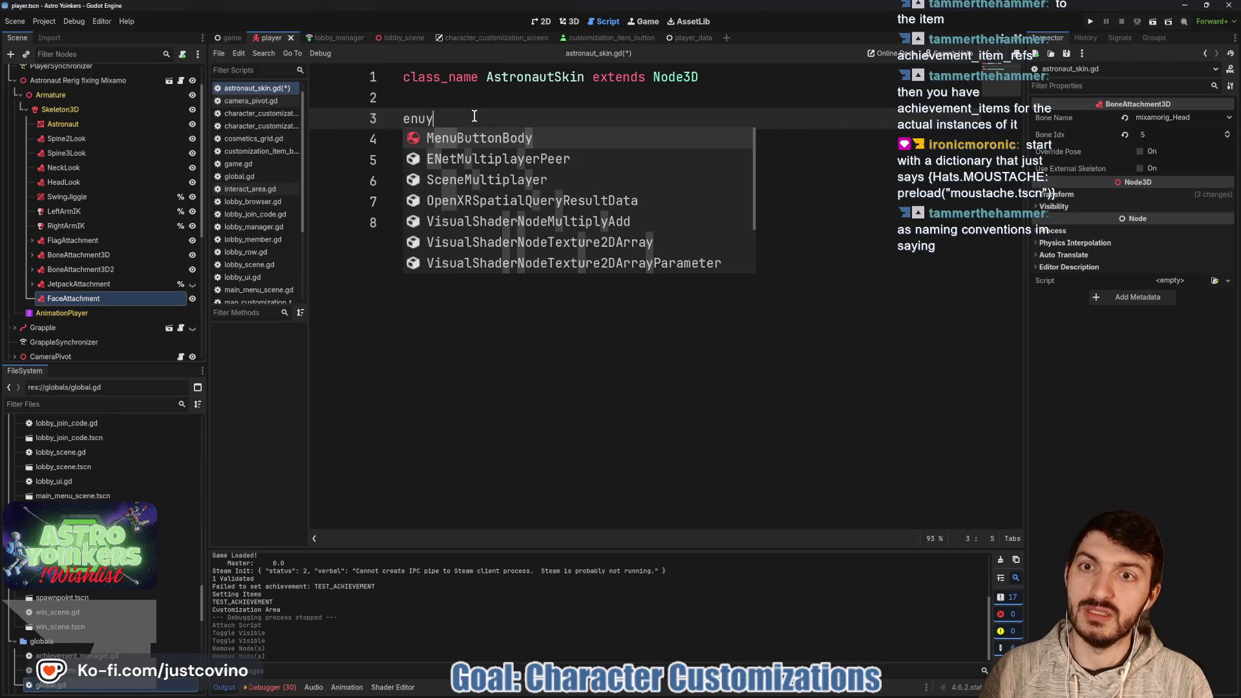
pyautogui.press('BackSpace')
pyautogui.write('m ')
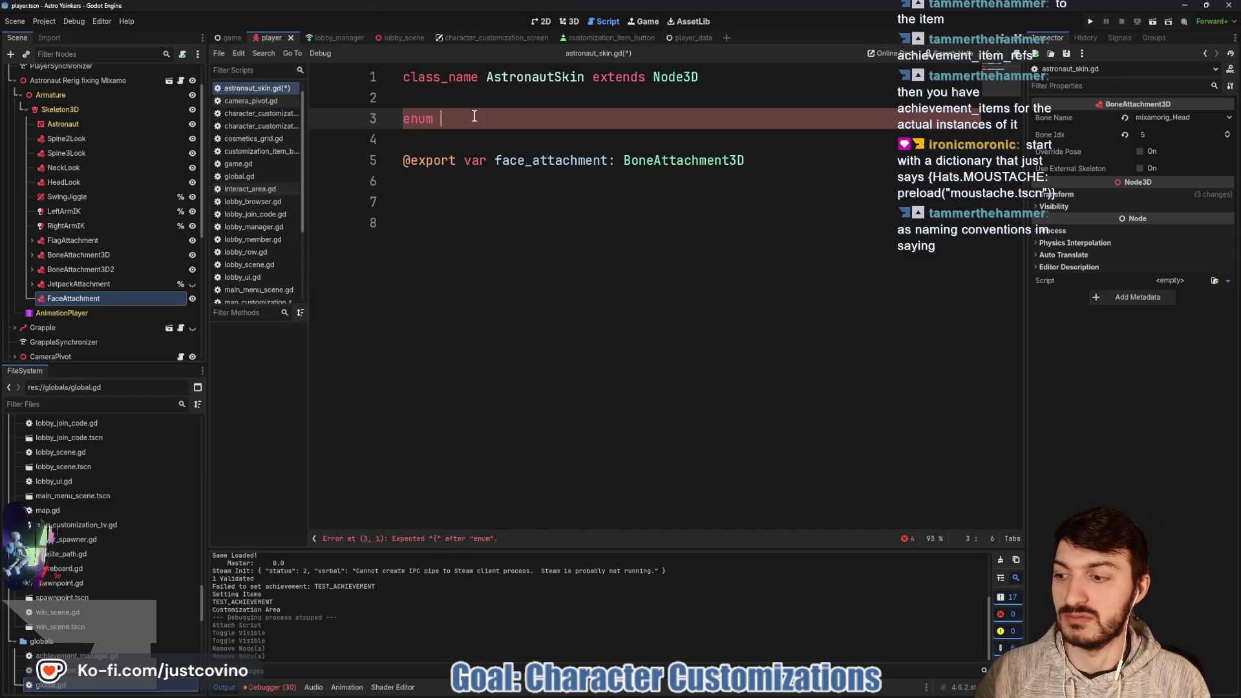
pyautogui.write('HATS')
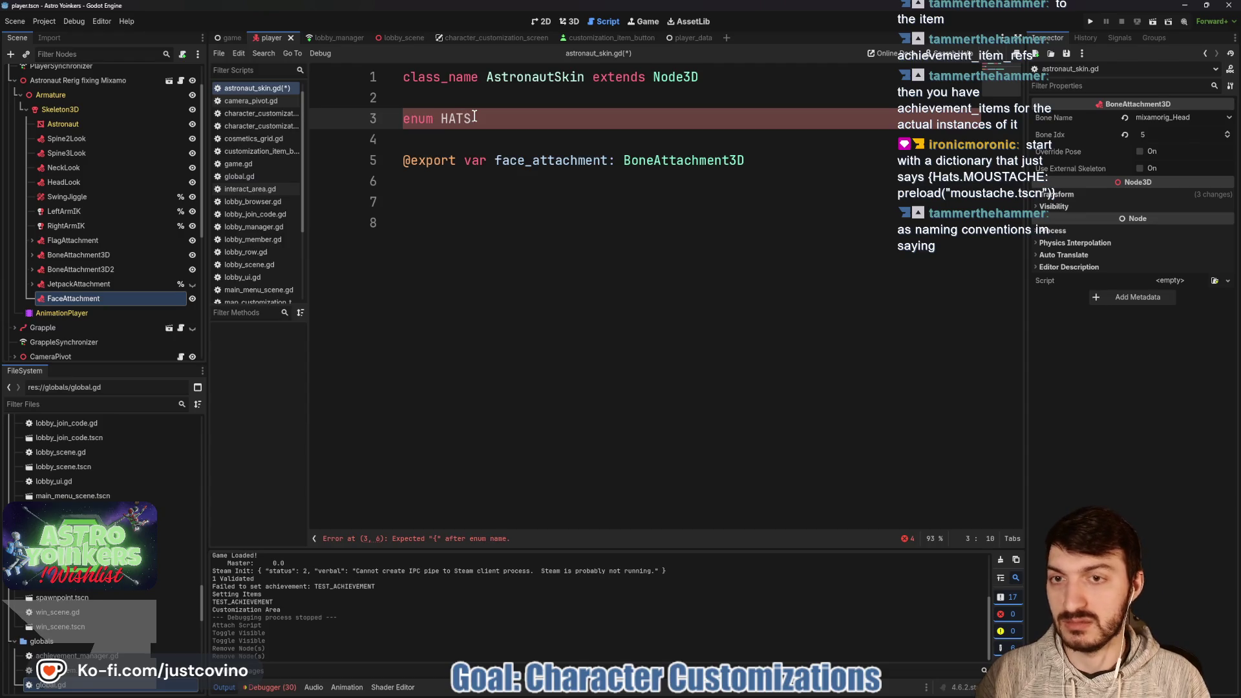
pyautogui.write(' { ')
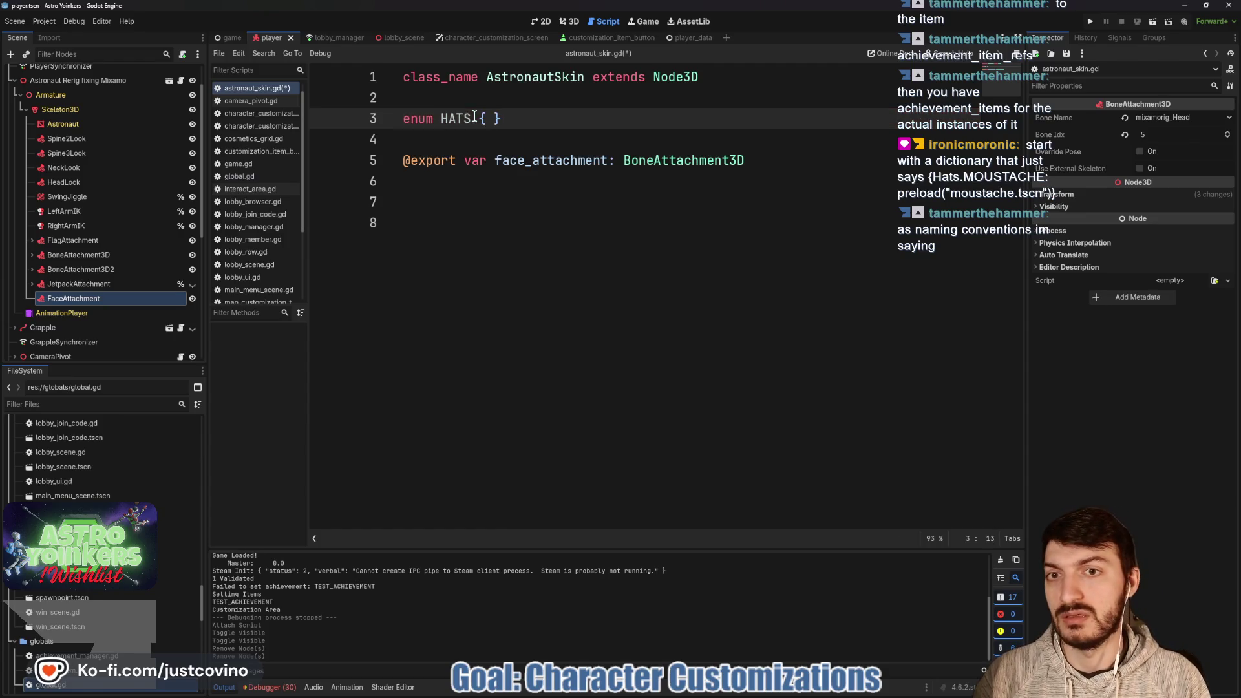
pyautogui.write('MOUSTACHE')
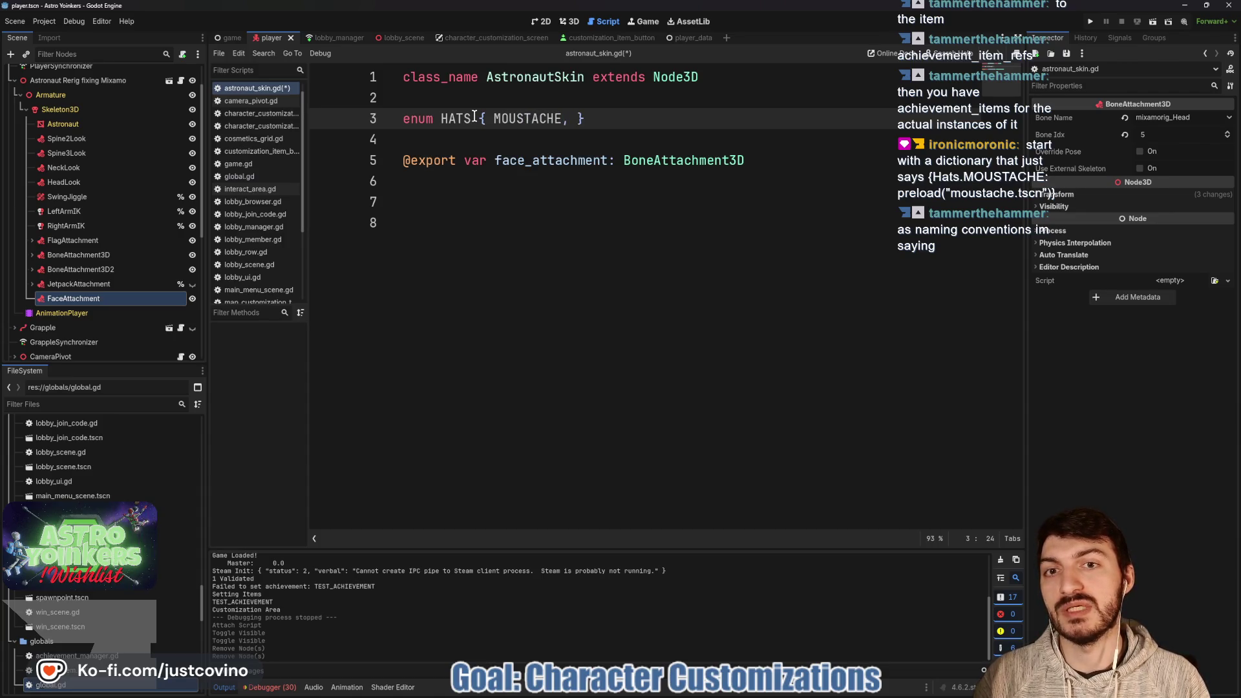
pyautogui.click(477, 118)
pyautogui.click(634, 117)
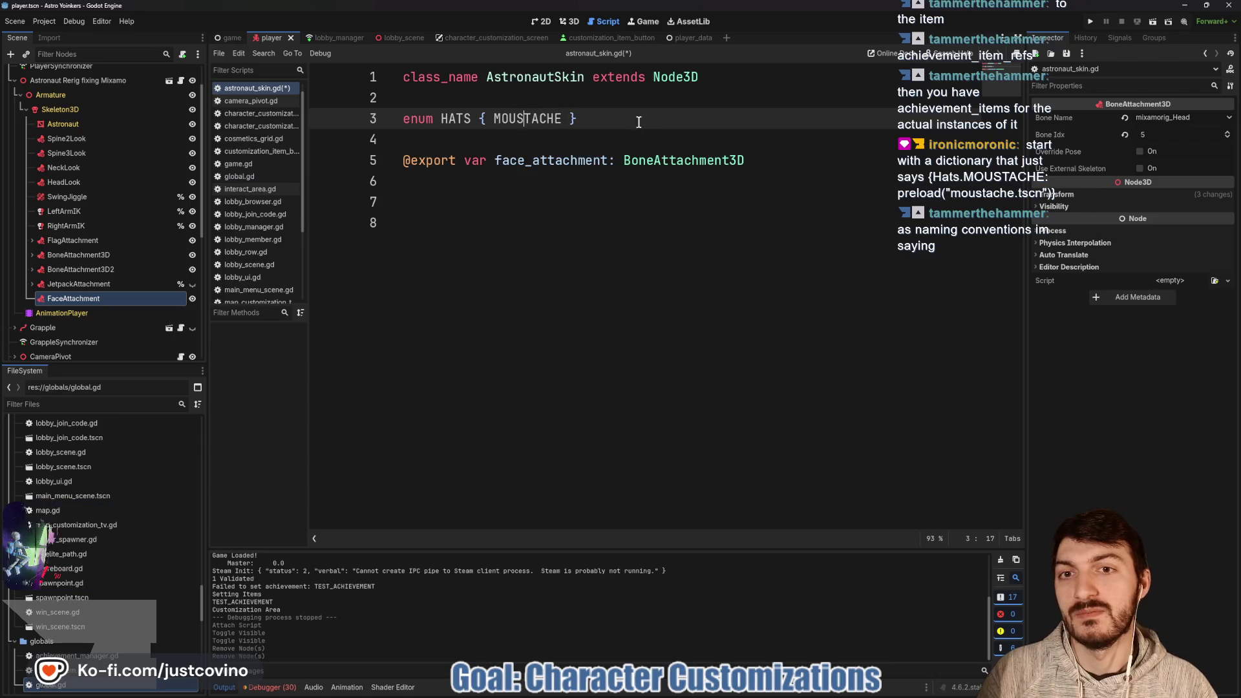
pyautogui.doubleClick(502, 123)
pyautogui.click(554, 231)
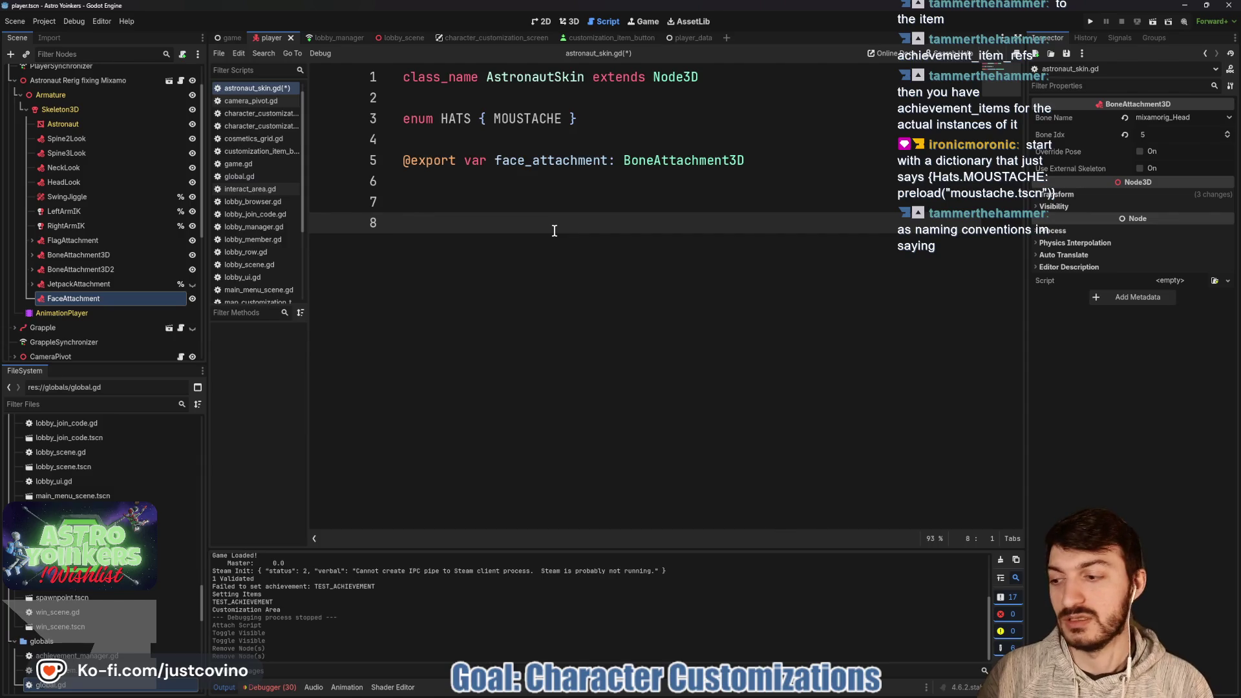
pyautogui.write('m')
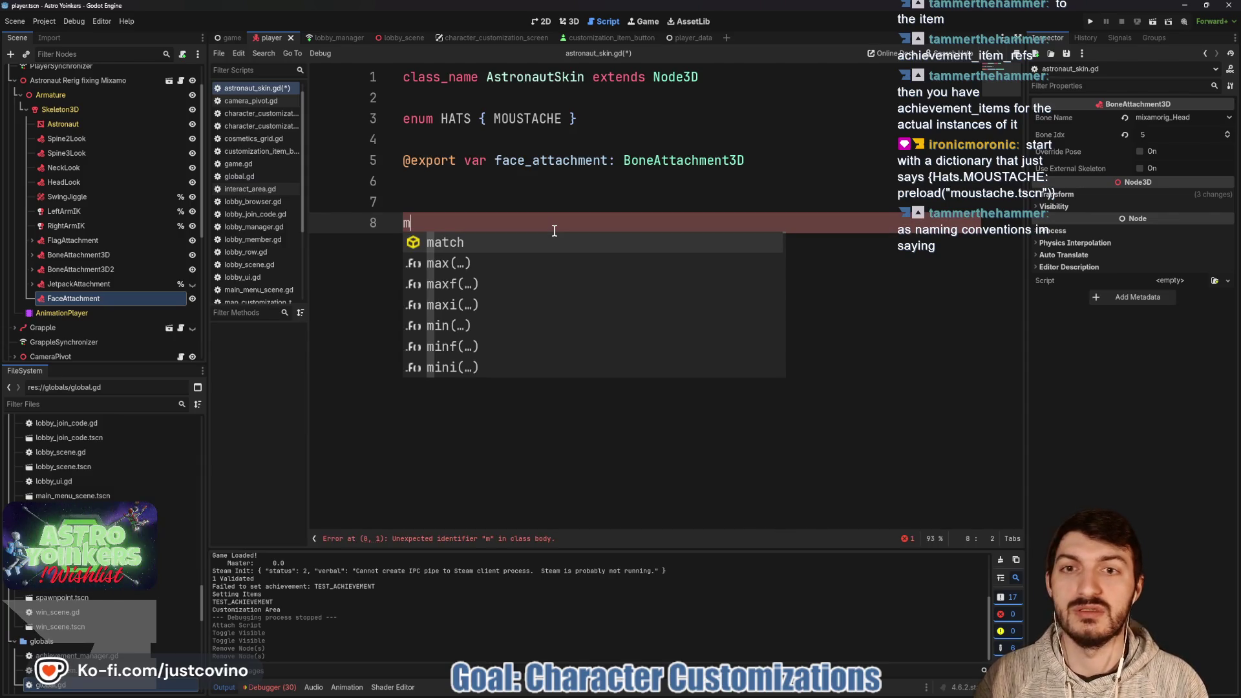
pyautogui.write('ustache')
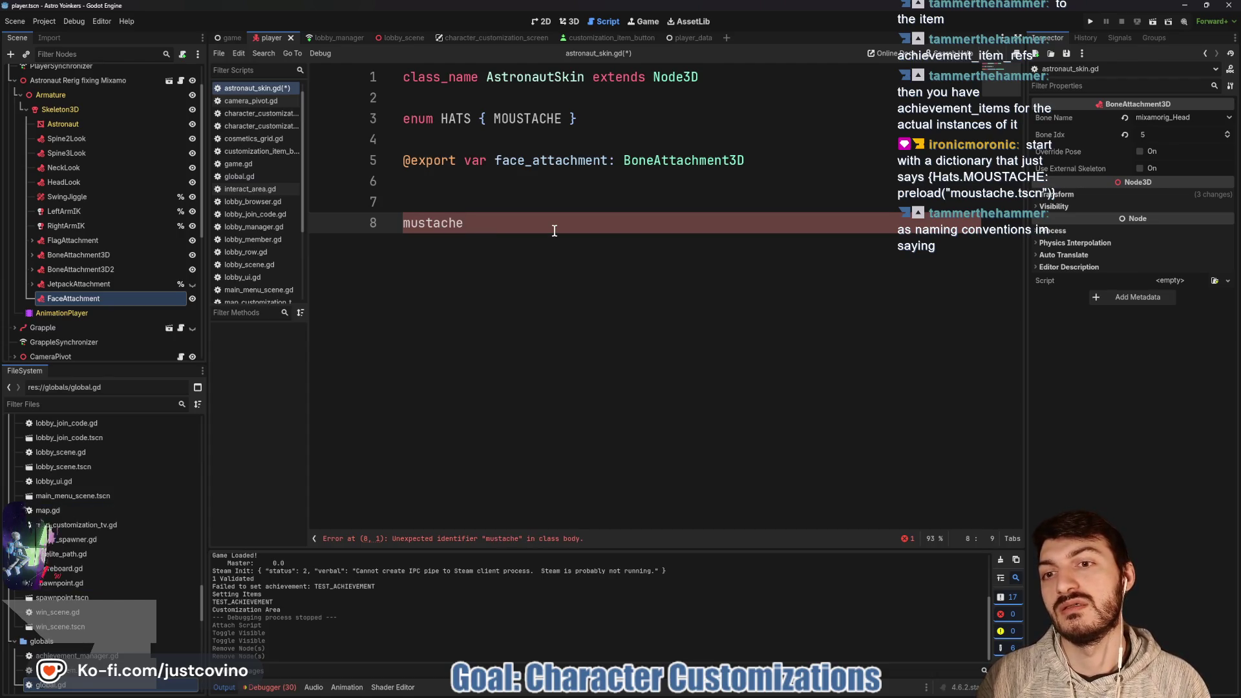
pyautogui.press('BackSpace')
pyautogui.press('BackSpace')
pyautogui.press('BackSpace')
pyautogui.press('BackSpace')
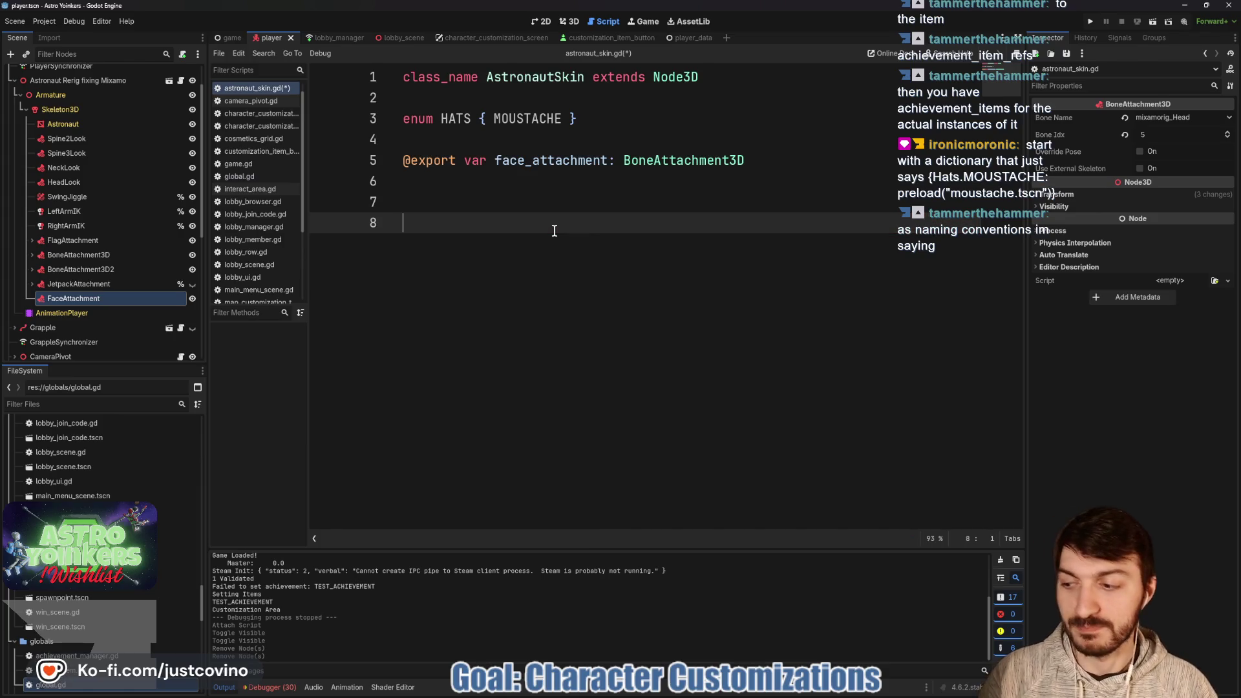
pyautogui.doubleClick(527, 118)
pyautogui.click(521, 223)
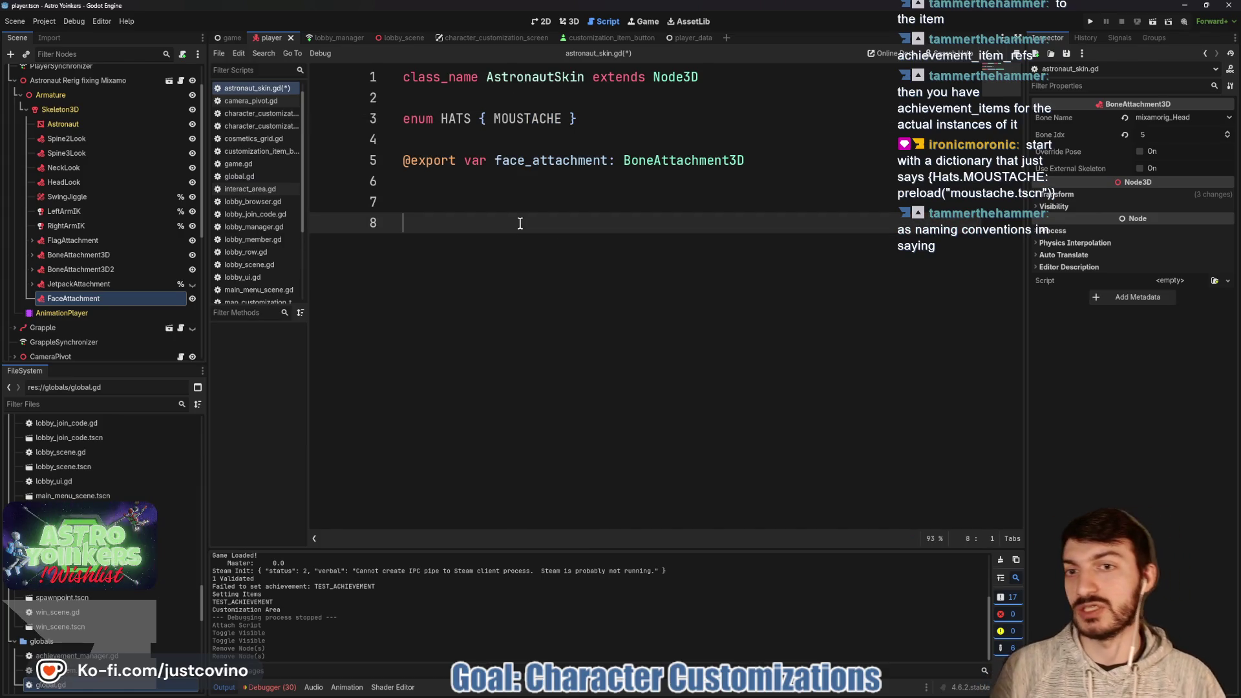
pyautogui.write('clour')
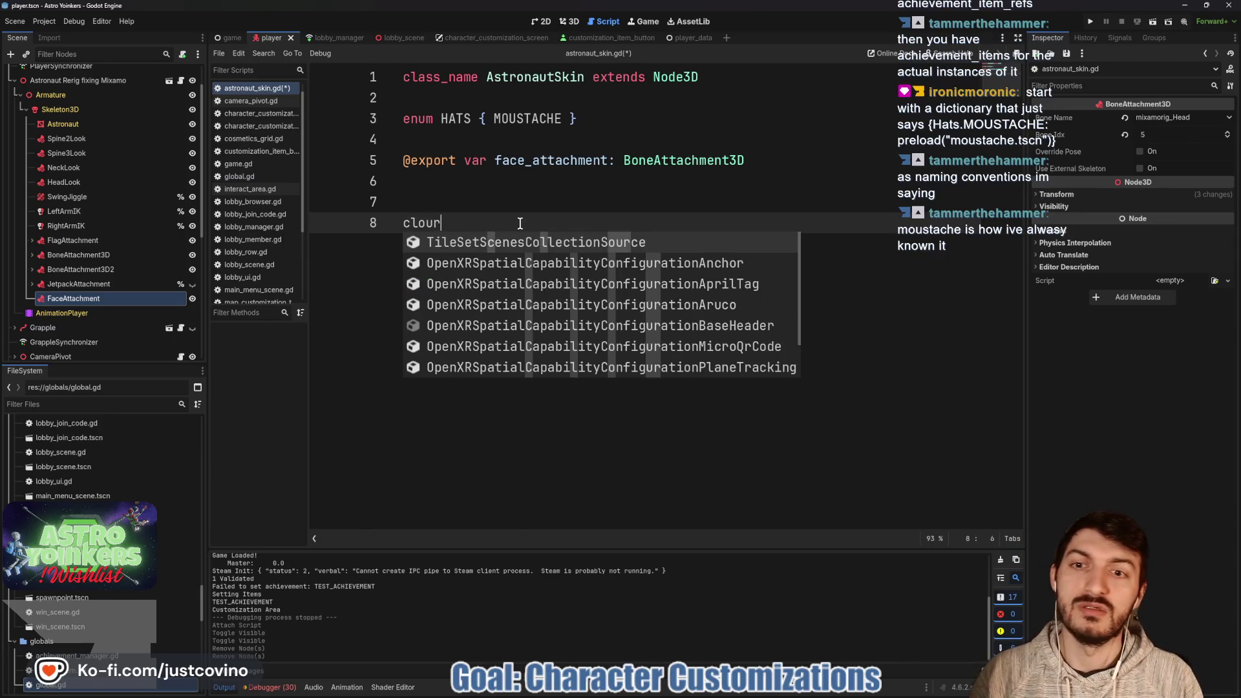
pyautogui.press('BackSpace')
pyautogui.press('BackSpace')
pyautogui.press('BackSpace')
pyautogui.write('olour c')
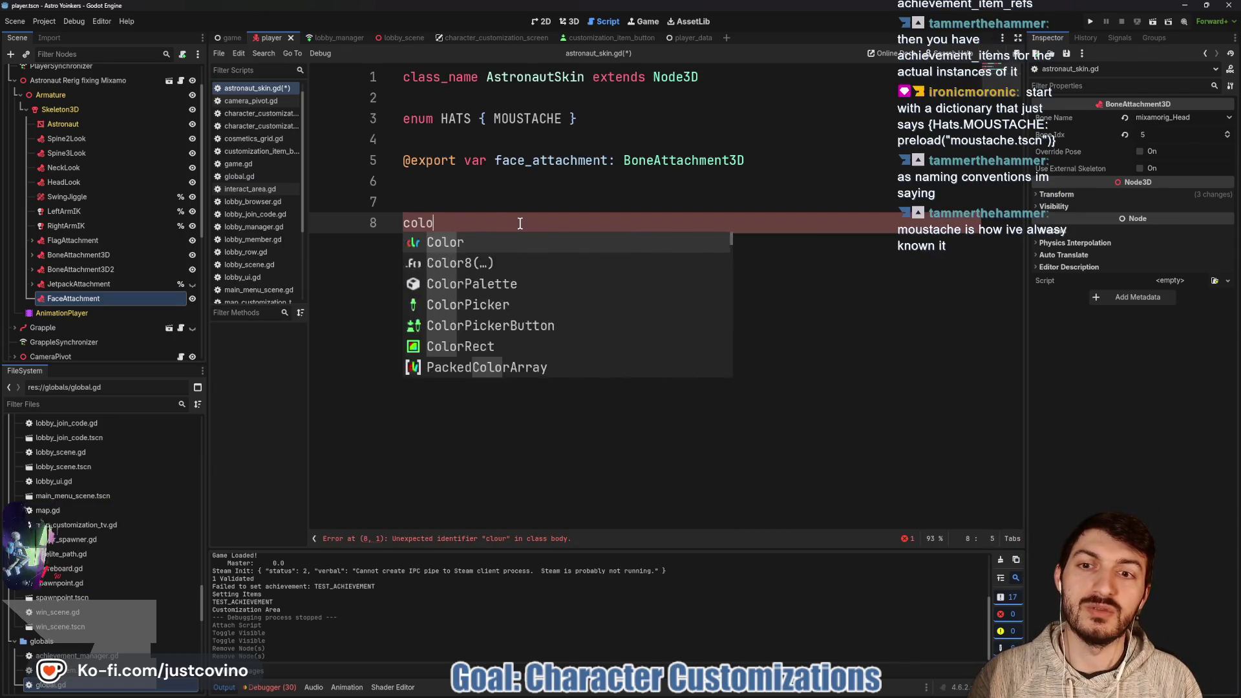
pyautogui.write('olor')
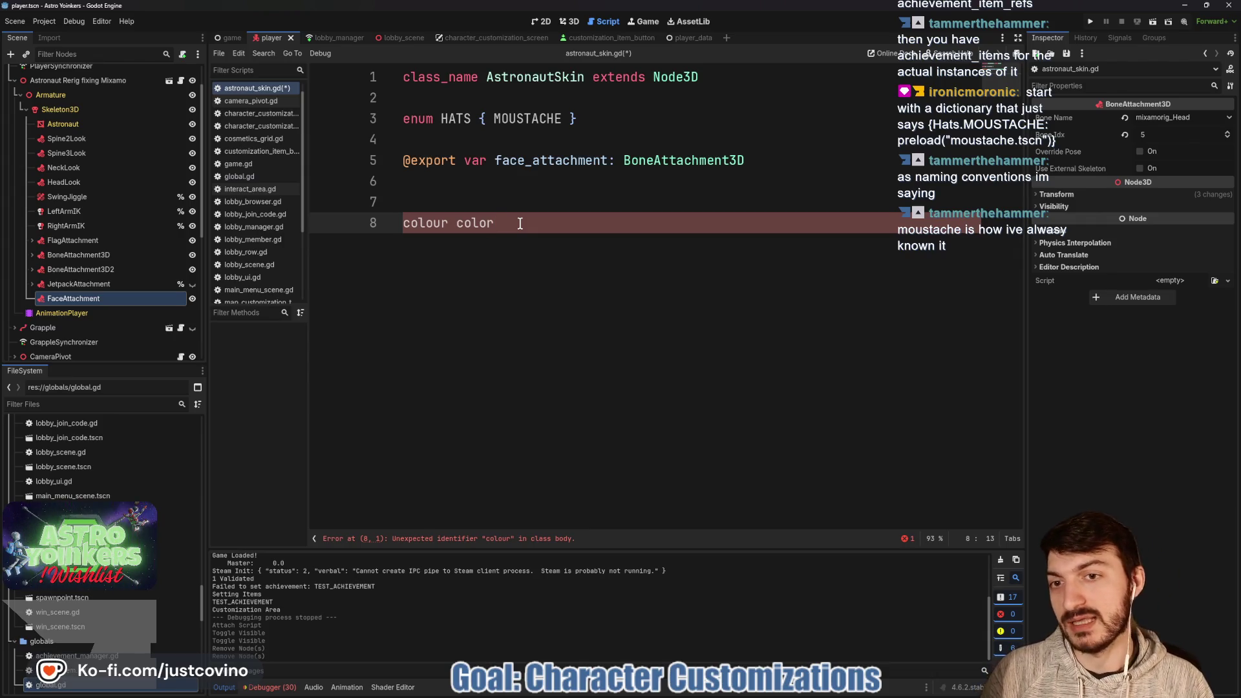
pyautogui.hotkey('shift', 'Home')
pyautogui.press('BackSpace')
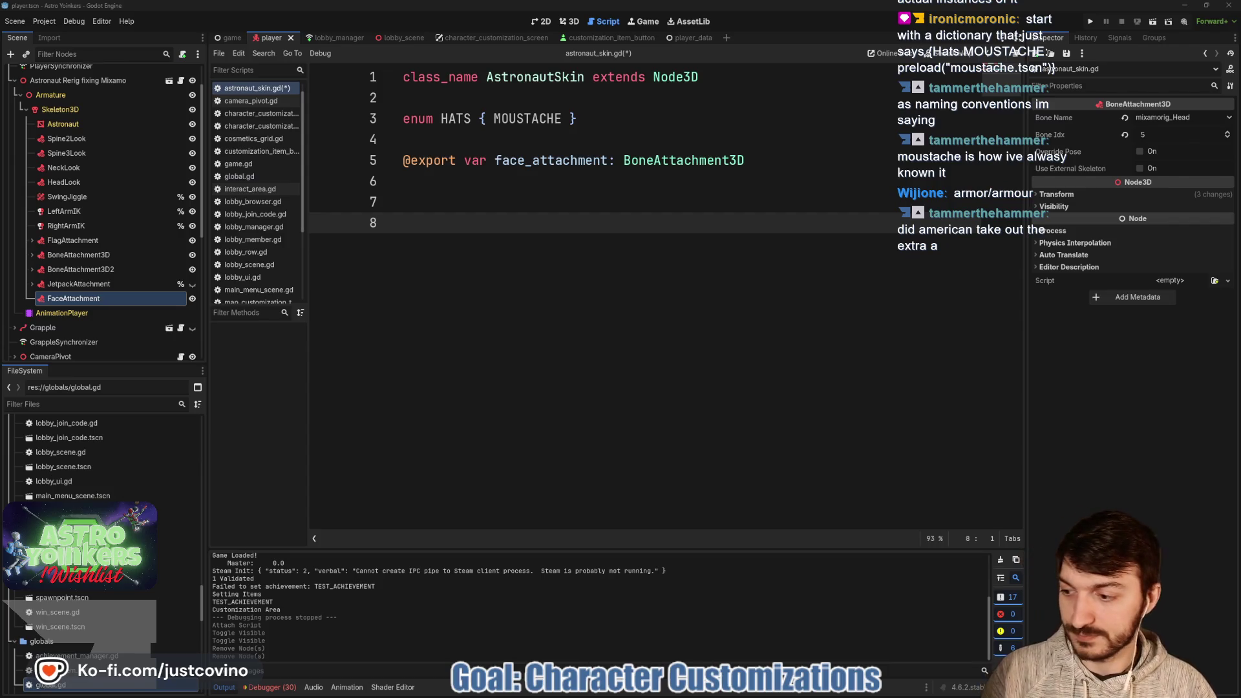
pyautogui.hotkey('alt', 'Tab')
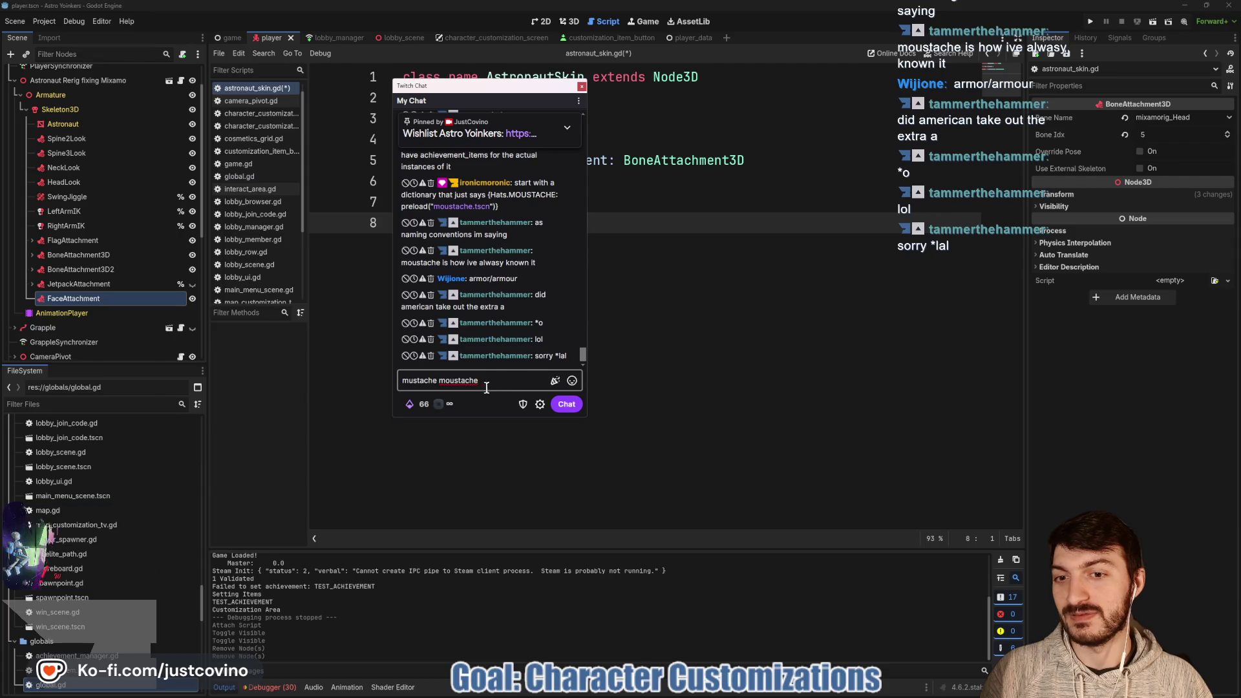
# Correct the flagged word 'moustache' to 'mustache' in the chat message.
pyautogui.rightClick(466, 382)
pyautogui.click(460, 378)
pyautogui.rightClick(461, 379)
pyautogui.press('Escape')
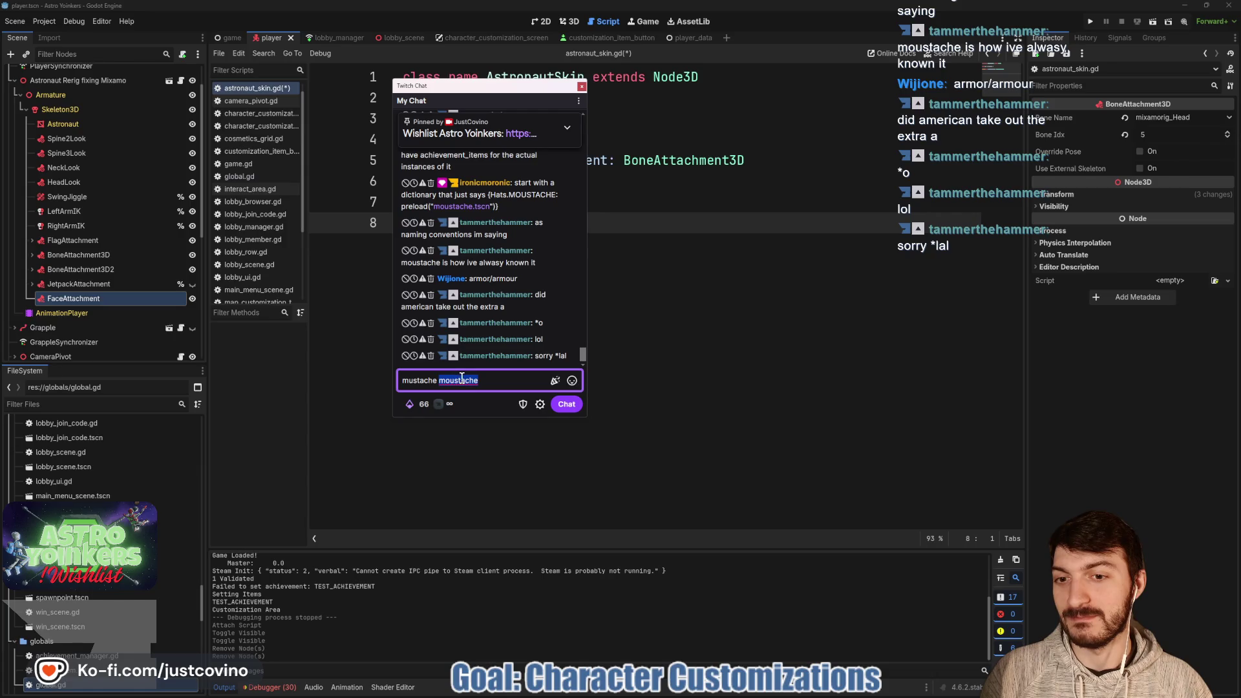
pyautogui.rightClick(461, 380)
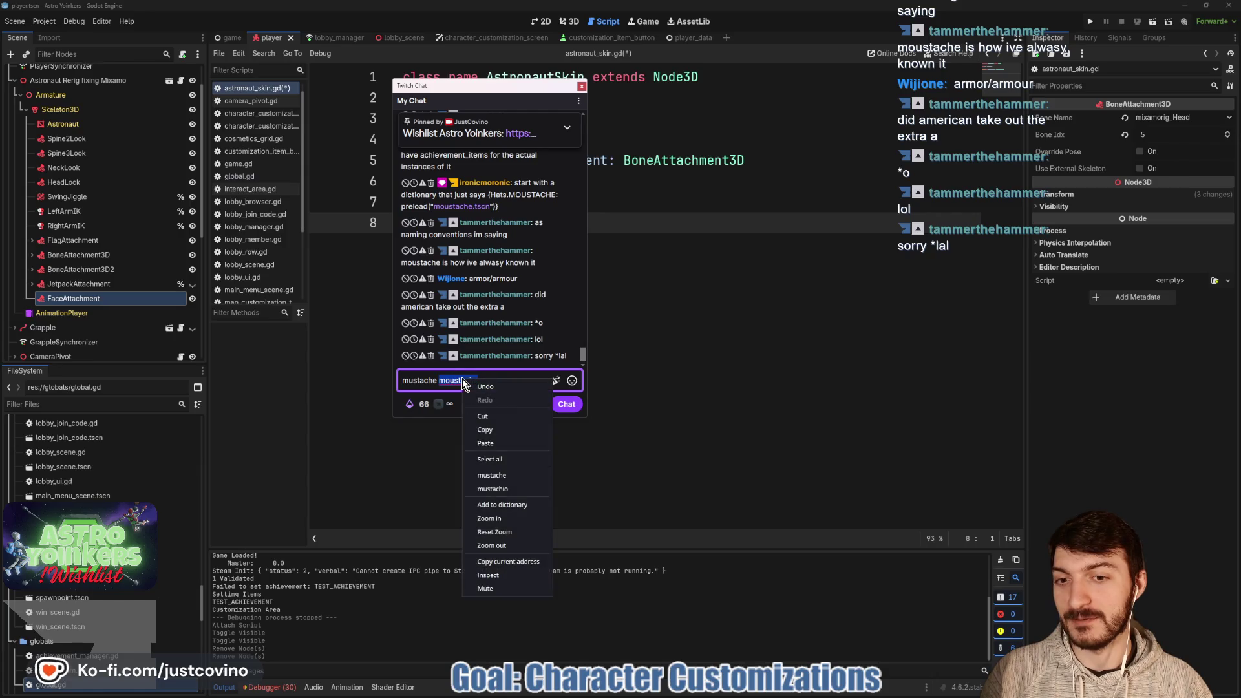
pyautogui.click(524, 477)
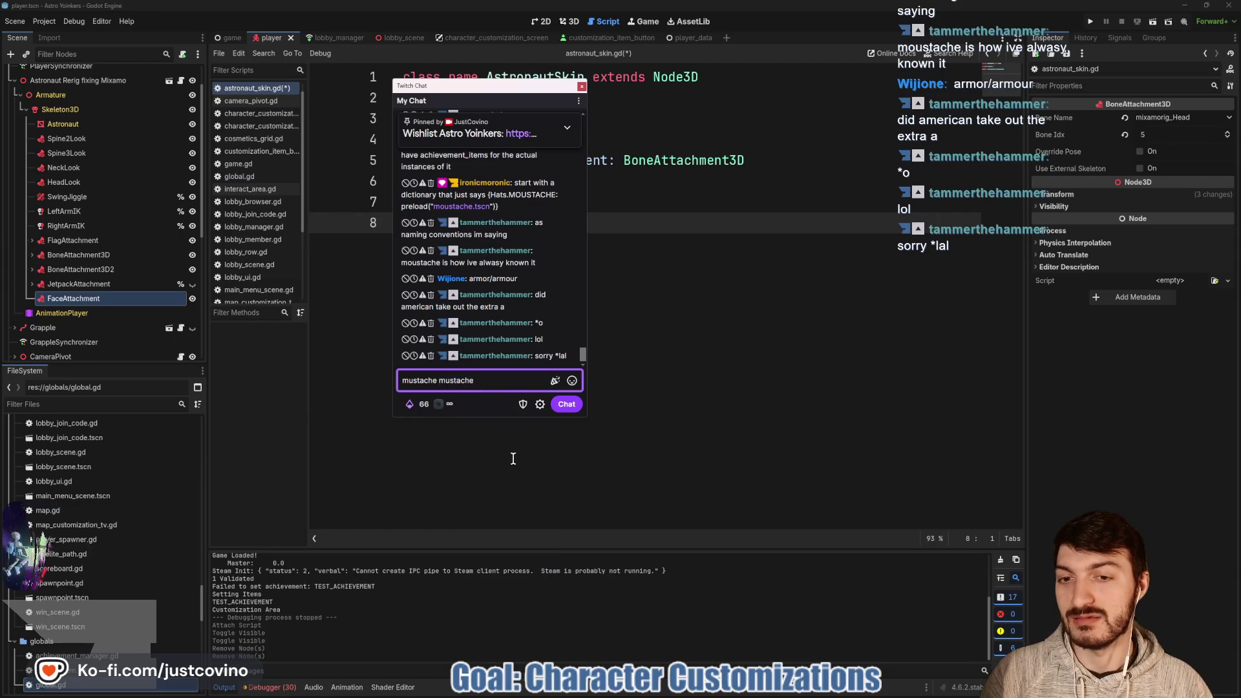
# Send the message, close the chat window and save astronaut_skin.gd.
pyautogui.press('Return')
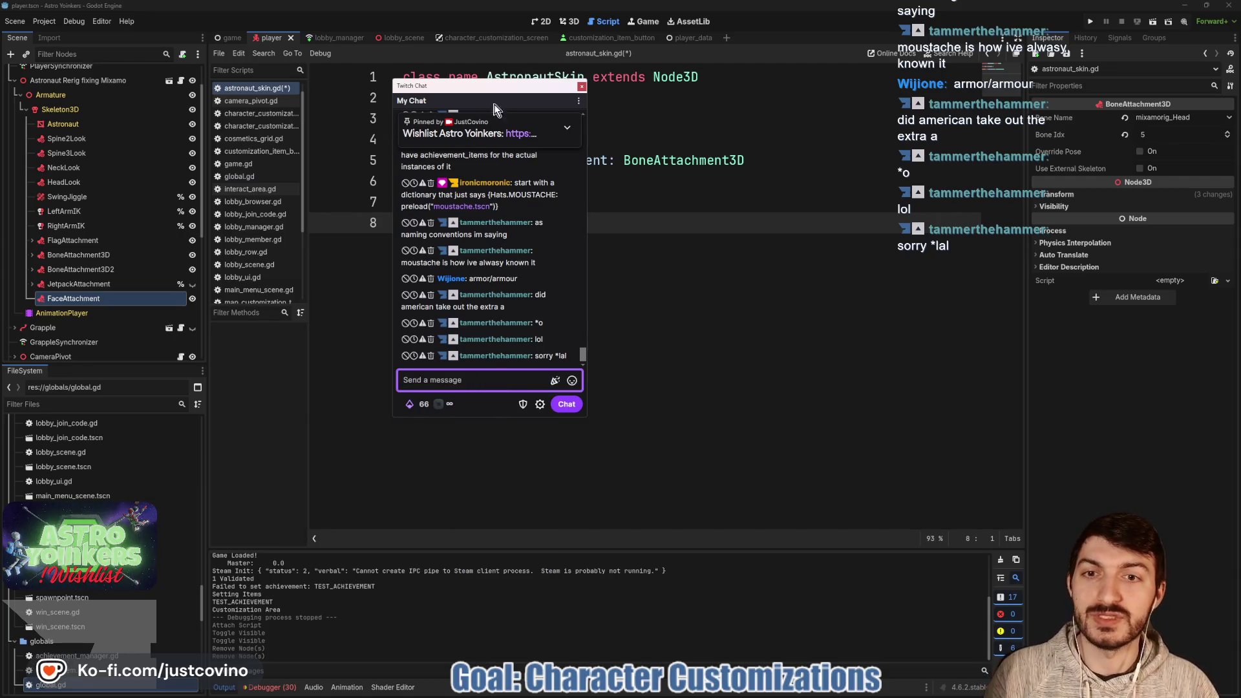
pyautogui.press('Escape')
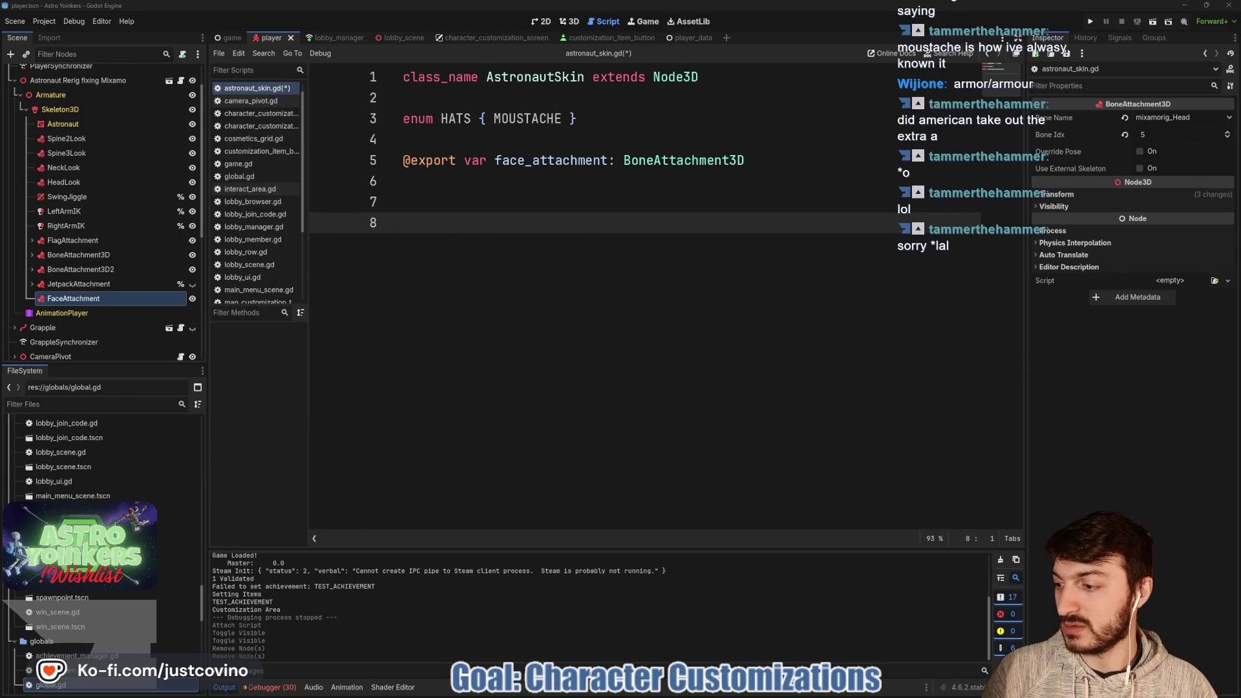
pyautogui.hotkey('ctrl', 's')
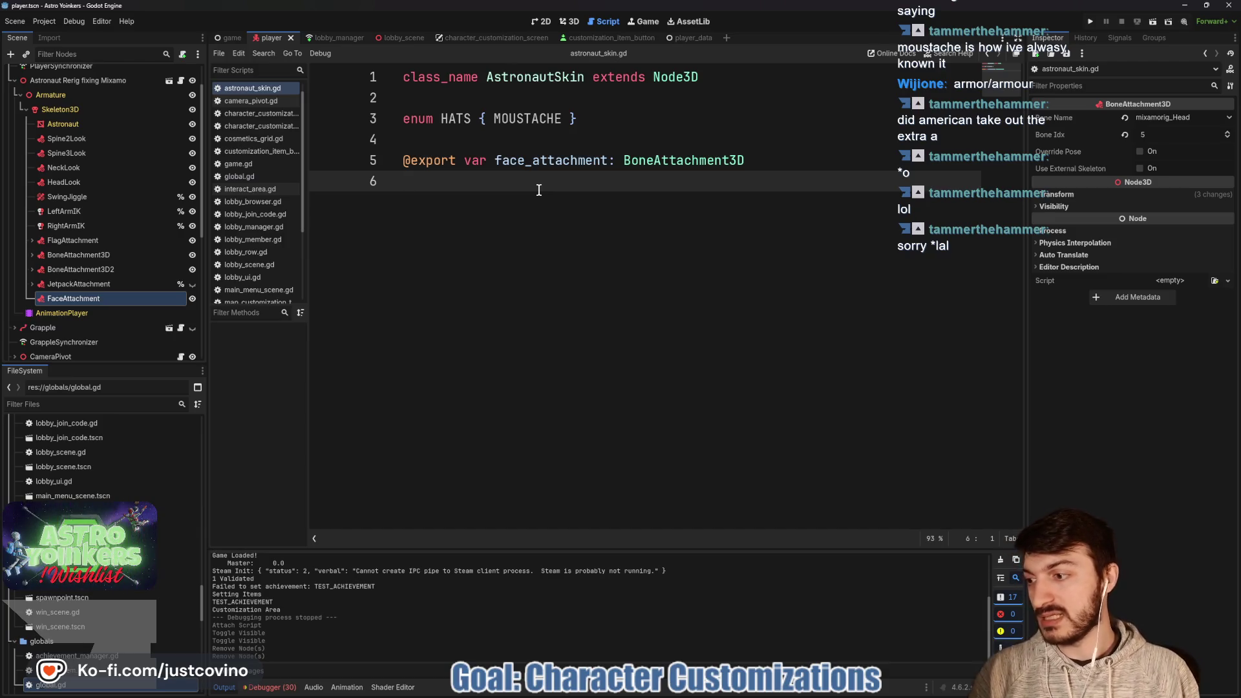
# Declare var head_items: Dictionary[HATS, String] = { on a new line.
pyautogui.press('Return')
pyautogui.press('Return')
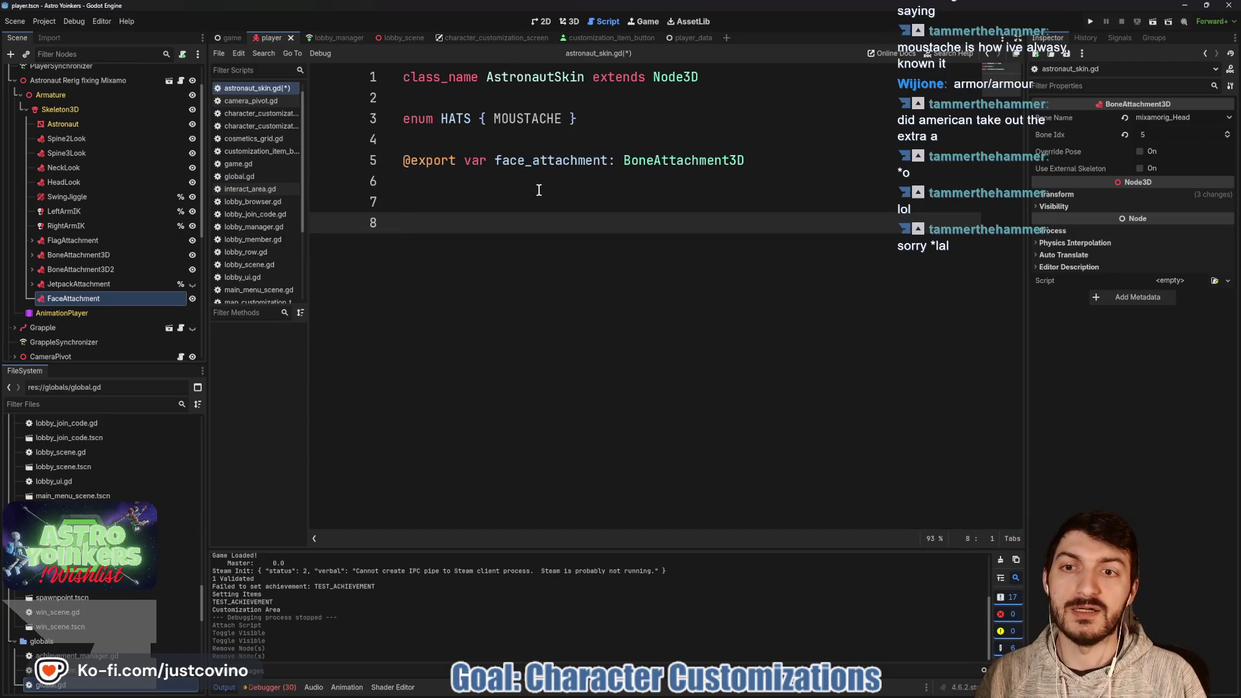
pyautogui.write('var items: ')
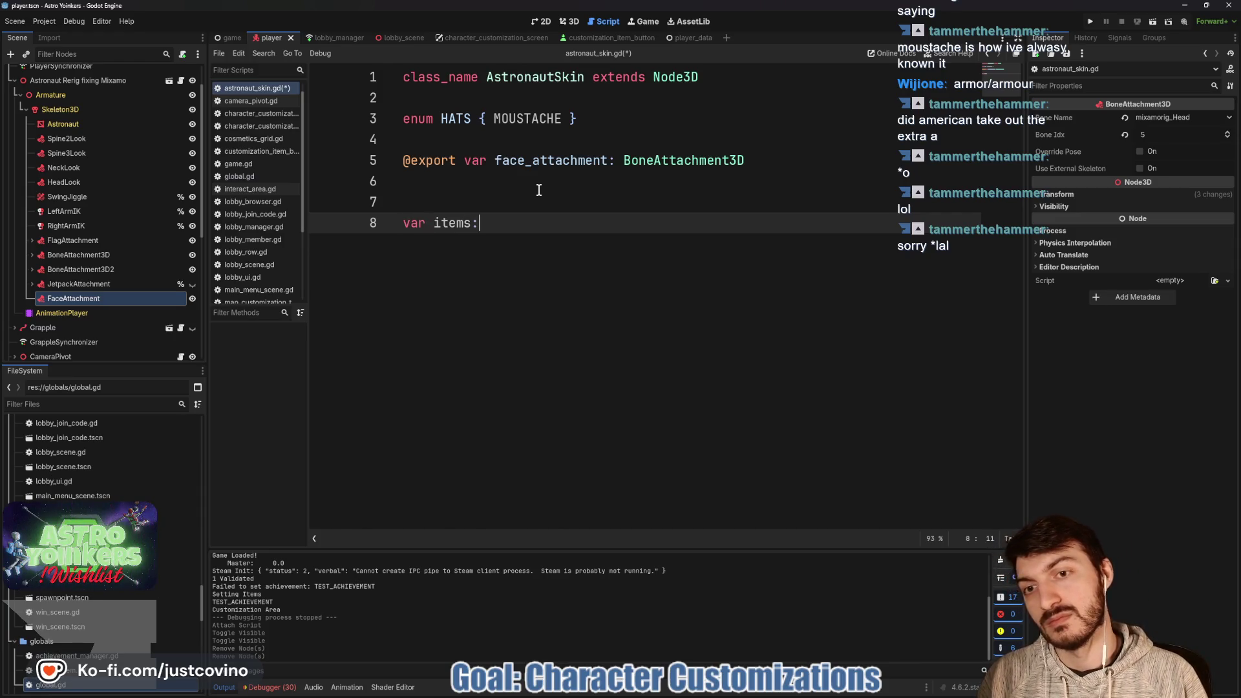
pyautogui.write('Dict')
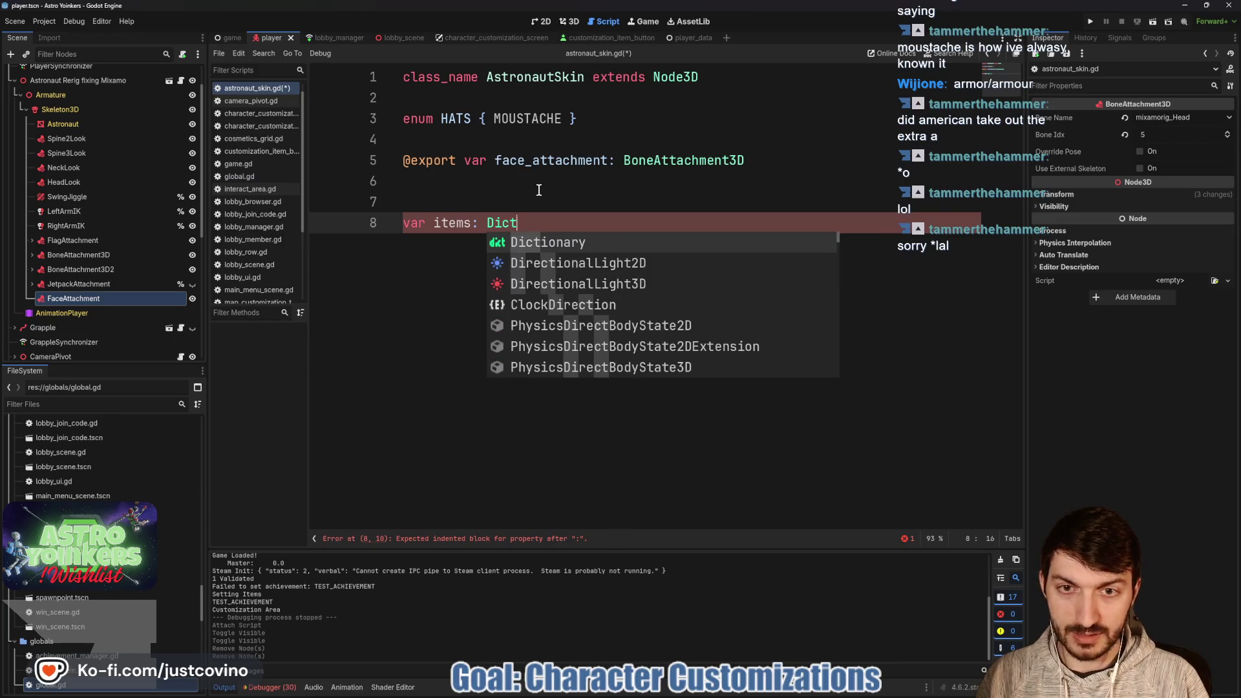
pyautogui.press('Return')
pyautogui.write('[')
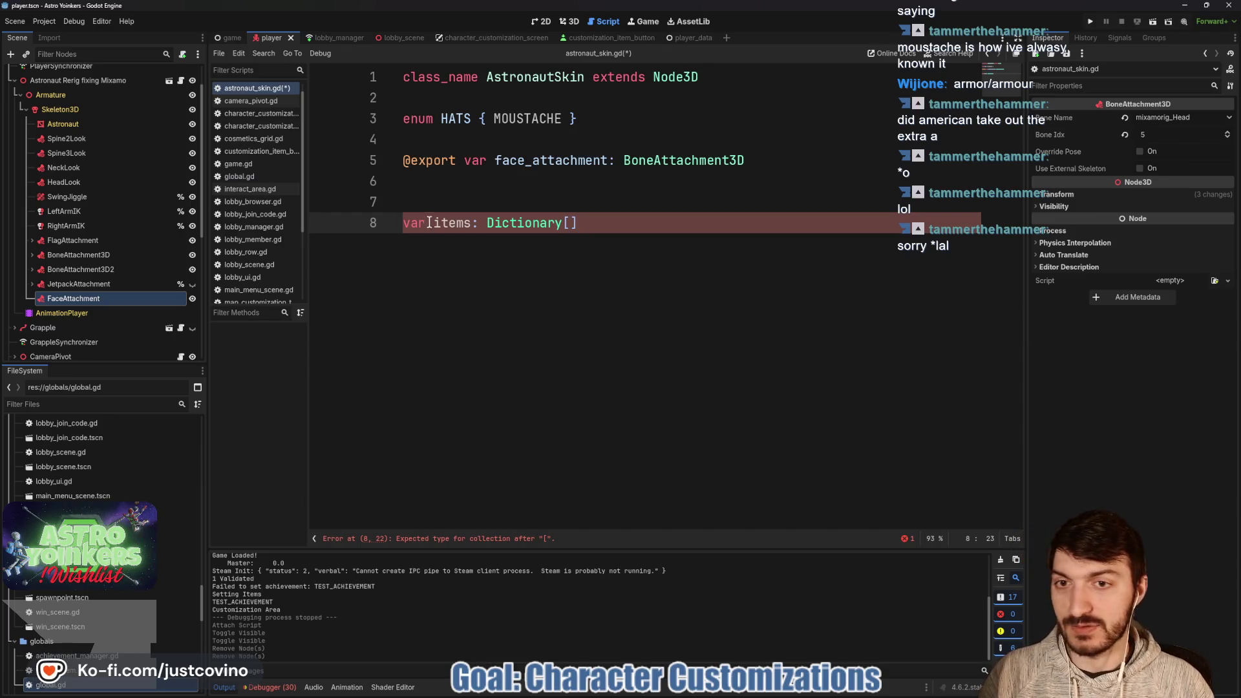
pyautogui.write('head_')
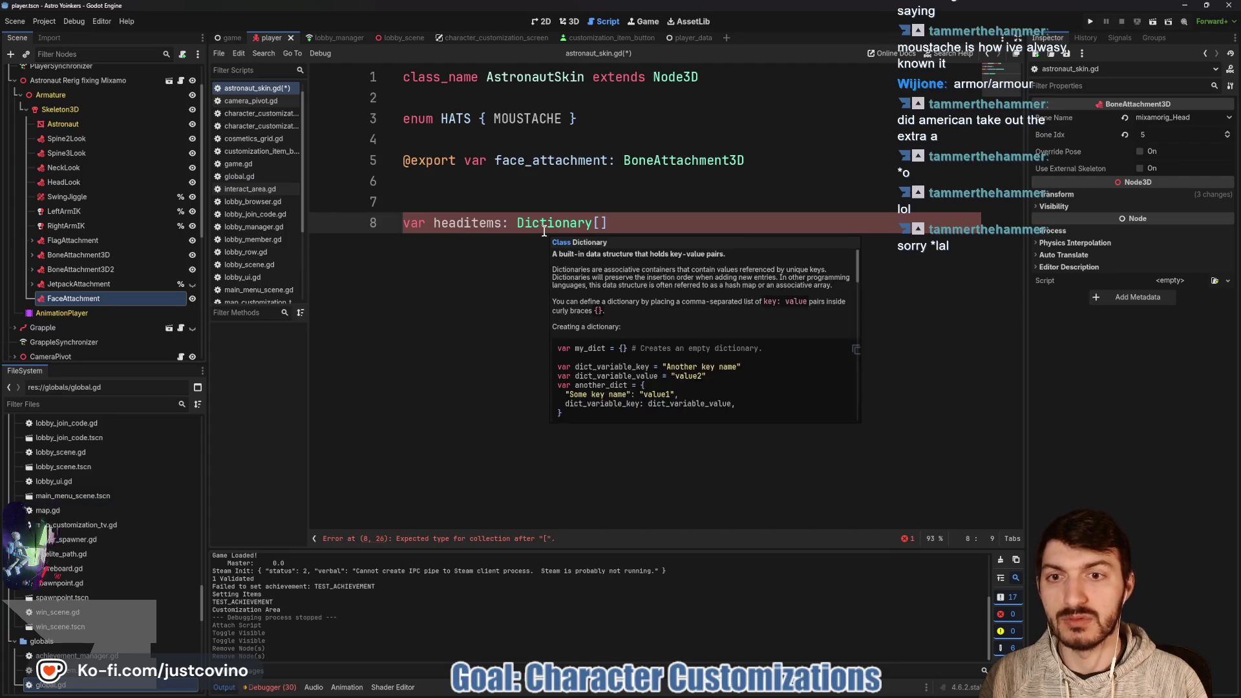
pyautogui.click(610, 223)
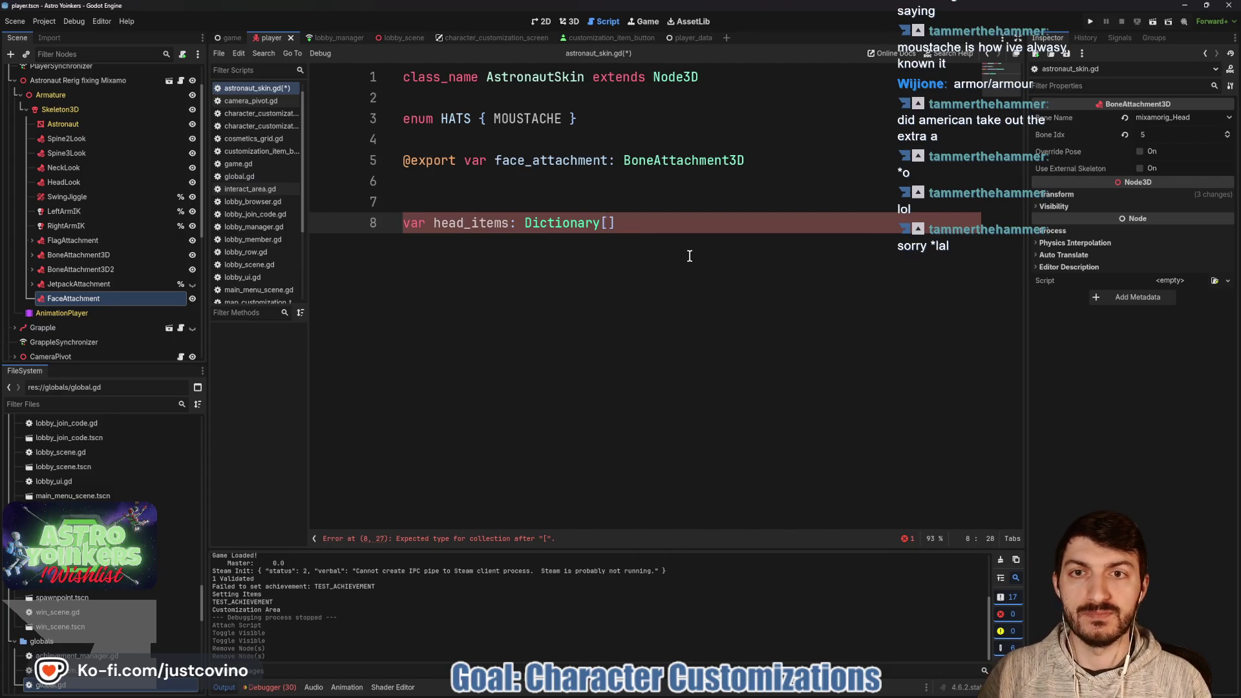
pyautogui.write('HATS')
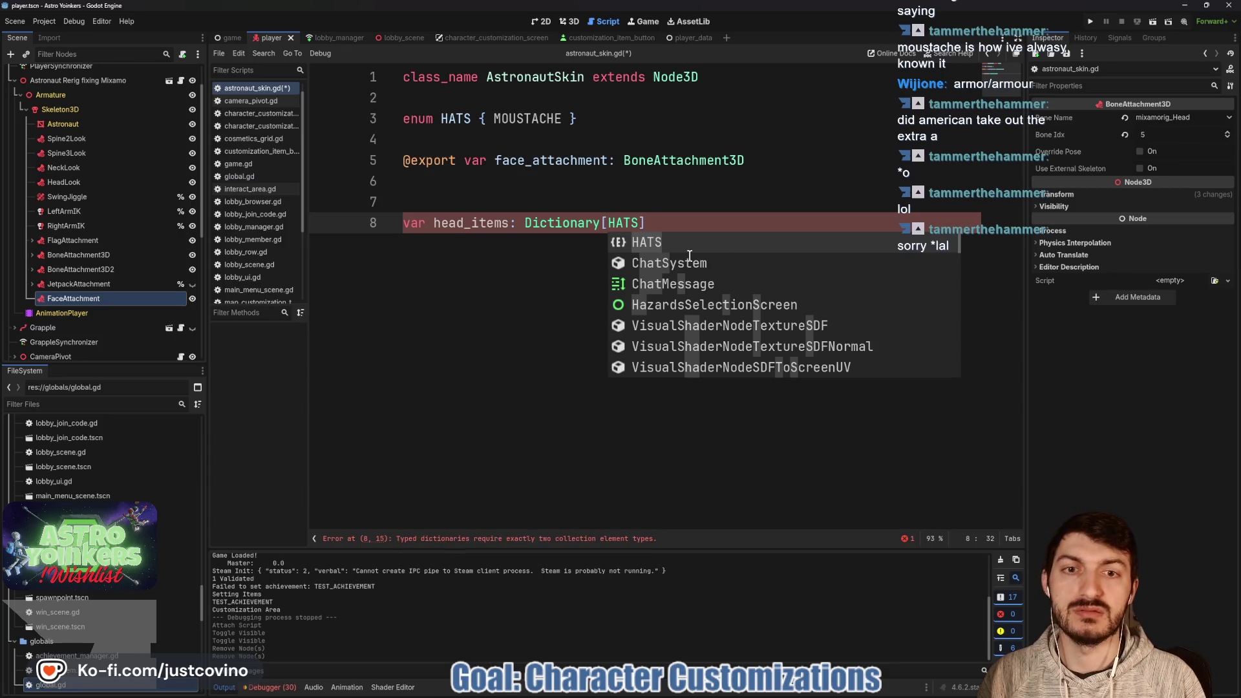
pyautogui.write(', String')
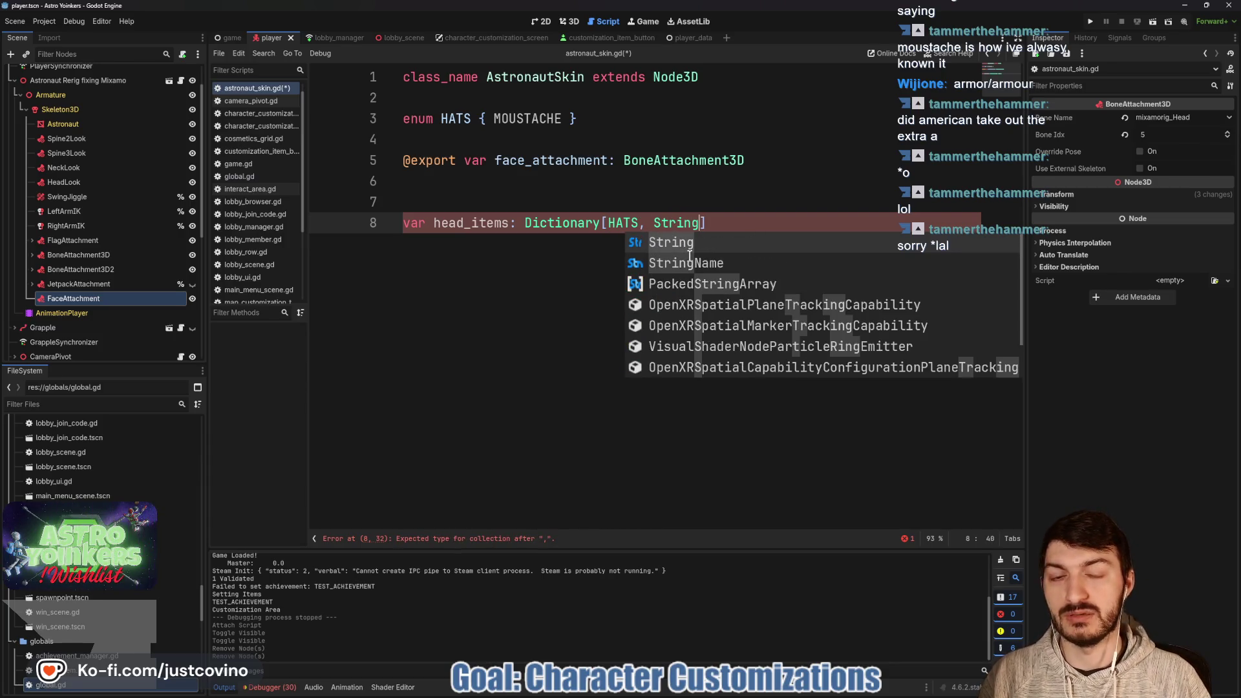
pyautogui.press('Right')
pyautogui.write('= {')
# Add a HATS.MOUSTACHE key with a string value inside the dictionary body.
pyautogui.press('Return')
pyautogui.press('Return')
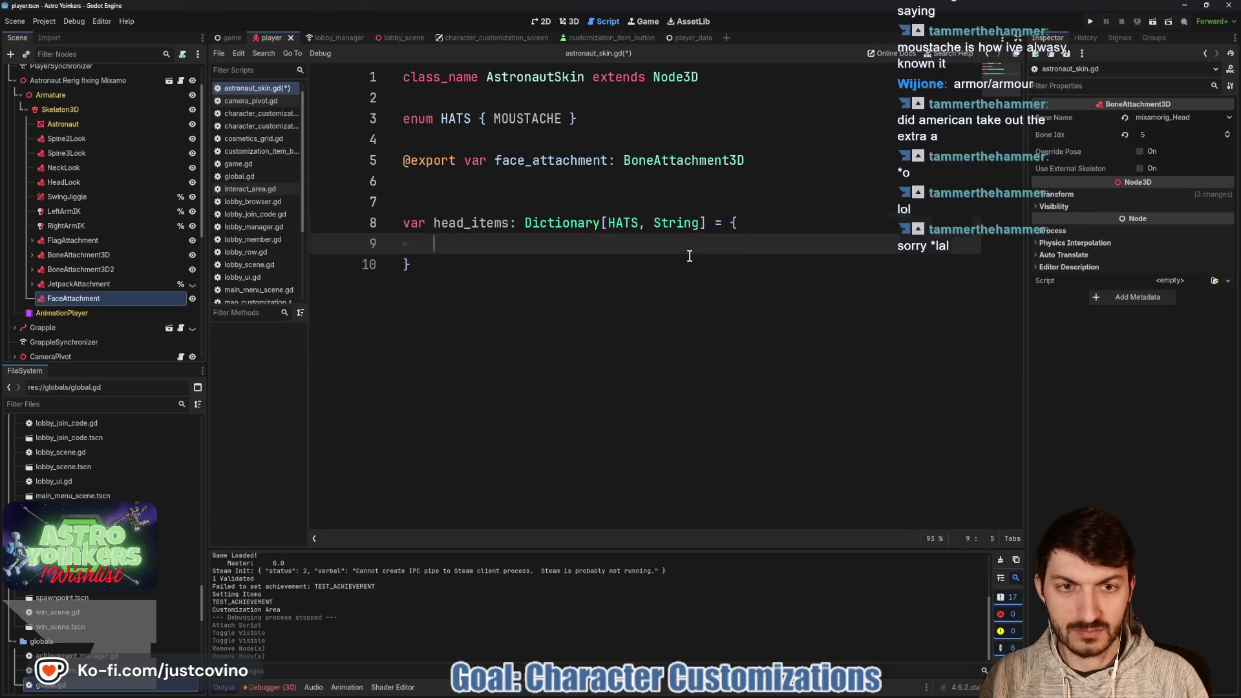
pyautogui.press('Up')
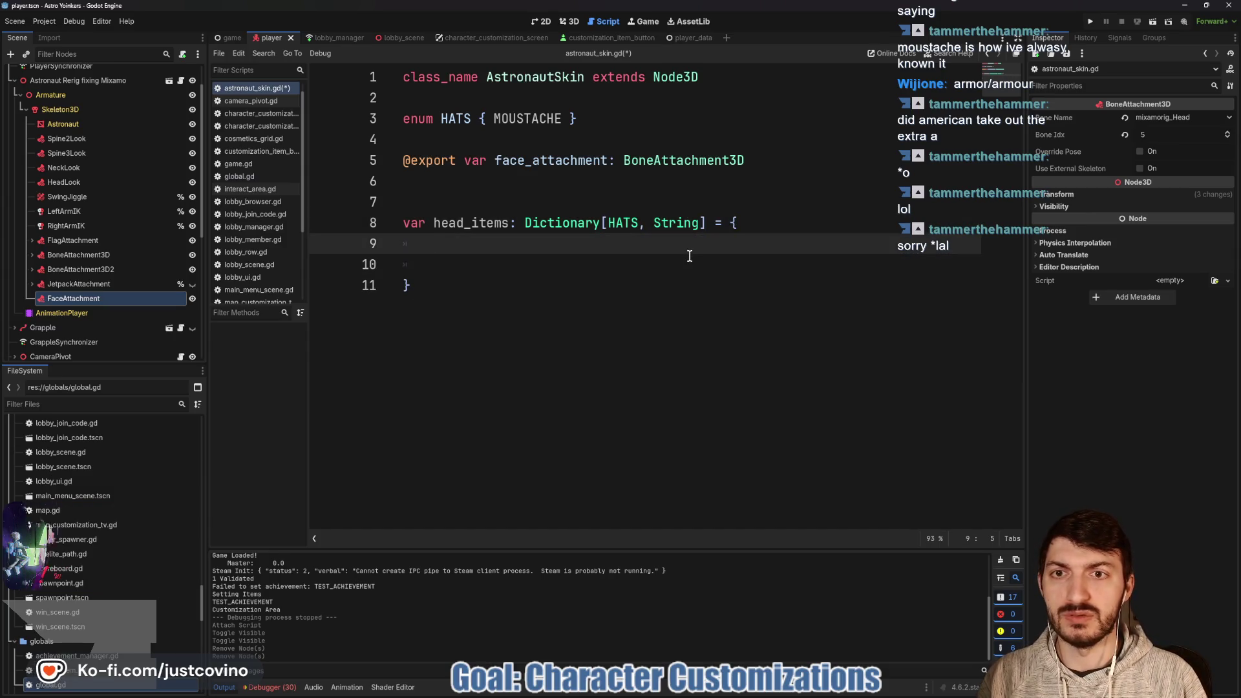
pyautogui.write('HATS.')
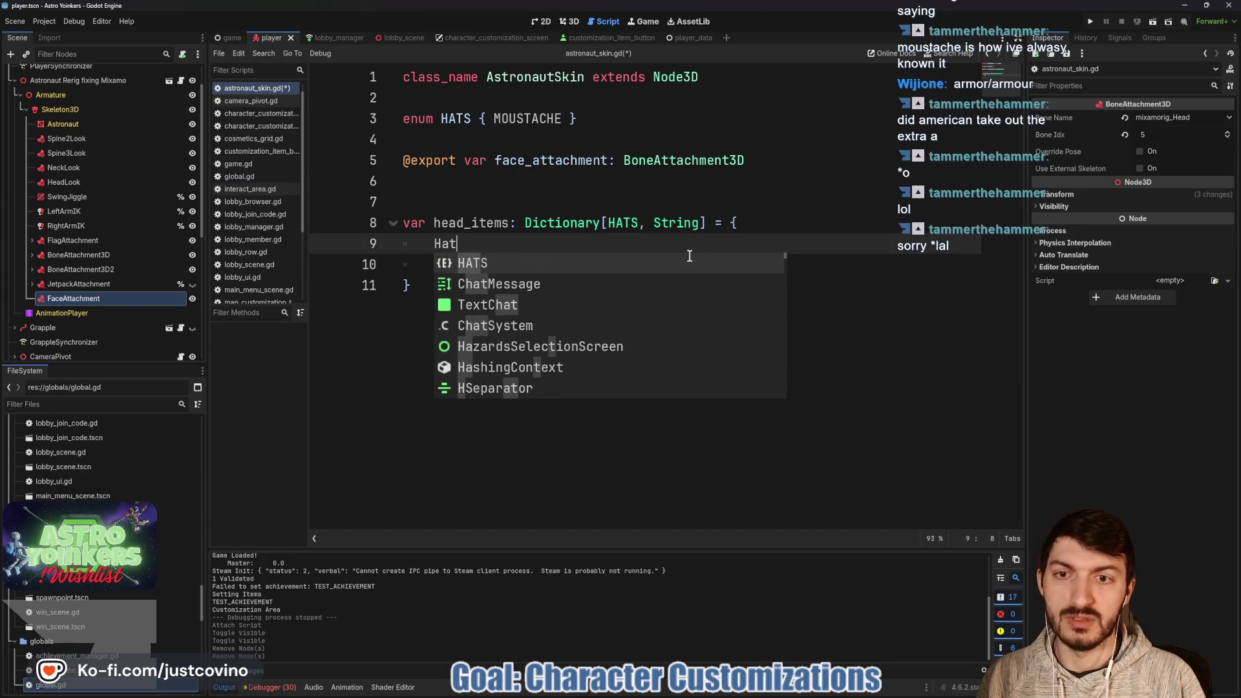
pyautogui.press('Return')
pyautogui.write(': "')
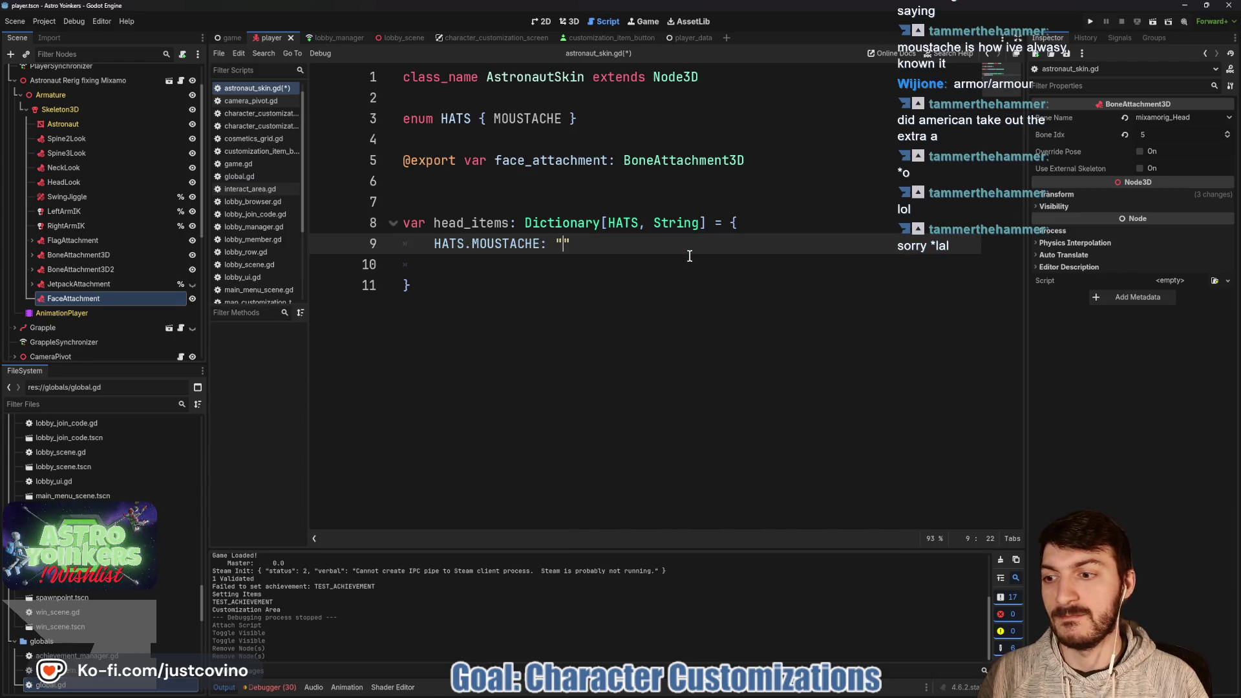
pyautogui.write('stac')
pyautogui.click(70, 526)
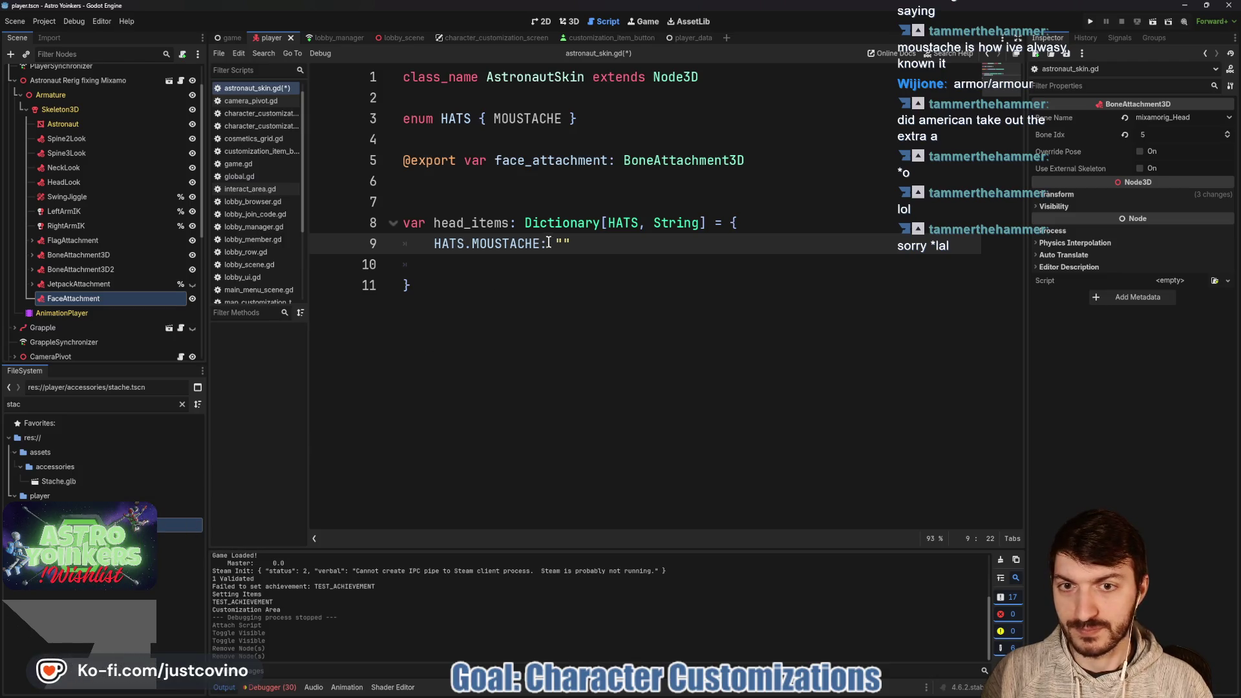
# Paste the stache.tscn path as the MOUSTACHE value and wrap it in preload().
pyautogui.write('res://player/accessories/stache.tscn')
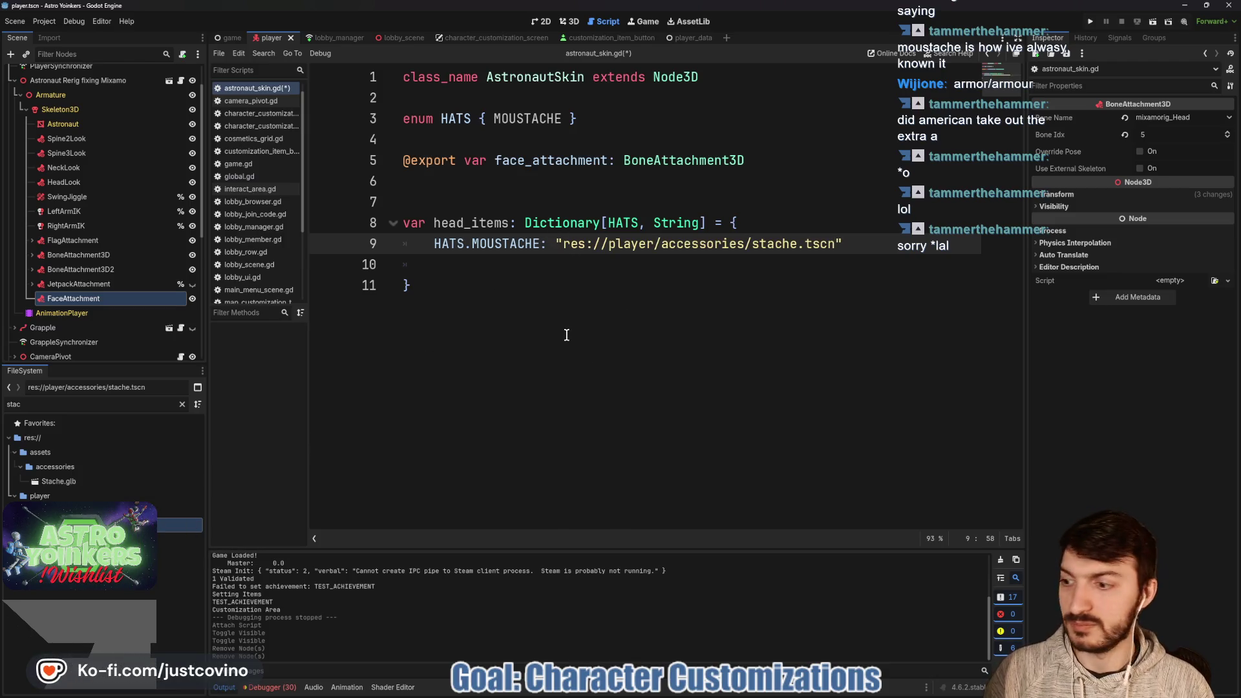
pyautogui.click(586, 302)
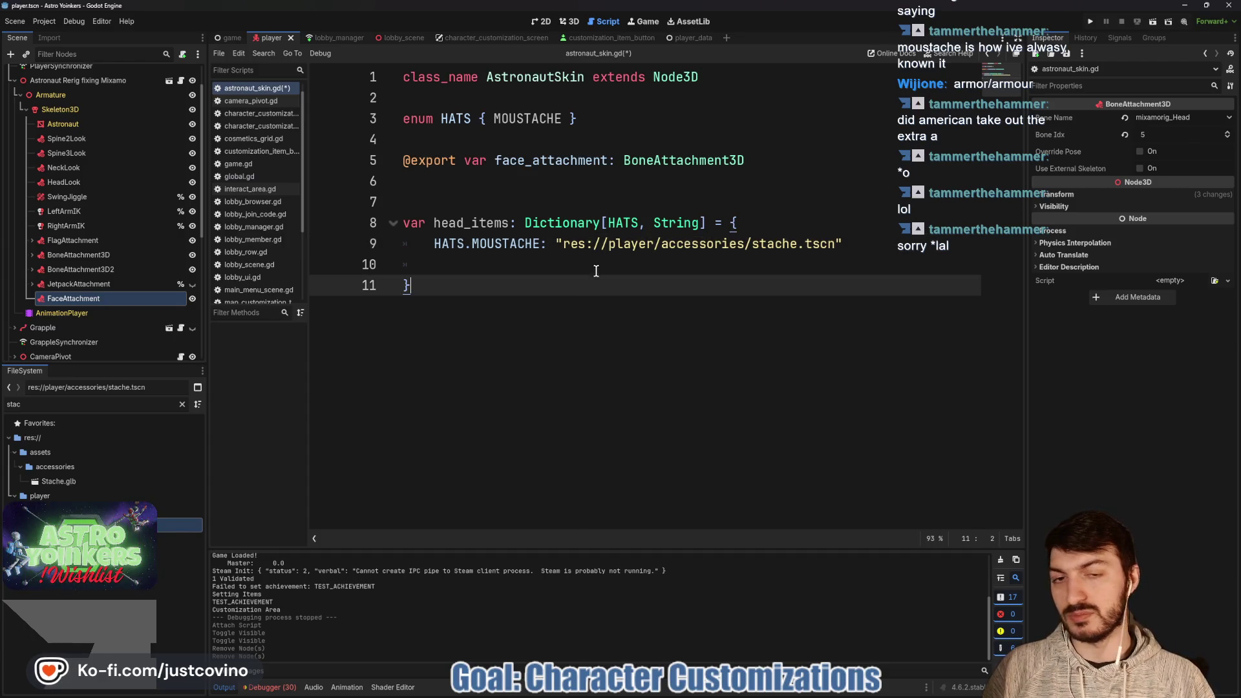
pyautogui.moveTo(554, 244); pyautogui.dragTo(891, 236)
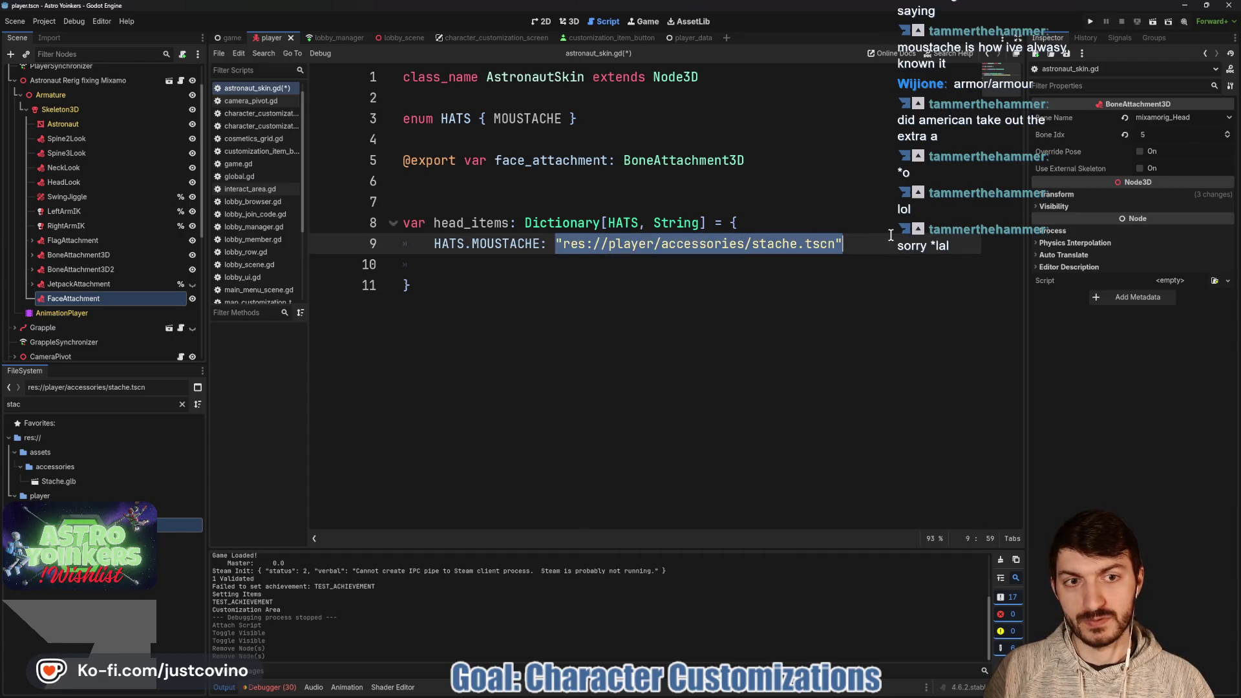
pyautogui.write('(')
pyautogui.click(555, 244)
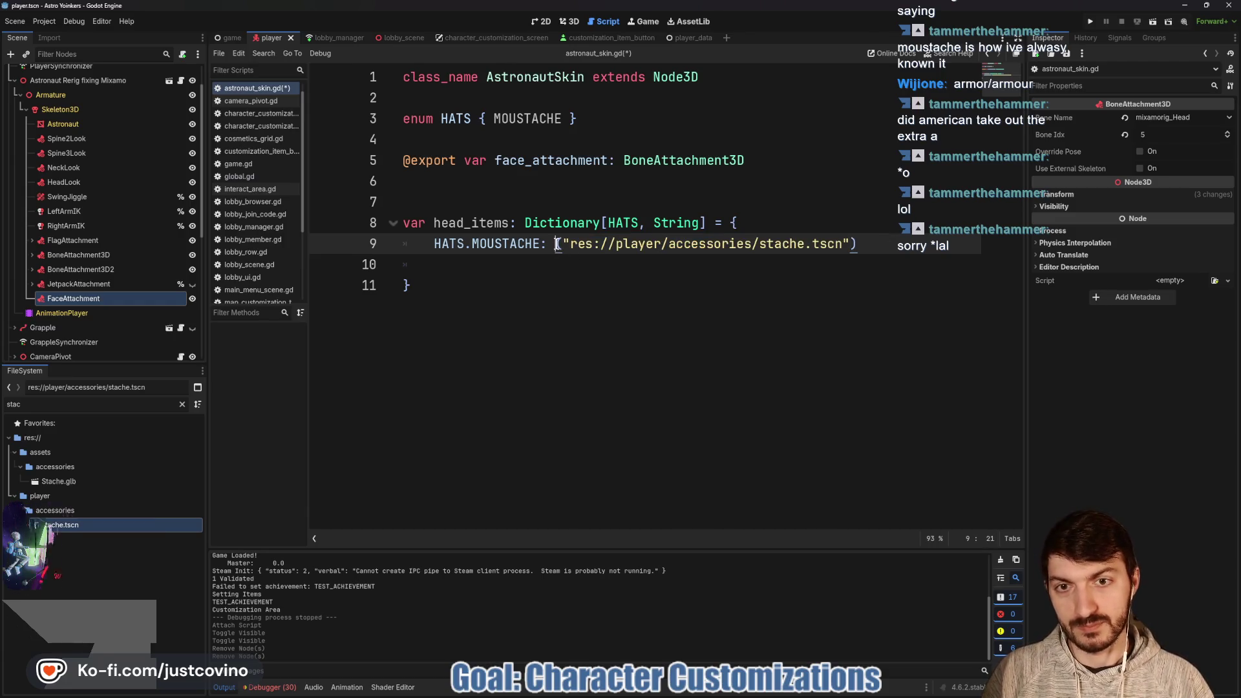
pyautogui.write('preload')
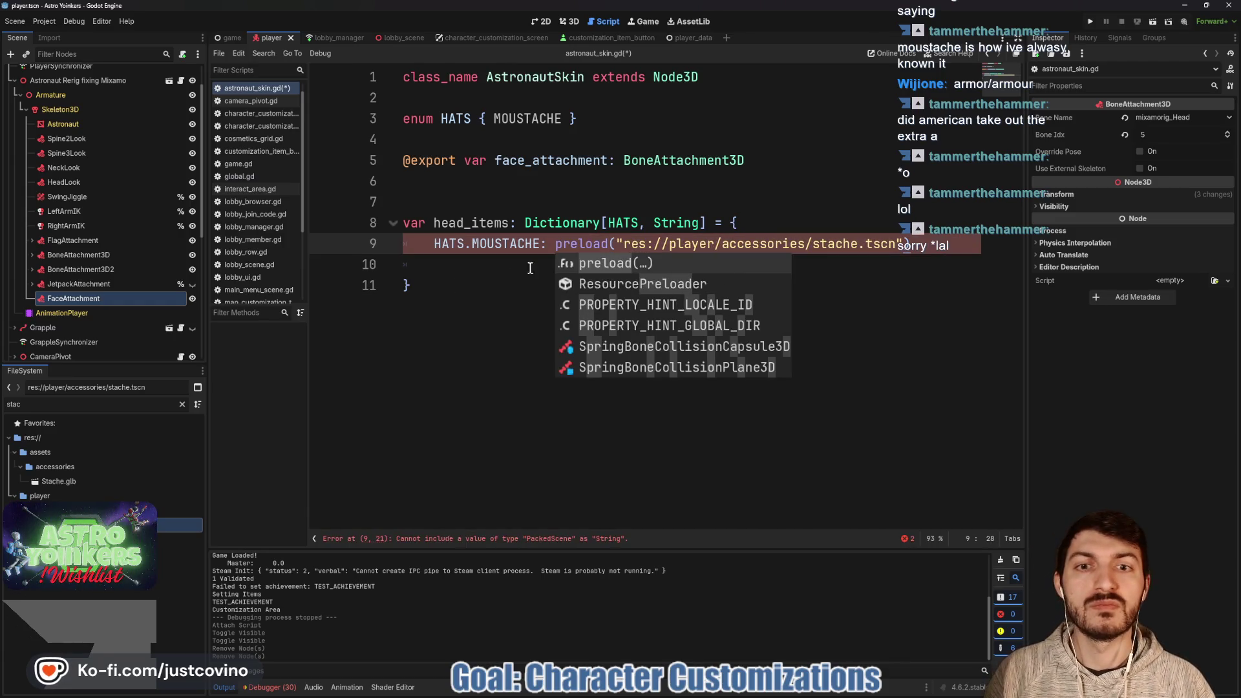
# Change the dictionary value type from String to Resource and save.
pyautogui.moveTo(699, 222); pyautogui.dragTo(653, 222)
pyautogui.moveTo(653, 222)
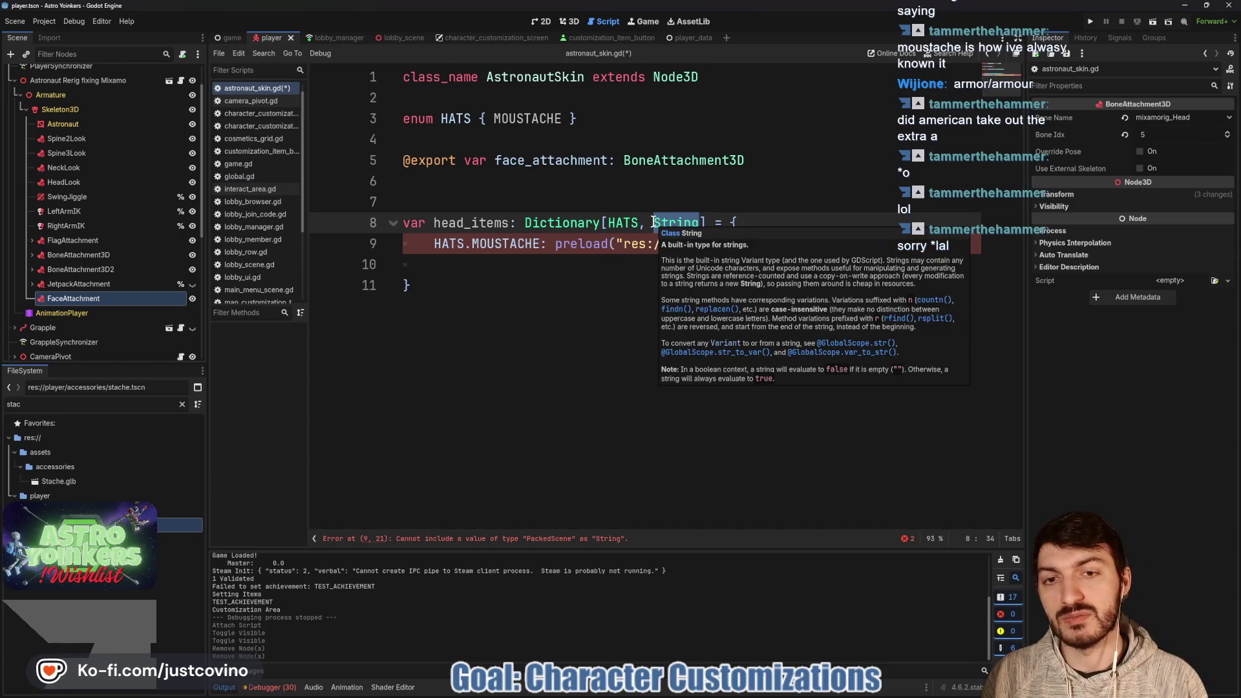
pyautogui.press('BackSpace')
pyautogui.moveTo(585, 243)
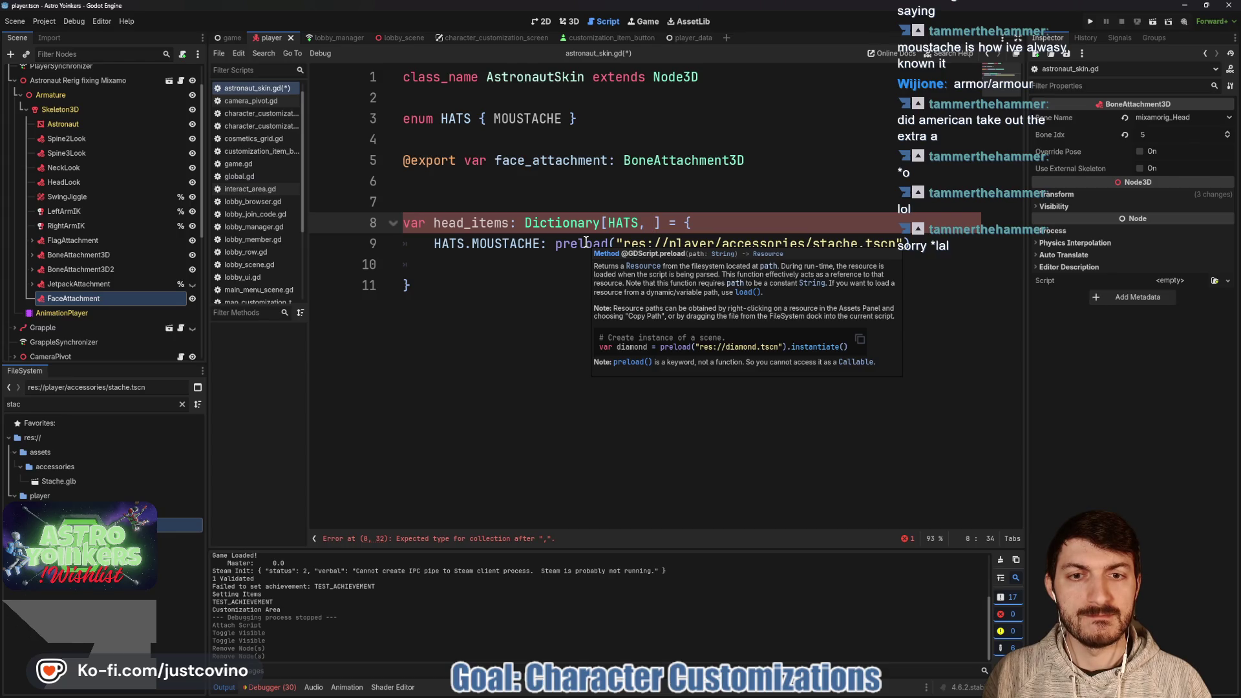
pyautogui.write('Resource')
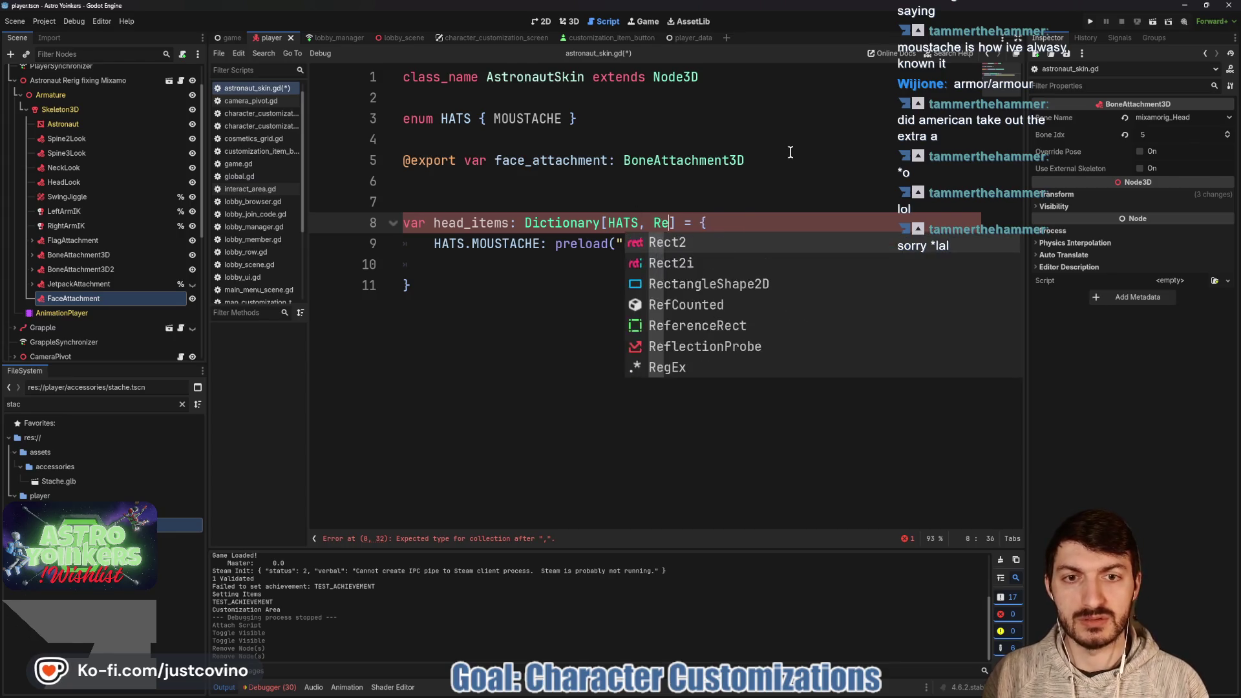
pyautogui.click(507, 280)
pyautogui.hotkey('ctrl', 's')
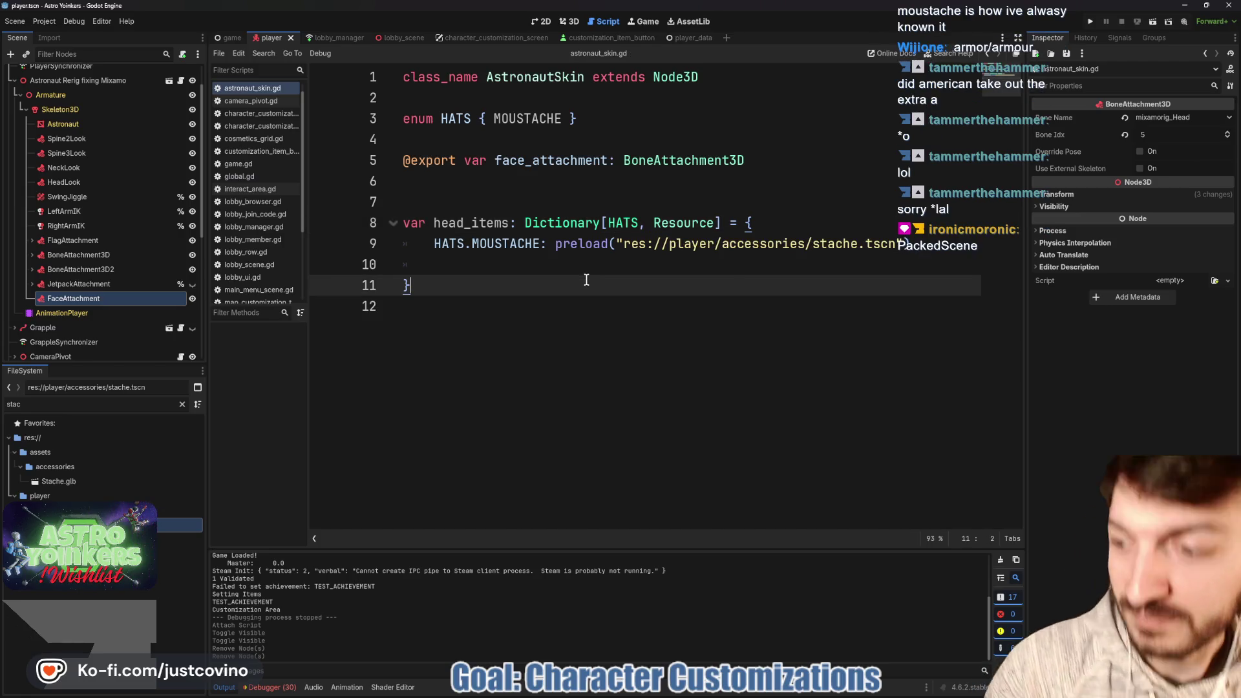
# Make the value type PackedScene, save, and delete the empty dictionary line.
pyautogui.doubleClick(711, 224)
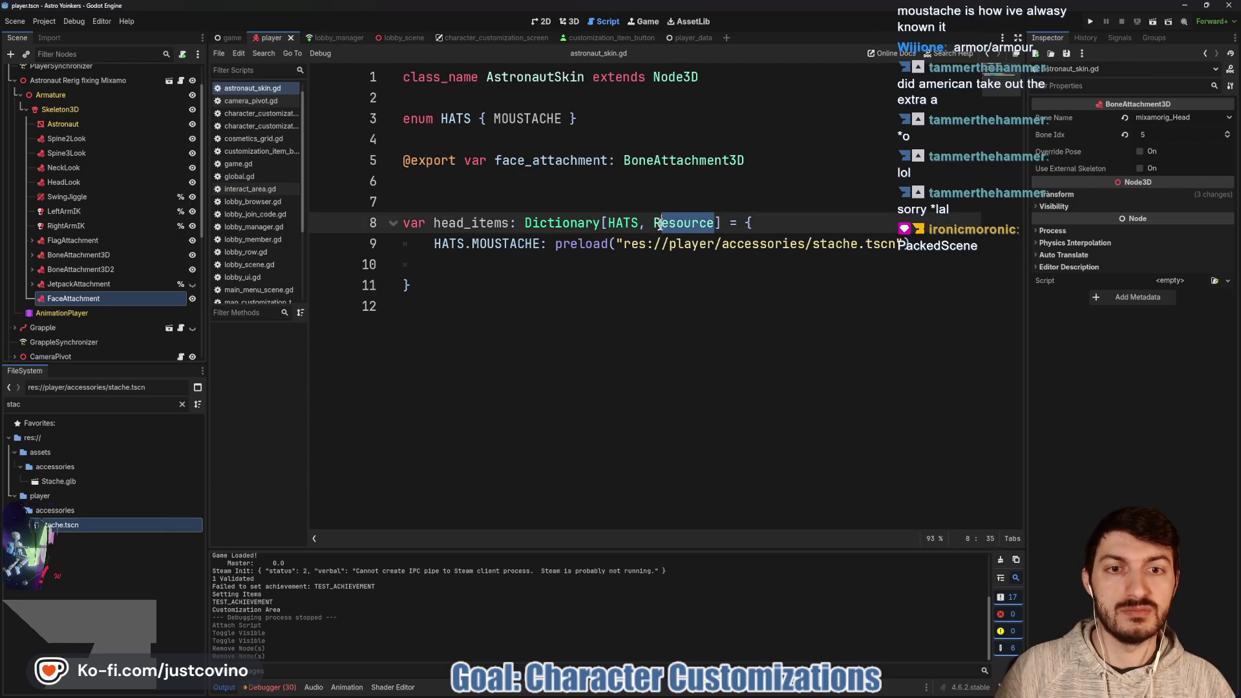
pyautogui.write('PackedS')
pyautogui.press('Return')
pyautogui.click(659, 284)
pyautogui.hotkey('ctrl', 's')
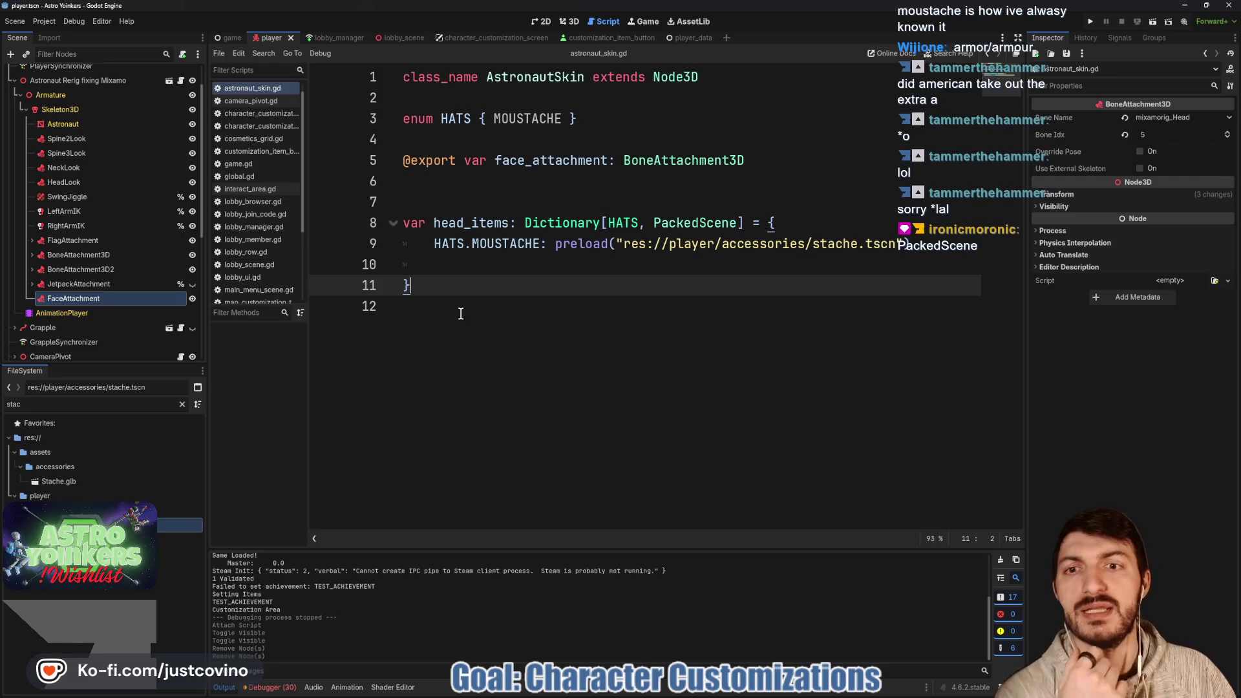
pyautogui.click(440, 263)
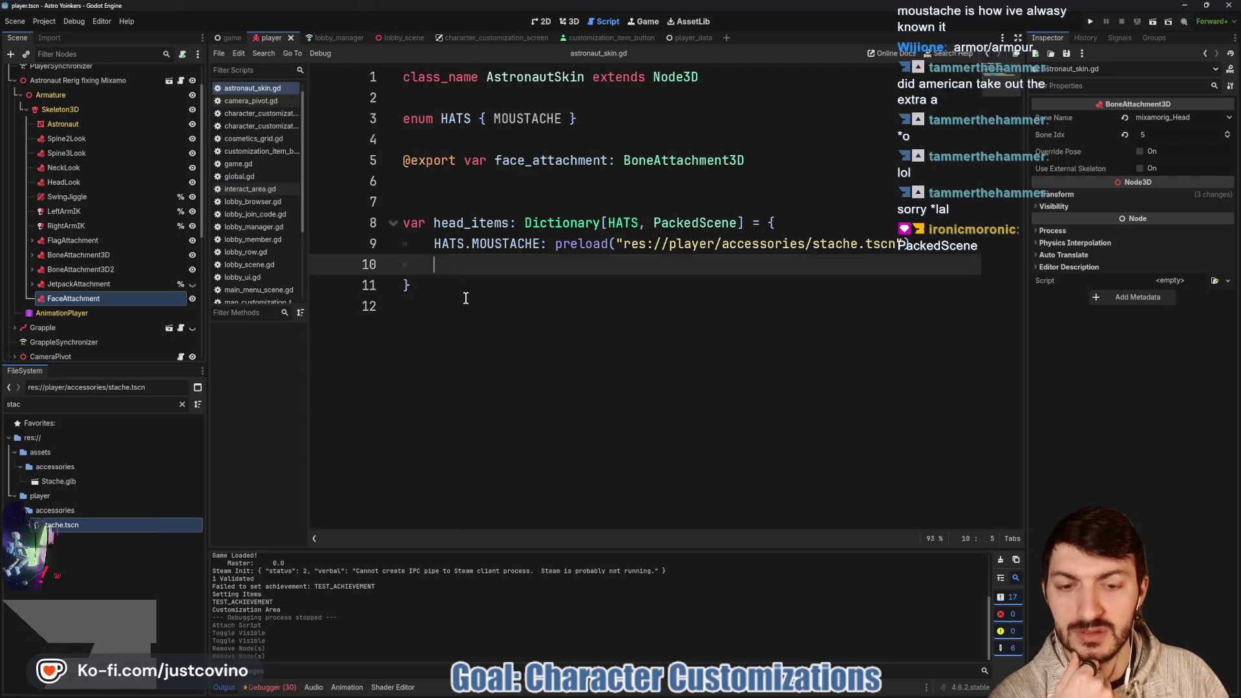
pyautogui.press('BackSpace')
pyautogui.press('BackSpace')
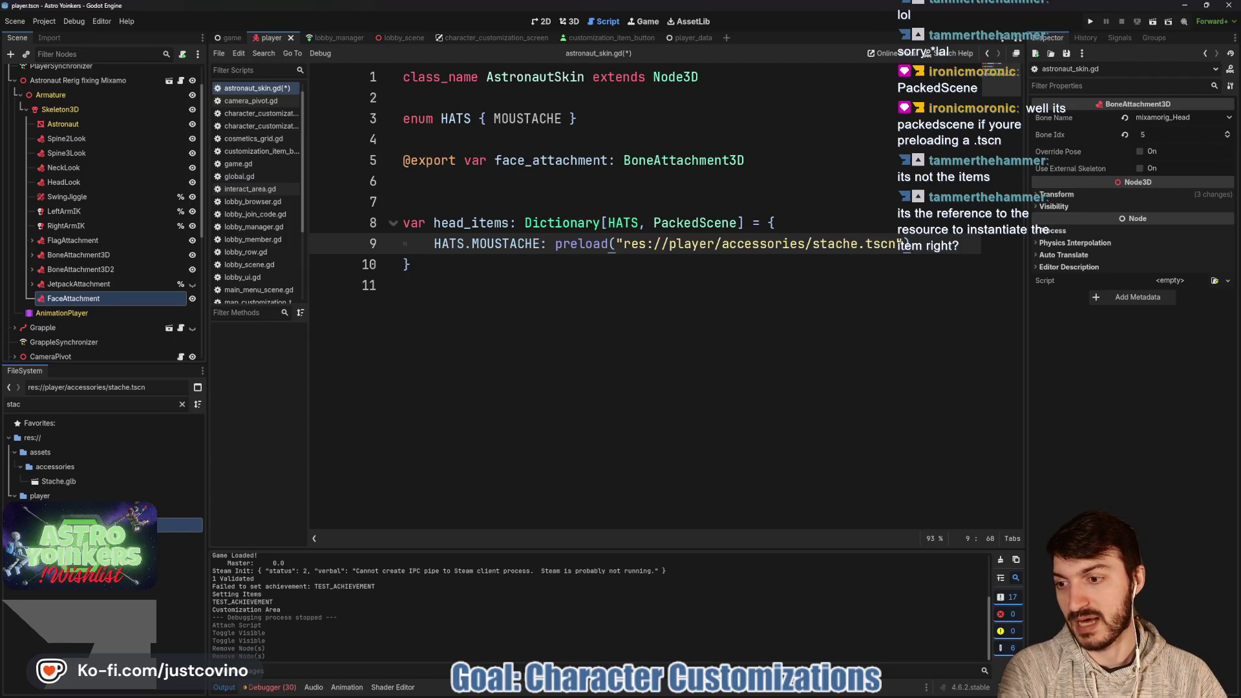
# Open stache.tscn and view the moustache model in the 3D workspace.
pyautogui.doubleClick(180, 525)
pyautogui.click(570, 21)
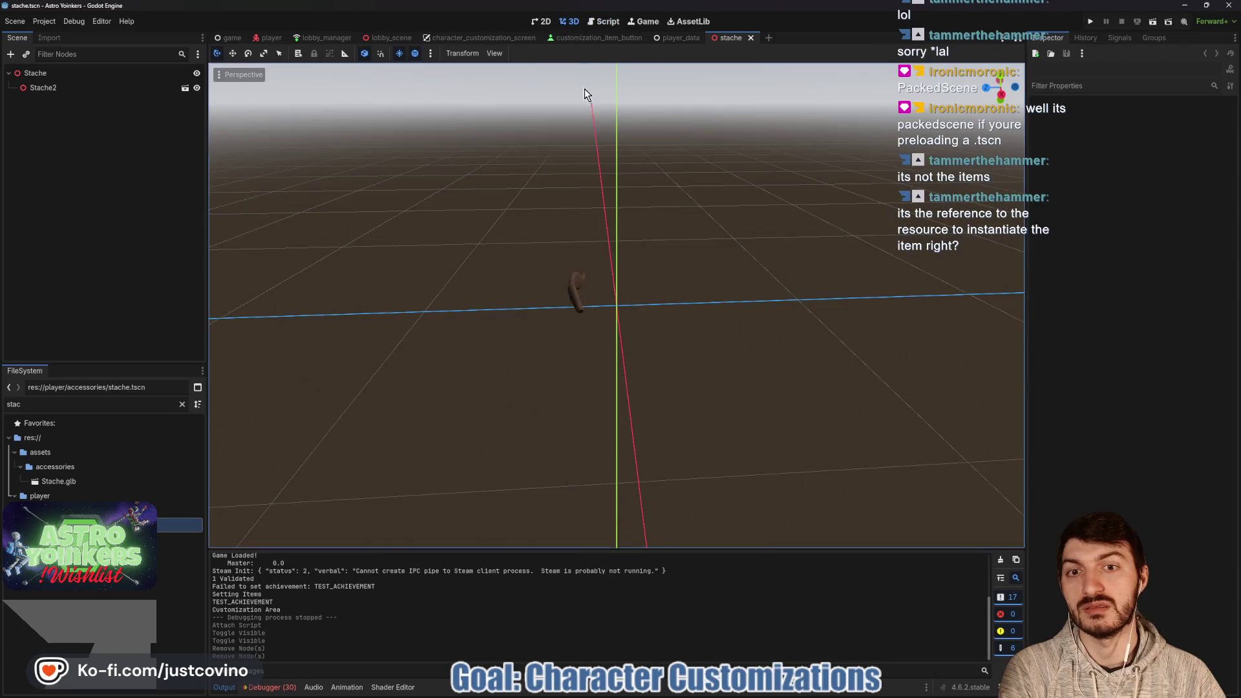
# Return to the player scene and open its astronaut_skin.gd script.
pyautogui.moveTo(887, 291)
pyautogui.mouseDown()
pyautogui.moveTo(603, 304)
pyautogui.moveTo(836, 289)
pyautogui.moveTo(711, 316)
pyautogui.mouseUp()
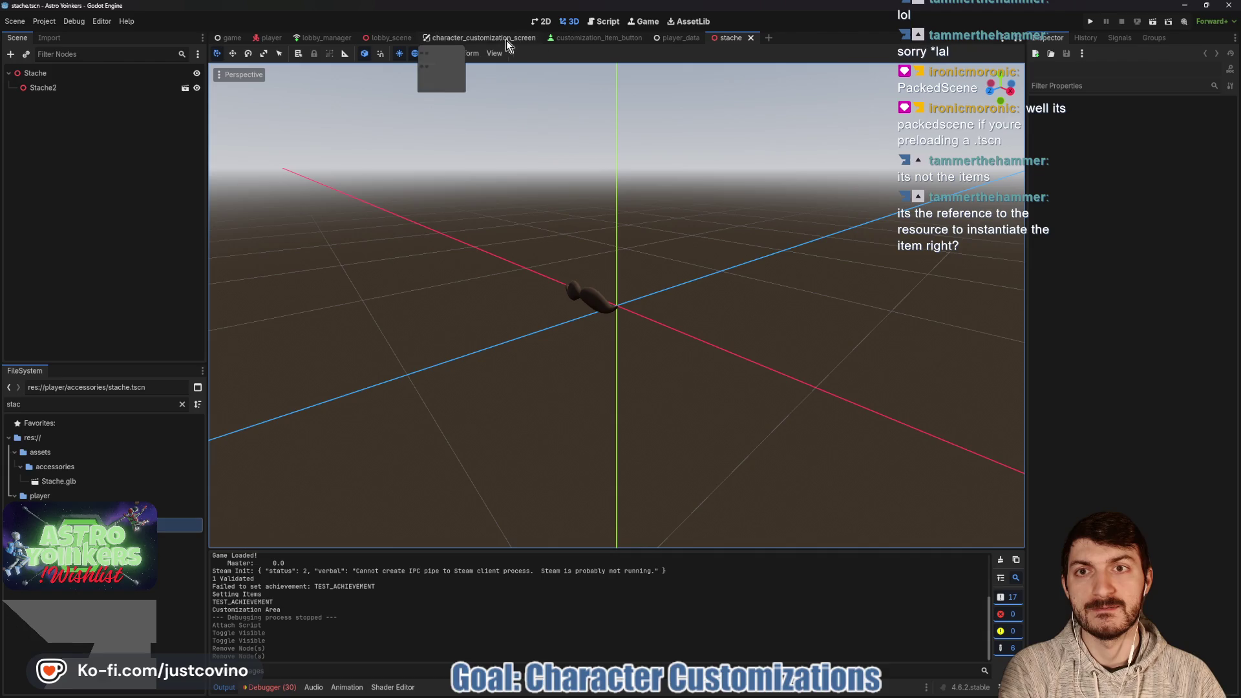
pyautogui.click(270, 38)
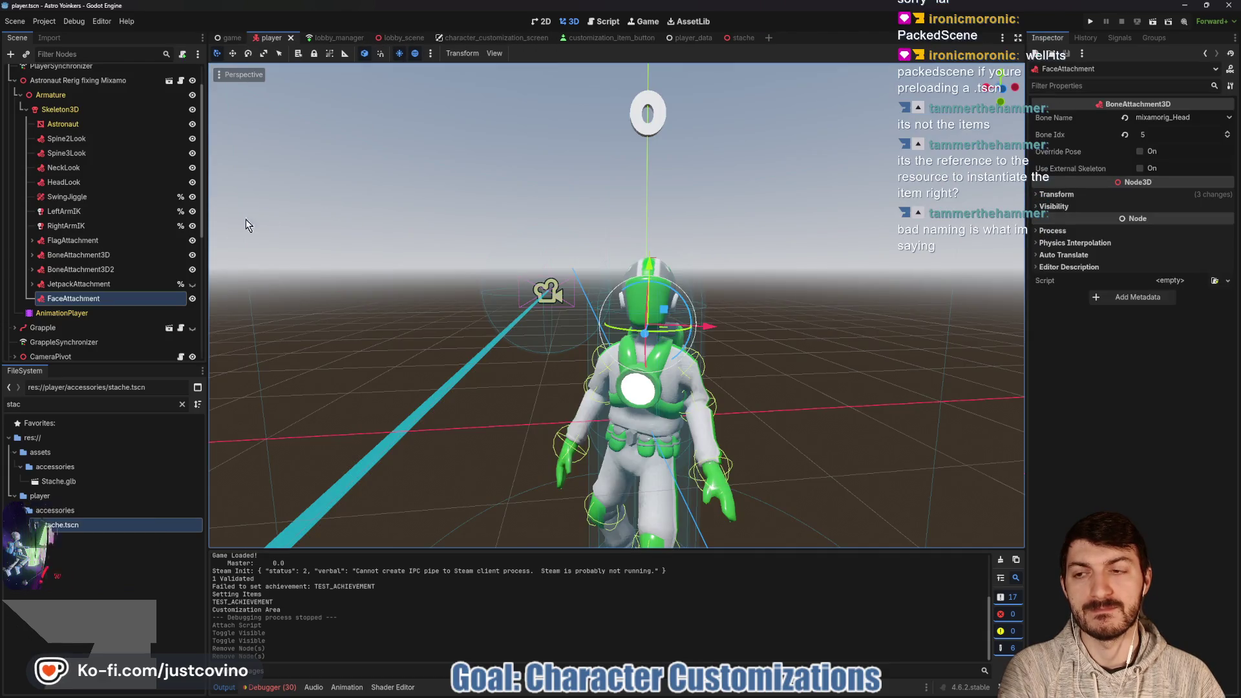
pyautogui.click(603, 21)
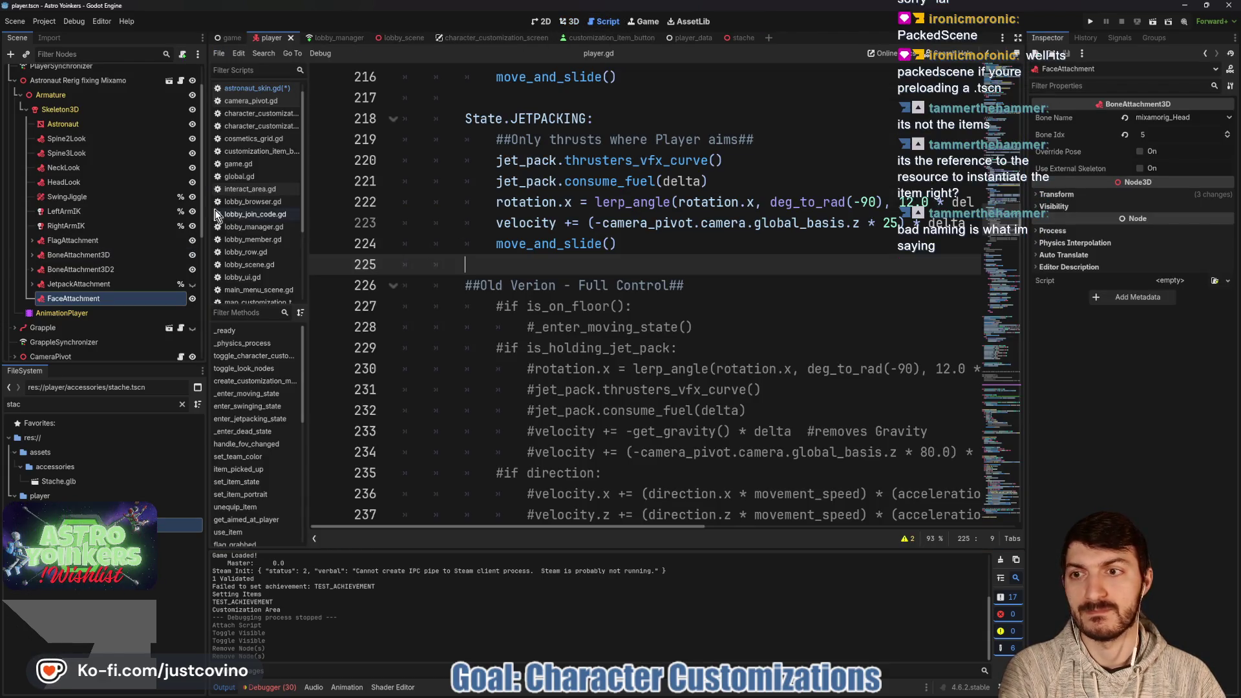
pyautogui.click(181, 80)
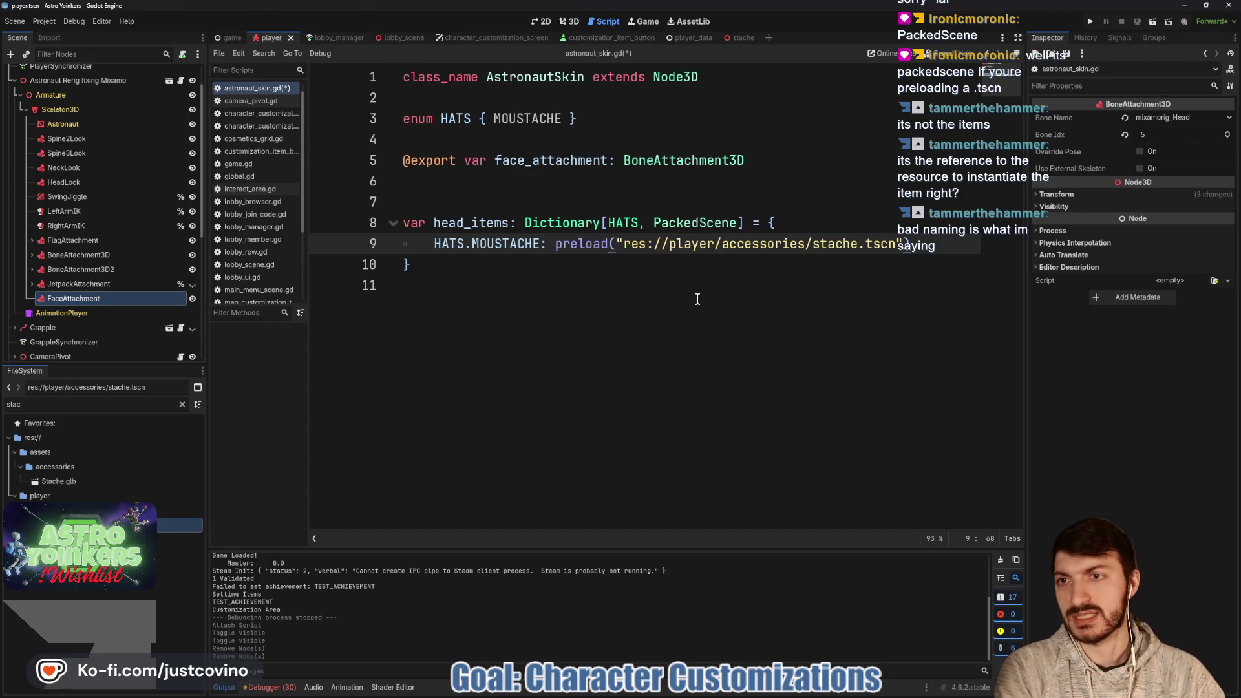
# Insert two blank lines below the head_items dictionary, extending the script to line 14.
pyautogui.scroll(1, 265, 92)
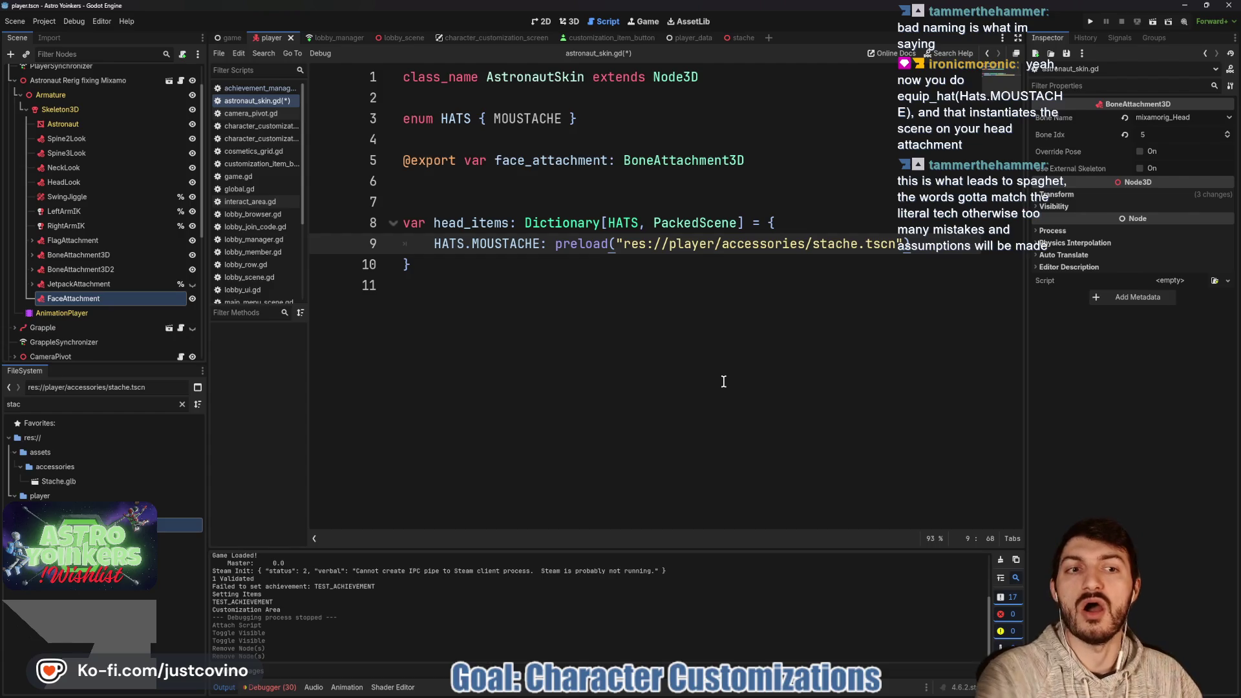
pyautogui.click(465, 315)
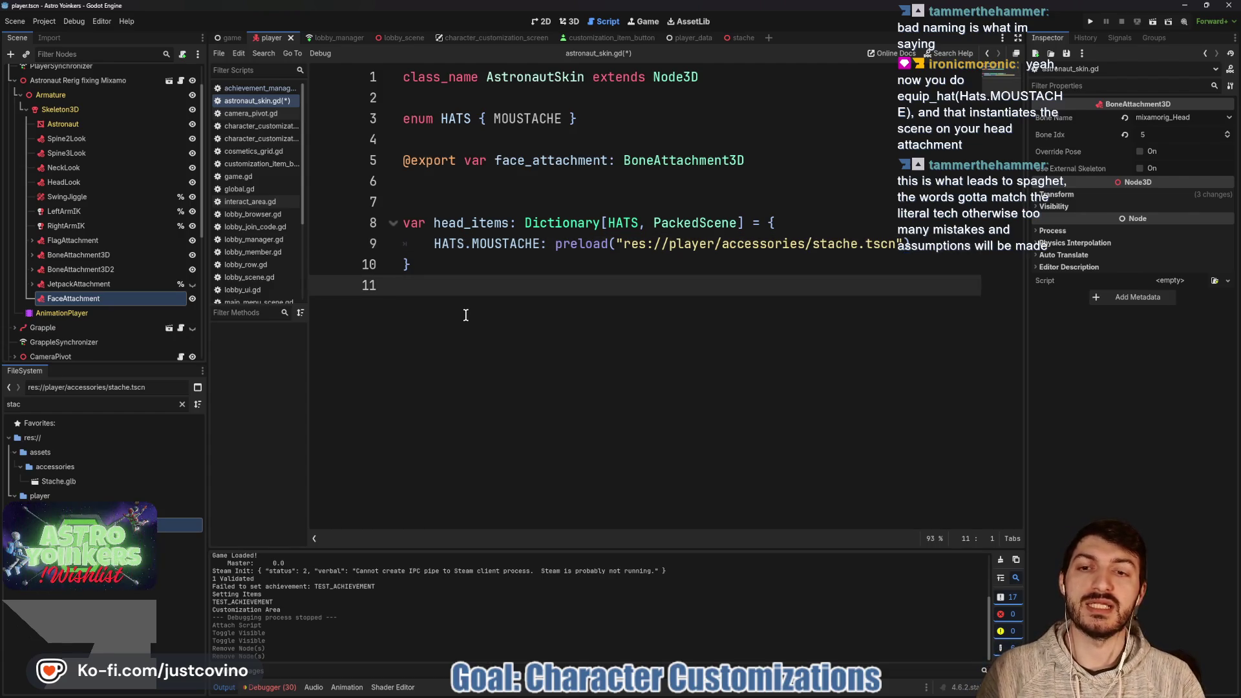
pyautogui.press('Return')
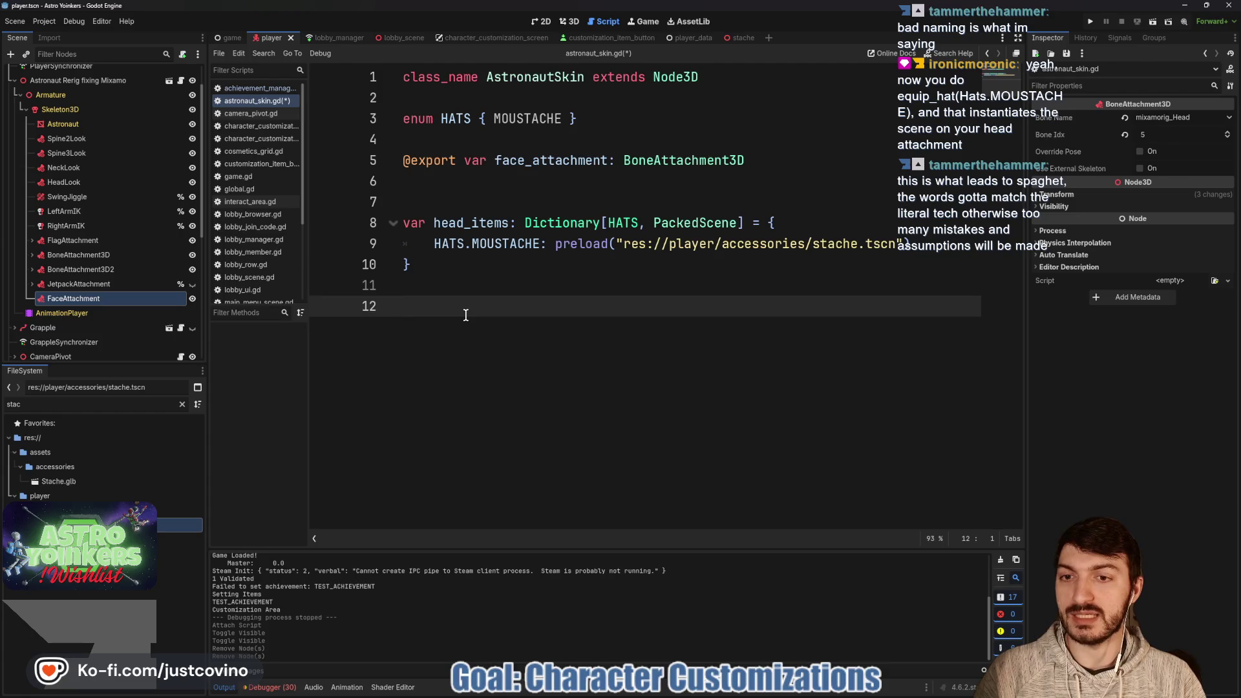
pyautogui.press('Return')
pyautogui.press('Return')
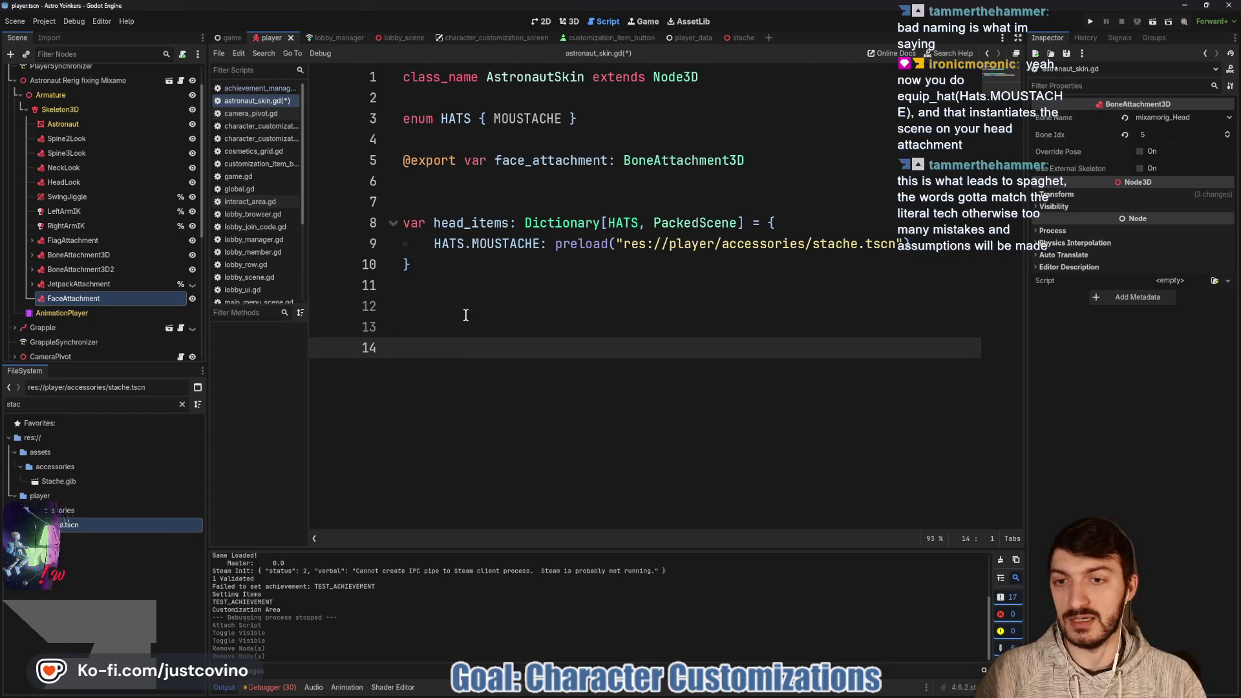
# Write func equip_hat(_hat: HATS) -> void: on line 14 with a pass body.
pyautogui.write('func equip_')
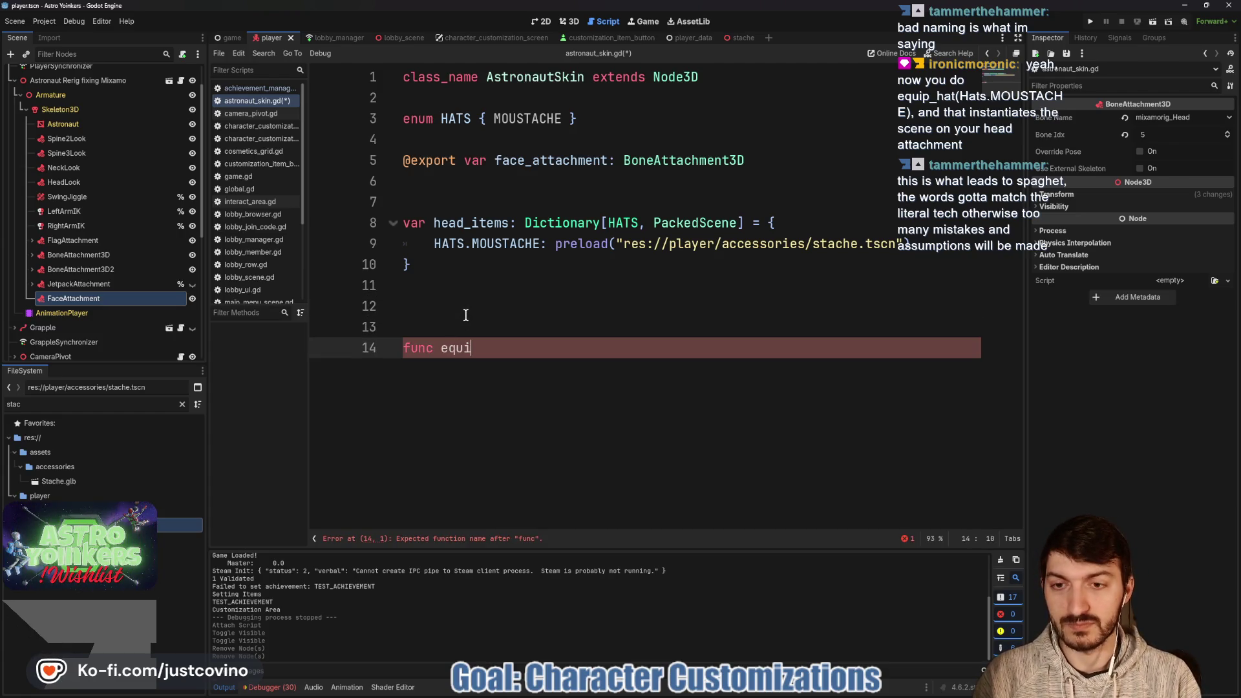
pyautogui.write('hat(HATS')
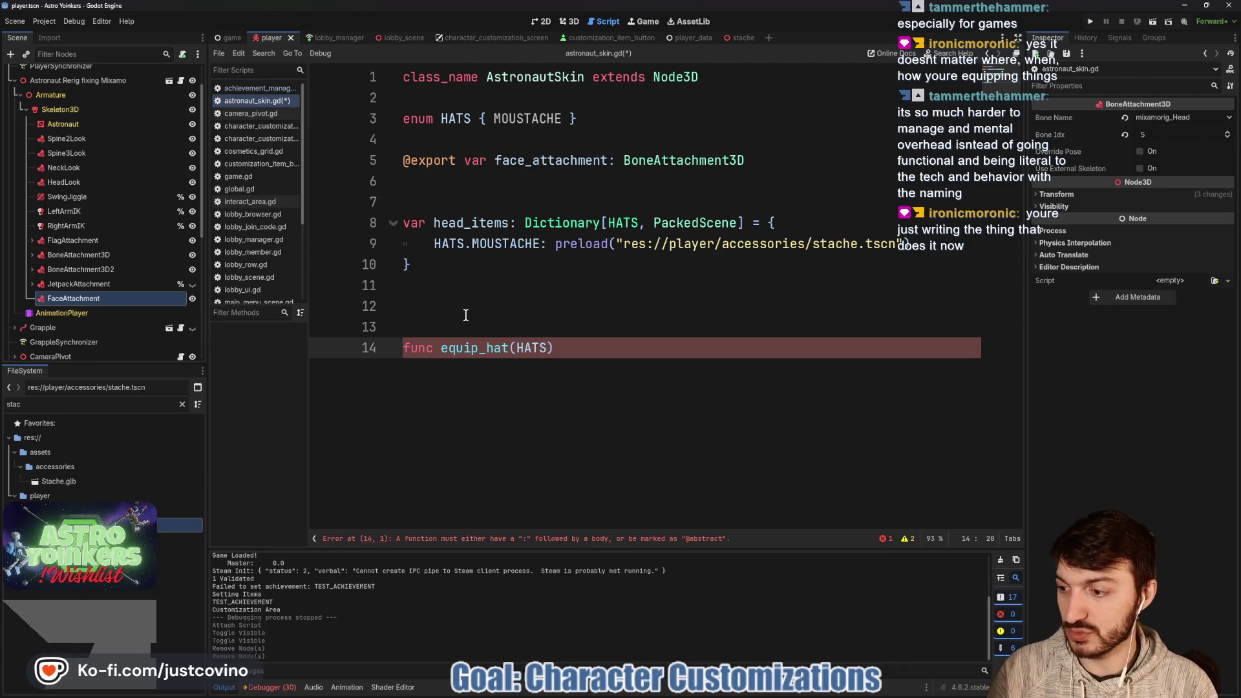
pyautogui.press('BackSpace')
pyautogui.press('BackSpace')
pyautogui.press('BackSpace')
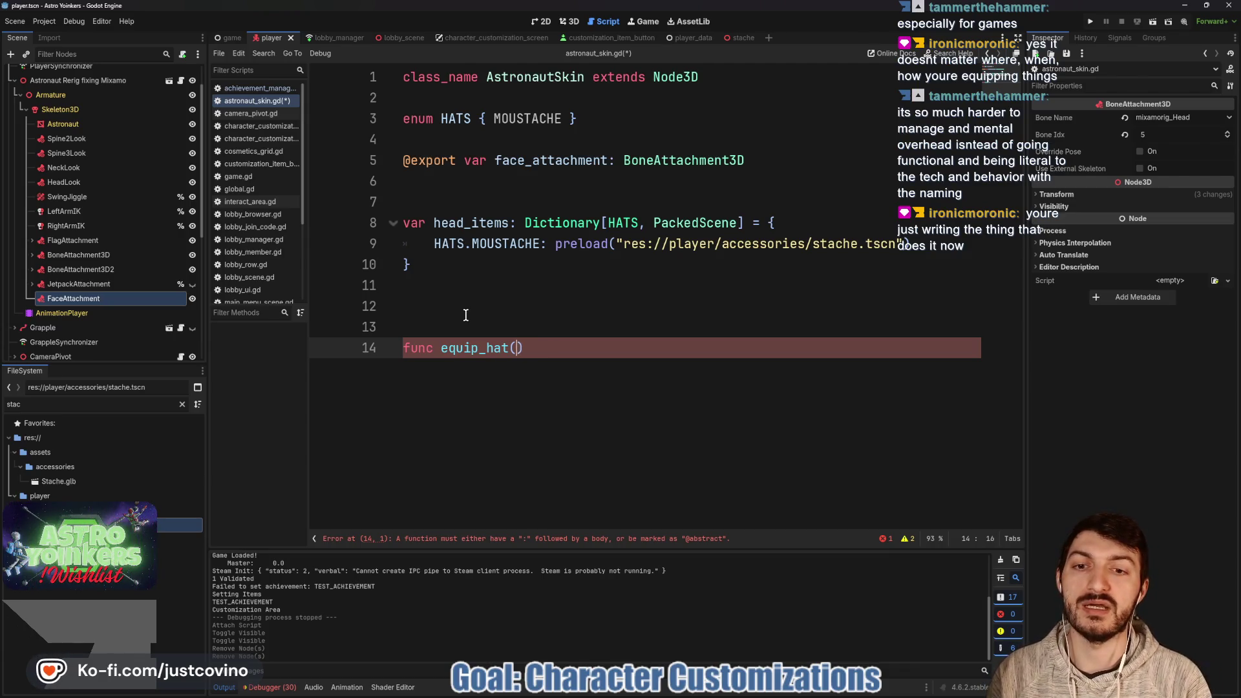
pyautogui.write(': HATS) -> ')
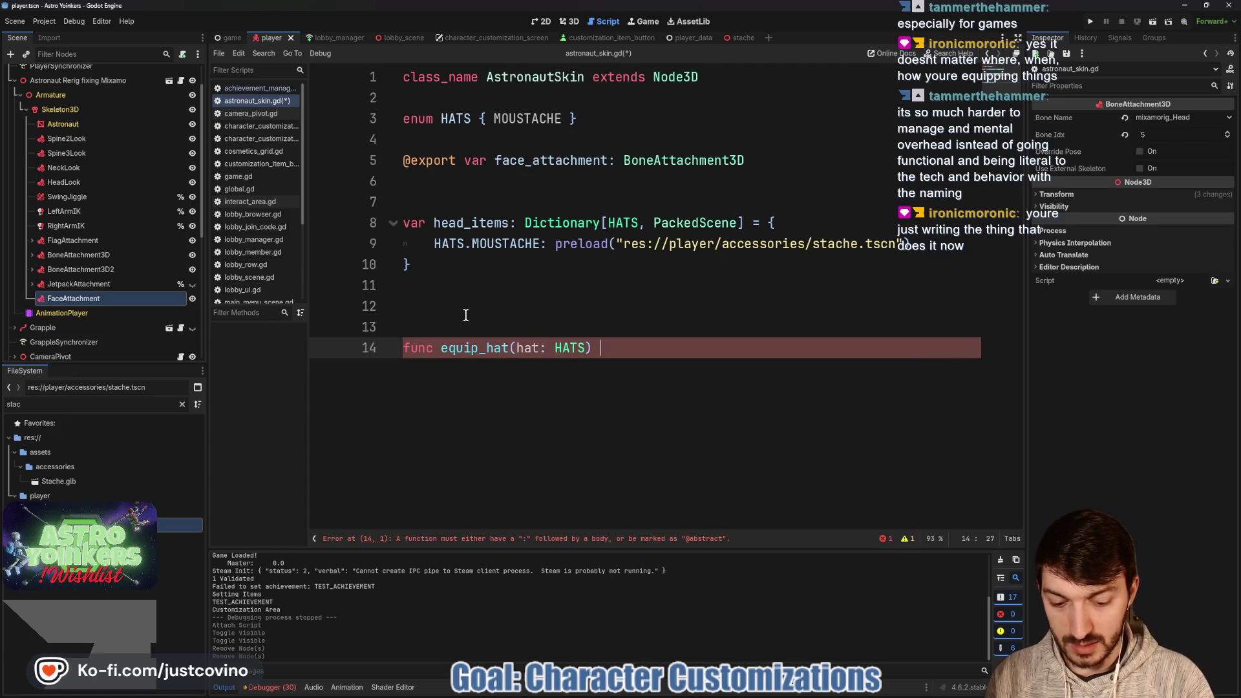
pyautogui.write('void:')
pyautogui.press('Return')
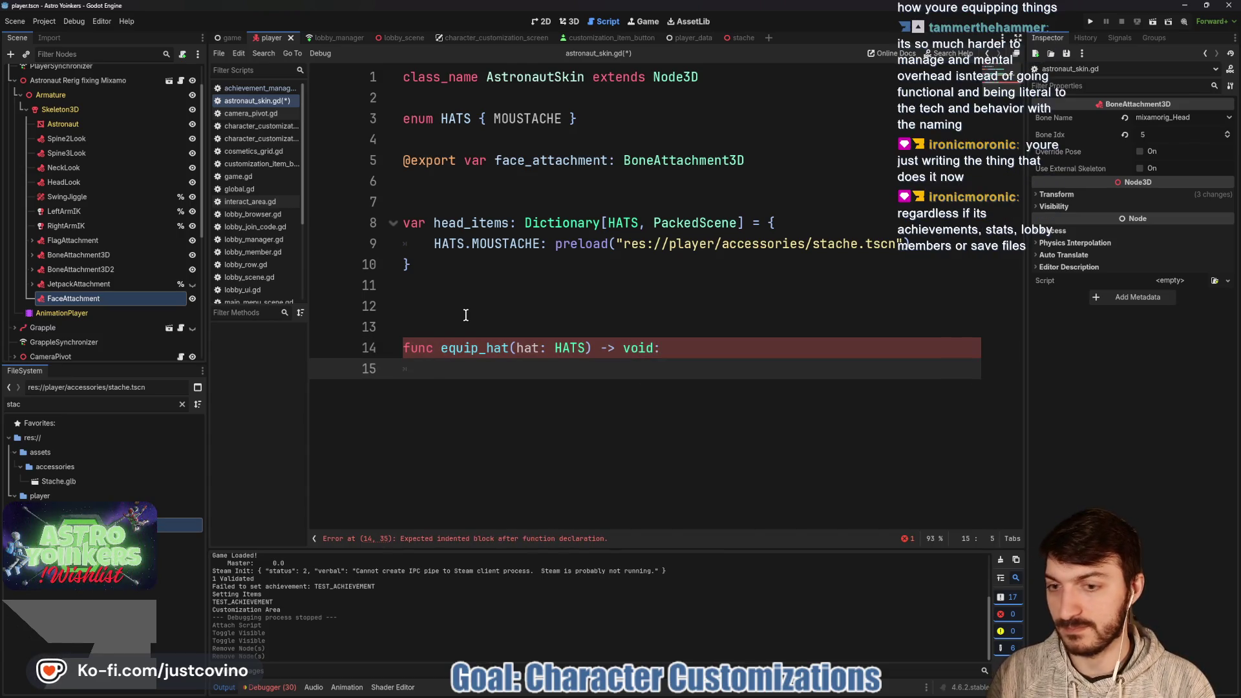
pyautogui.click(514, 348)
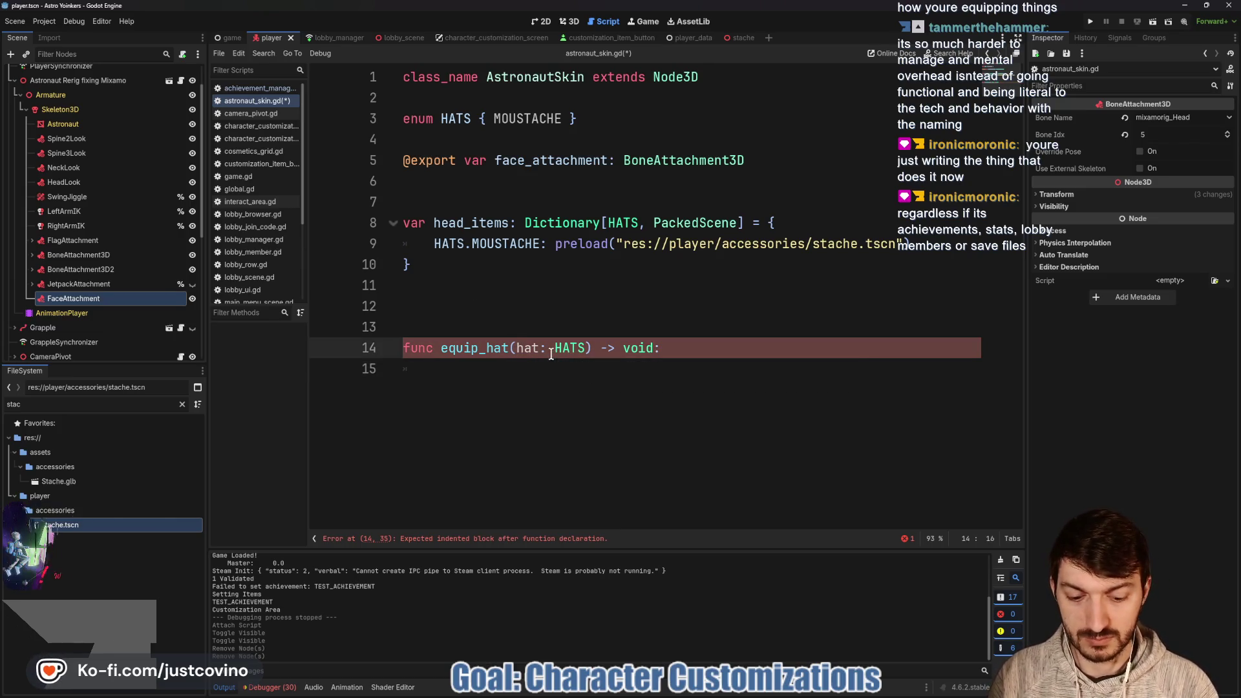
pyautogui.write('_')
pyautogui.click(501, 368)
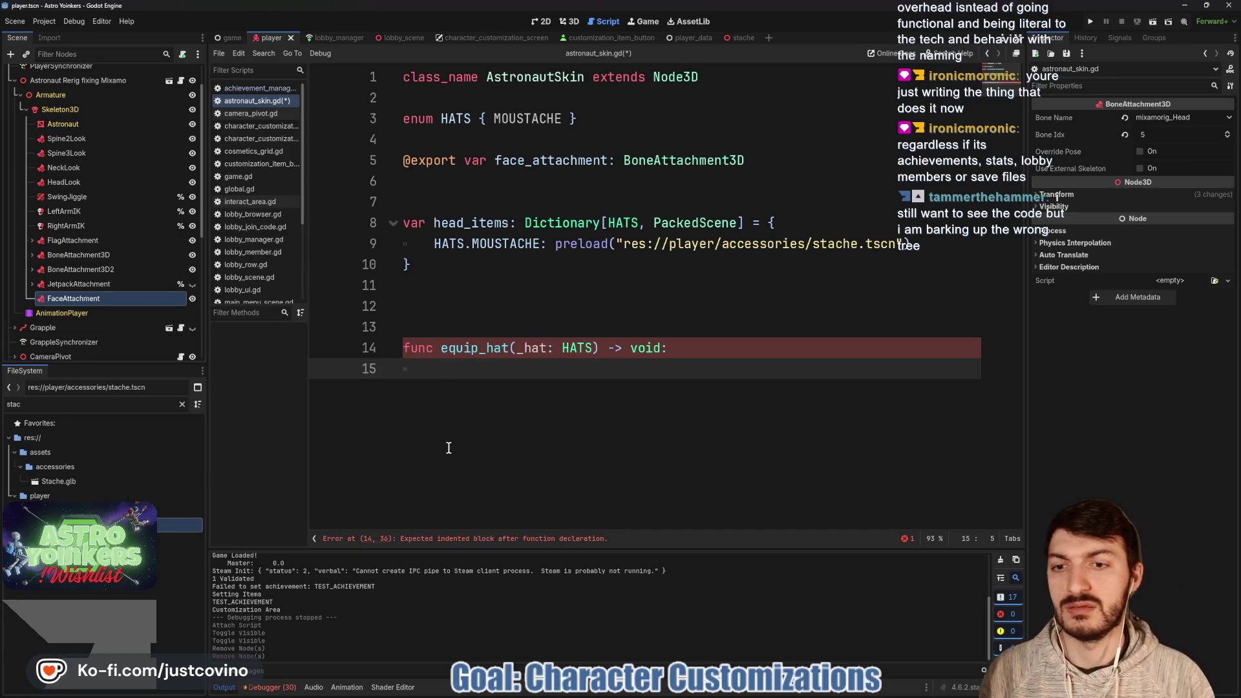
pyautogui.write('pass')
pyautogui.press('Return')
pyautogui.press('Return')
pyautogui.press('Return')
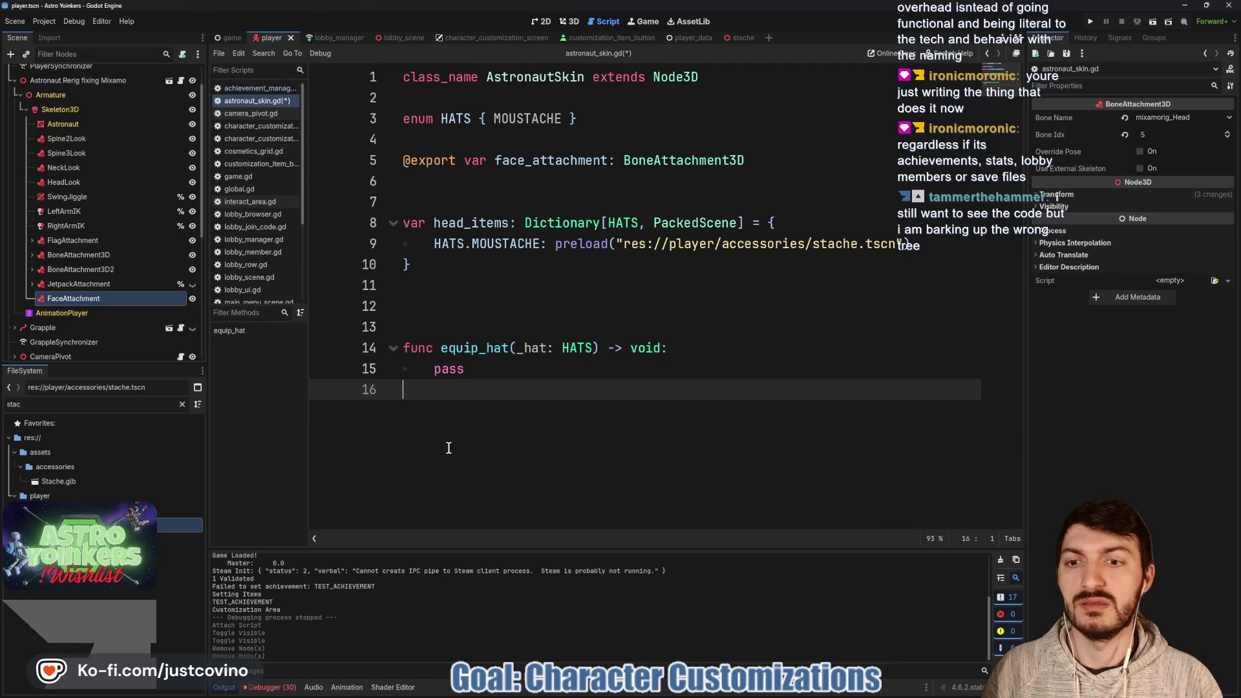
# Add func remove_hat() -> void: with an if face_attachment.get_children() > 0: check.
pyautogui.write('nc remove_')
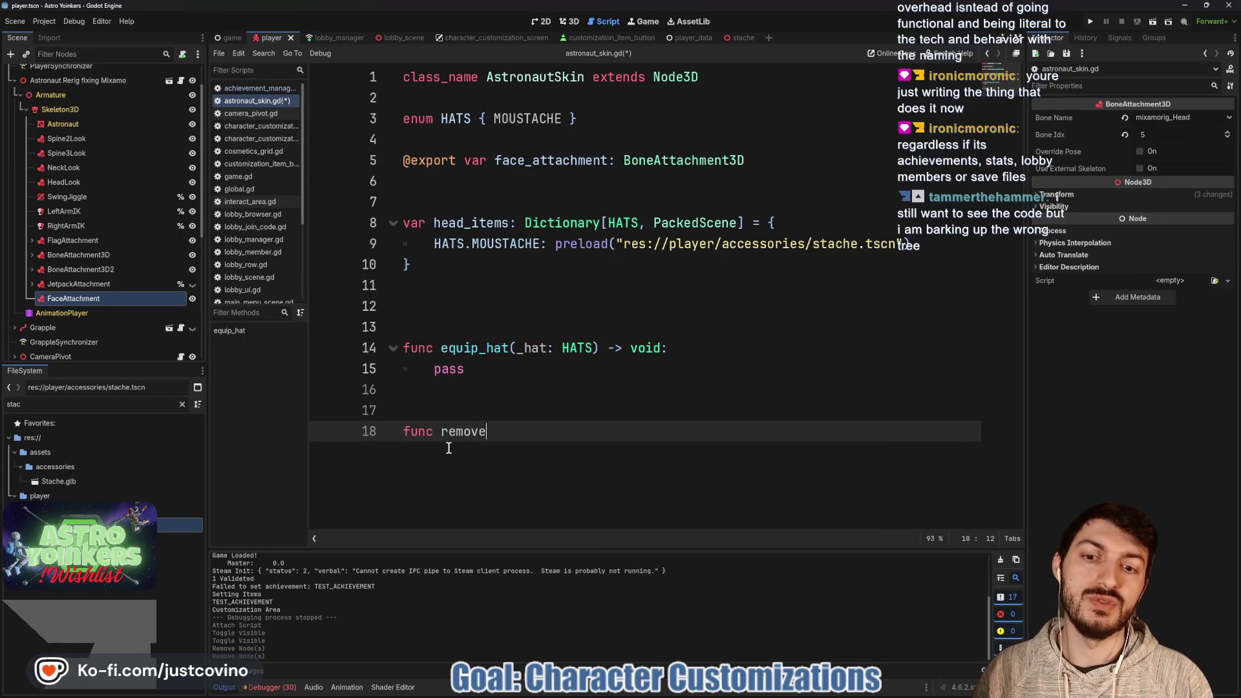
pyautogui.write('hat() -')
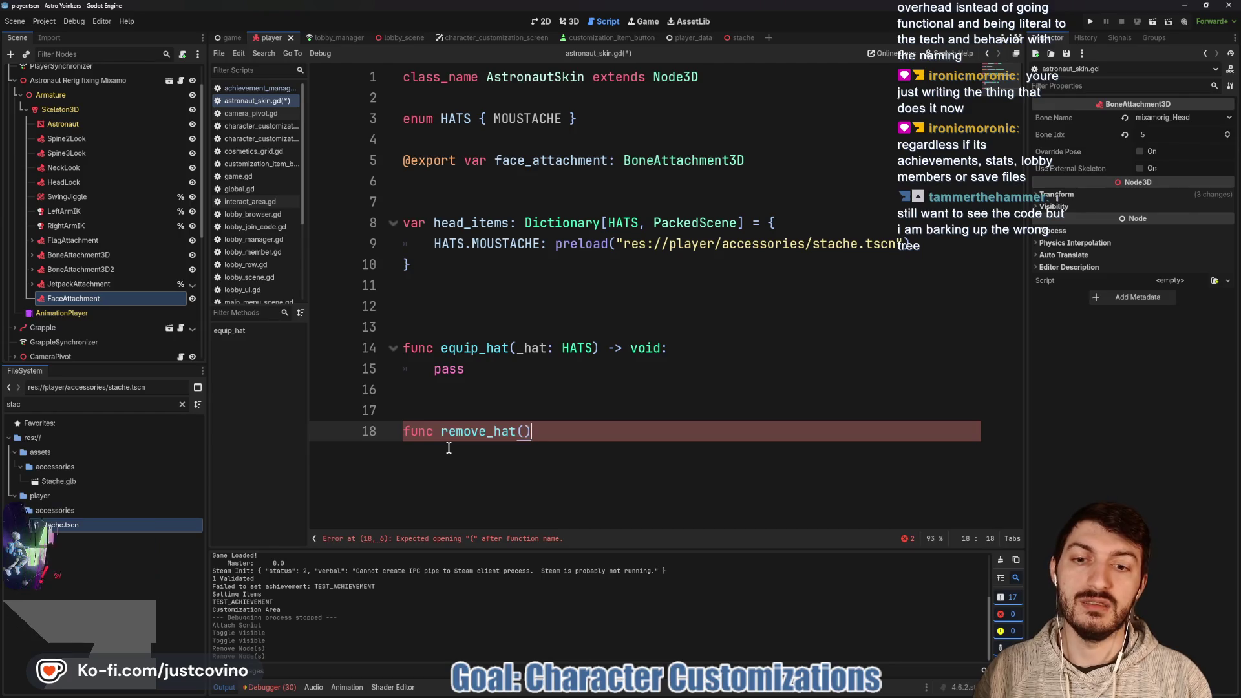
pyautogui.write('> void:')
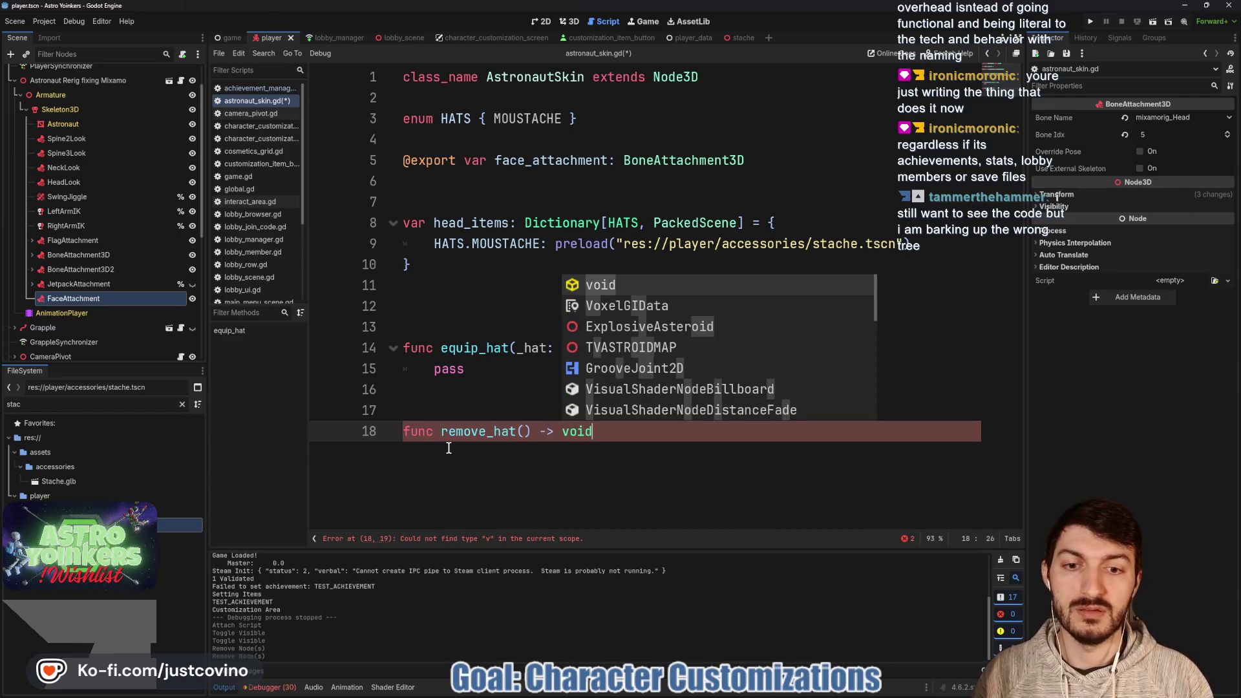
pyautogui.press('Return')
pyautogui.write('if face')
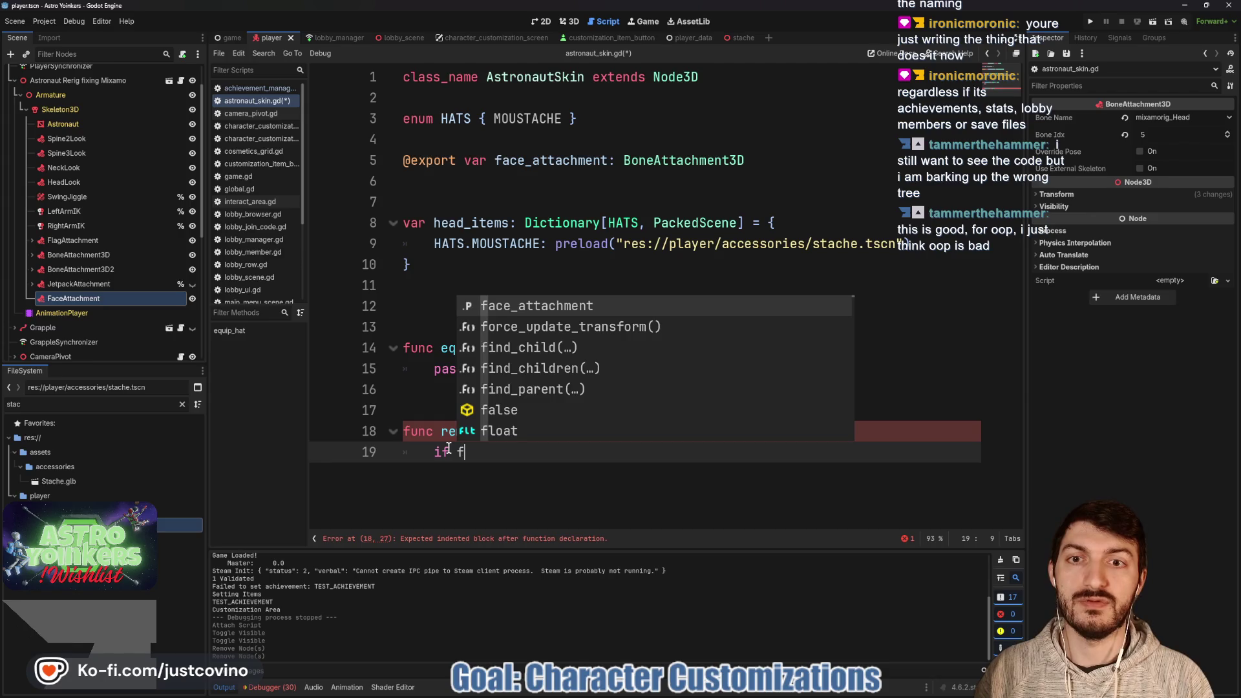
pyautogui.press('Return')
pyautogui.write('.h')
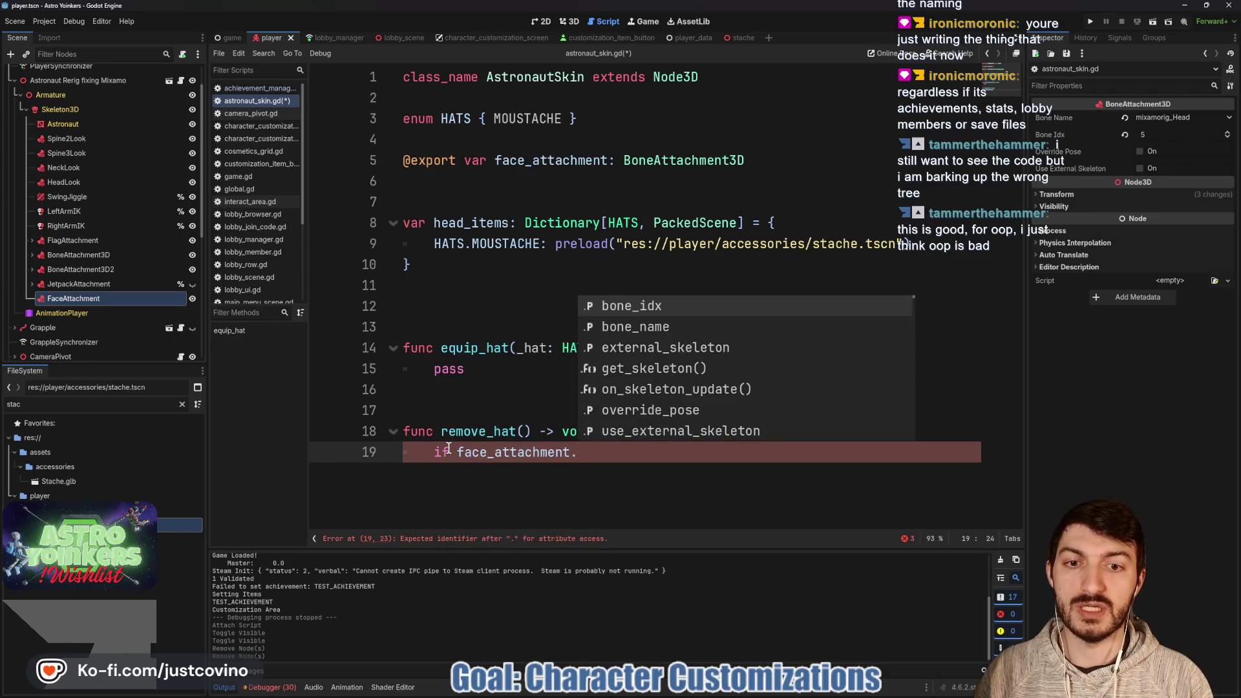
pyautogui.press('BackSpace')
pyautogui.write('get_')
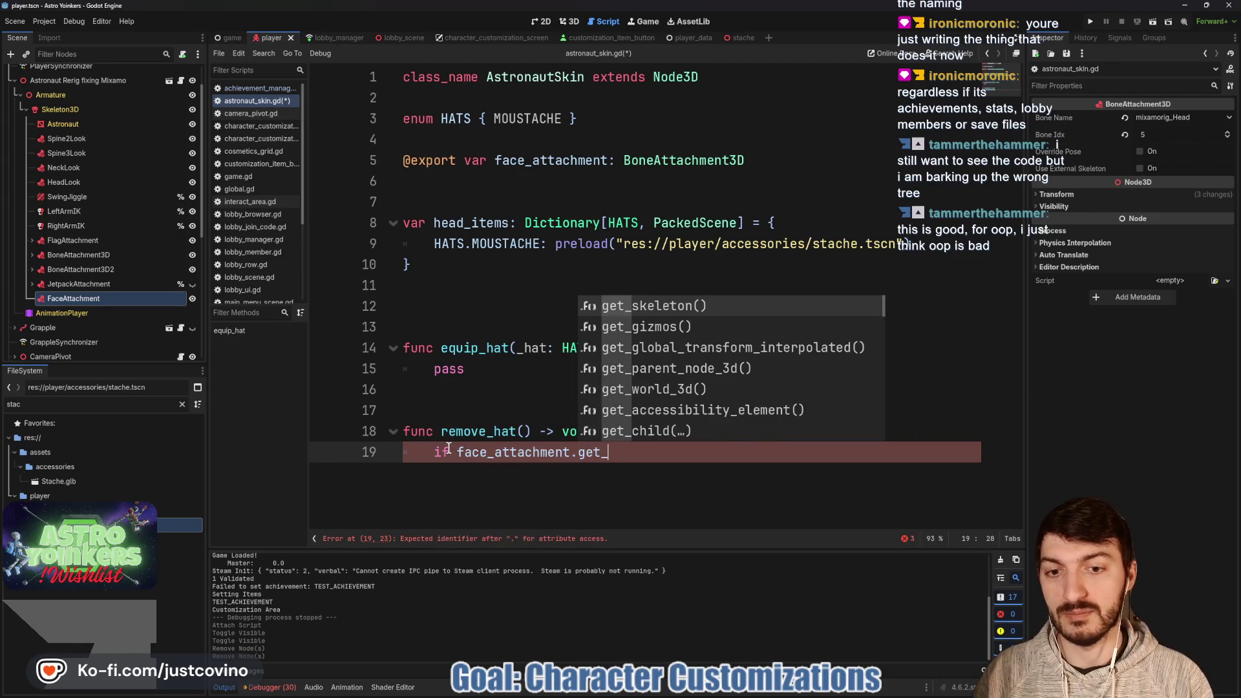
pyautogui.press('BackSpace')
pyautogui.press('BackSpace')
pyautogui.press('BackSpace')
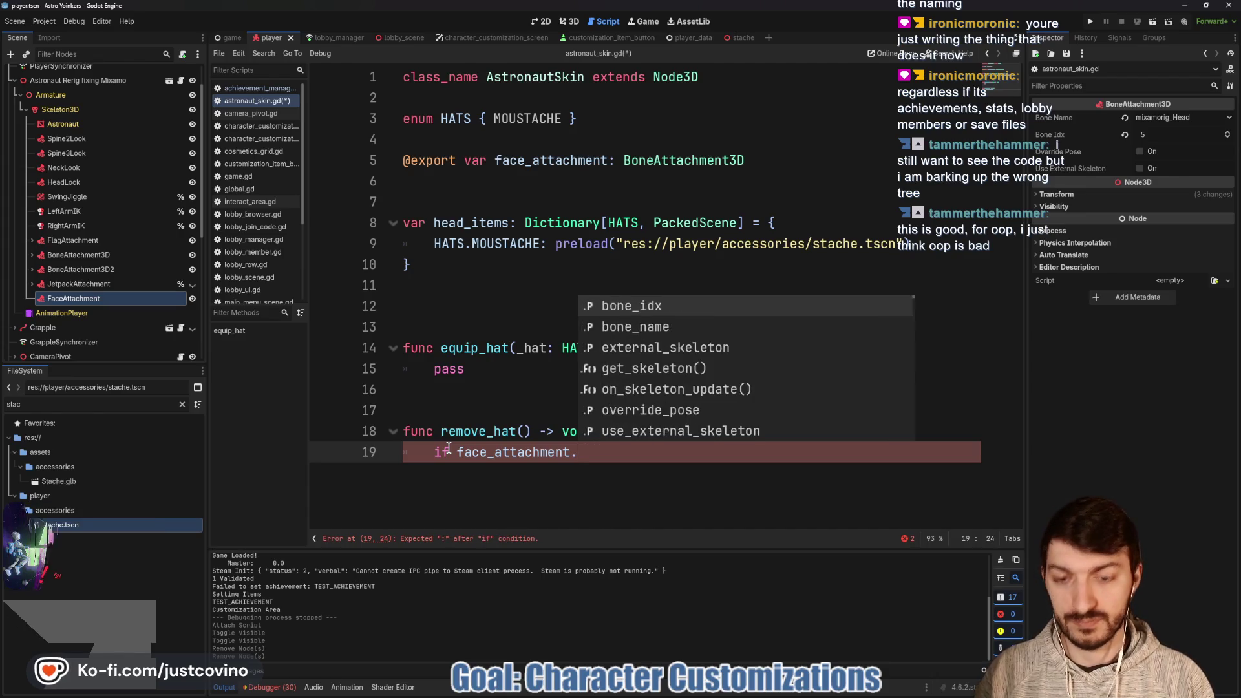
pyautogui.write('has_chi')
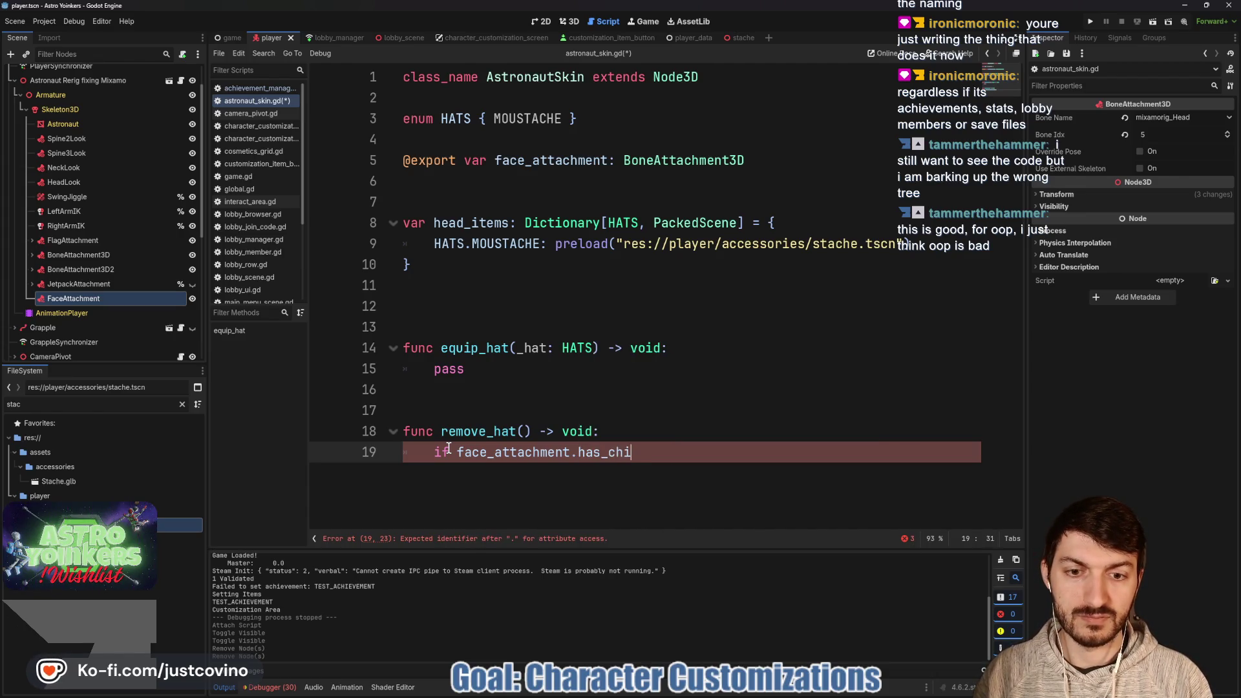
pyautogui.write('get_childre')
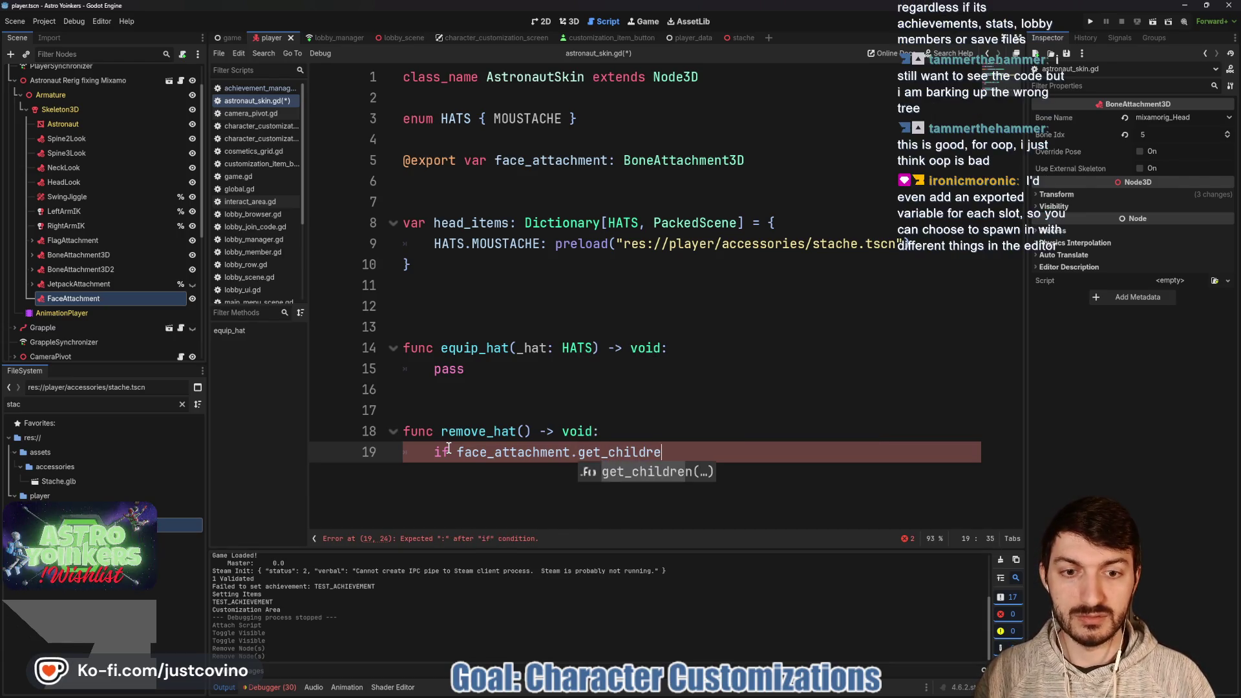
pyautogui.press('Return')
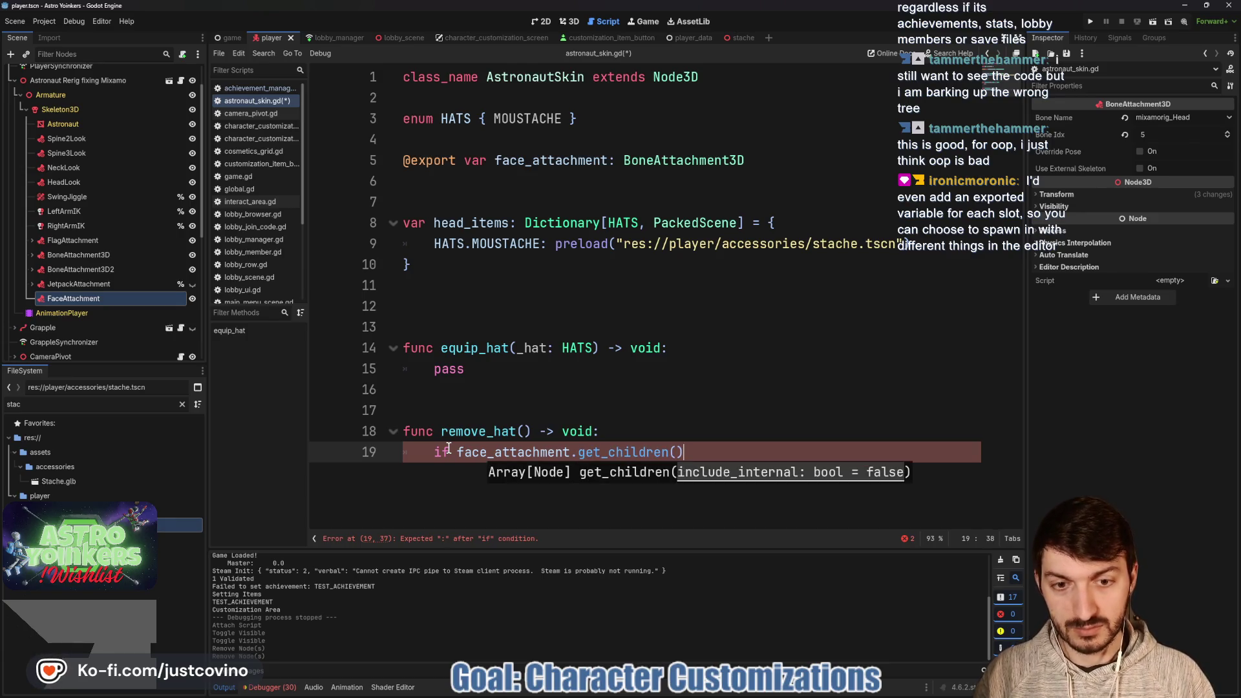
pyautogui.write('0:')
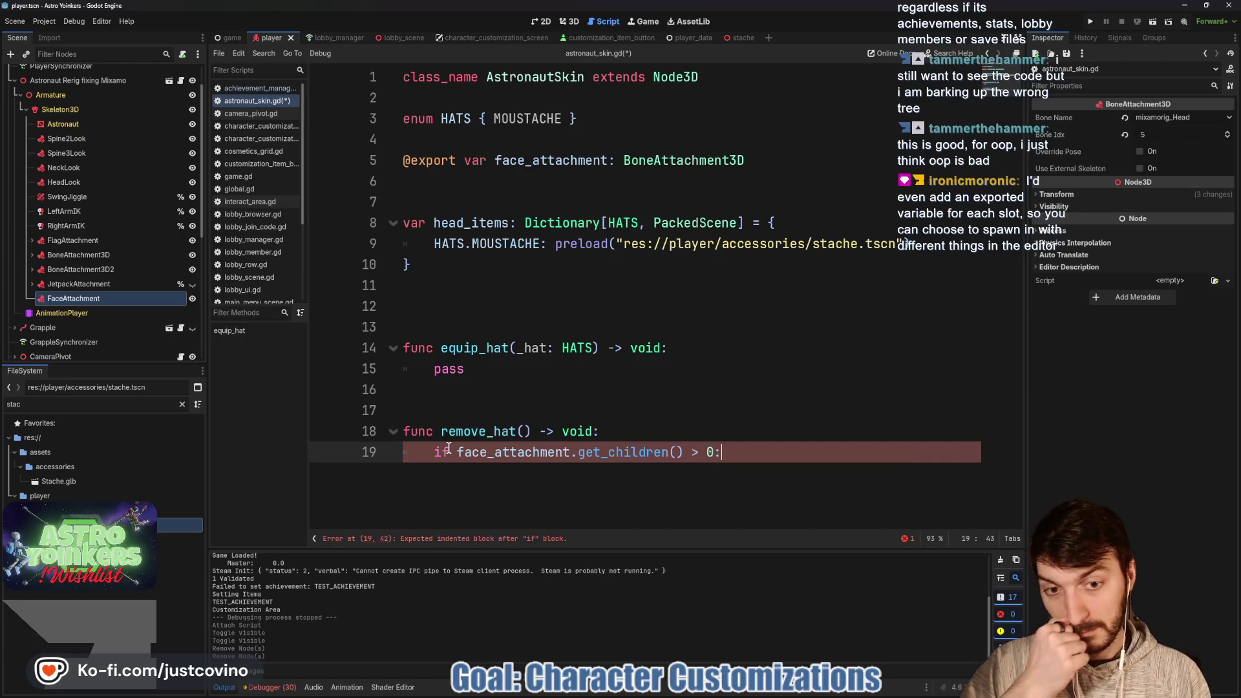
pyautogui.press('Return')
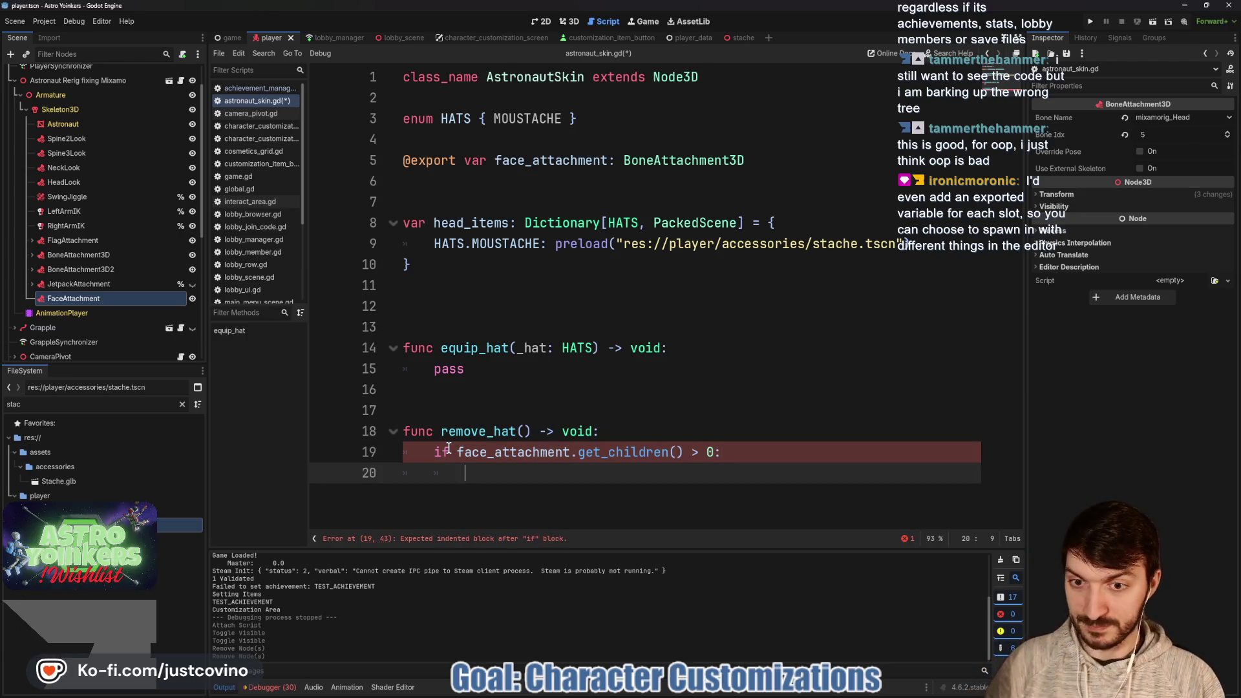
# Loop over face_attachment.get_children() and call child.queue_free() on each.
pyautogui.write('for ch')
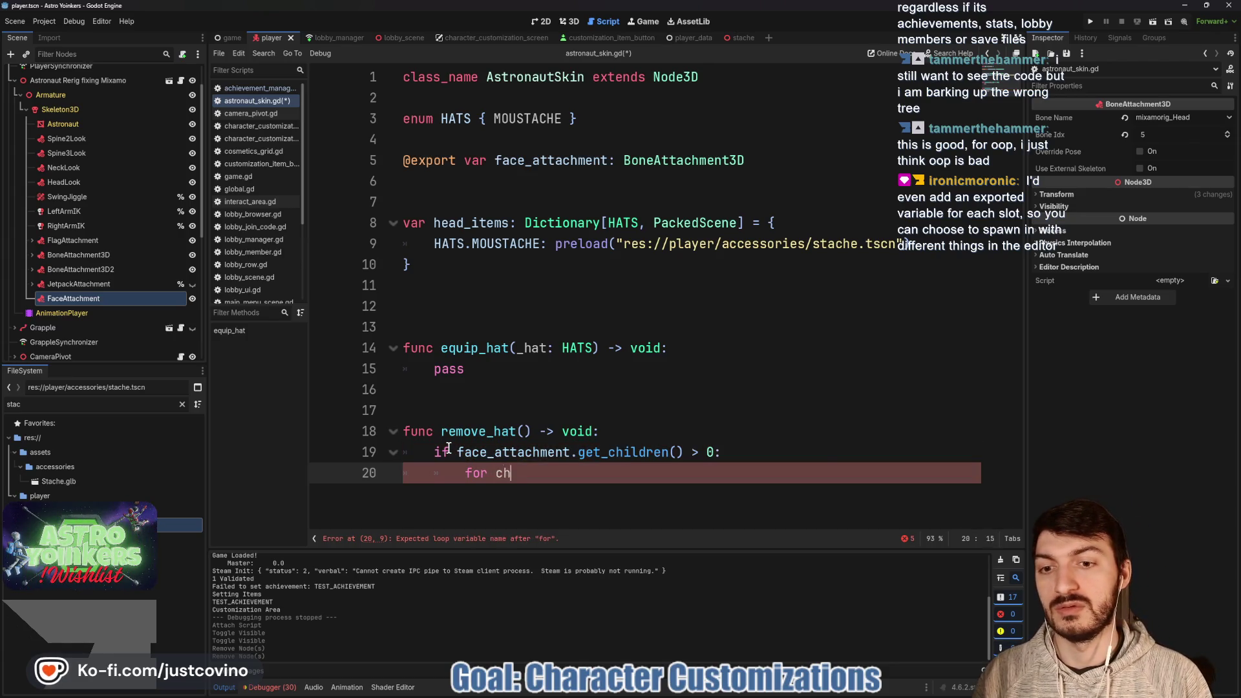
pyautogui.write('ild')
pyautogui.press('BackSpace')
pyautogui.press('BackSpace')
pyautogui.press('BackSpace')
pyautogui.write('child in face')
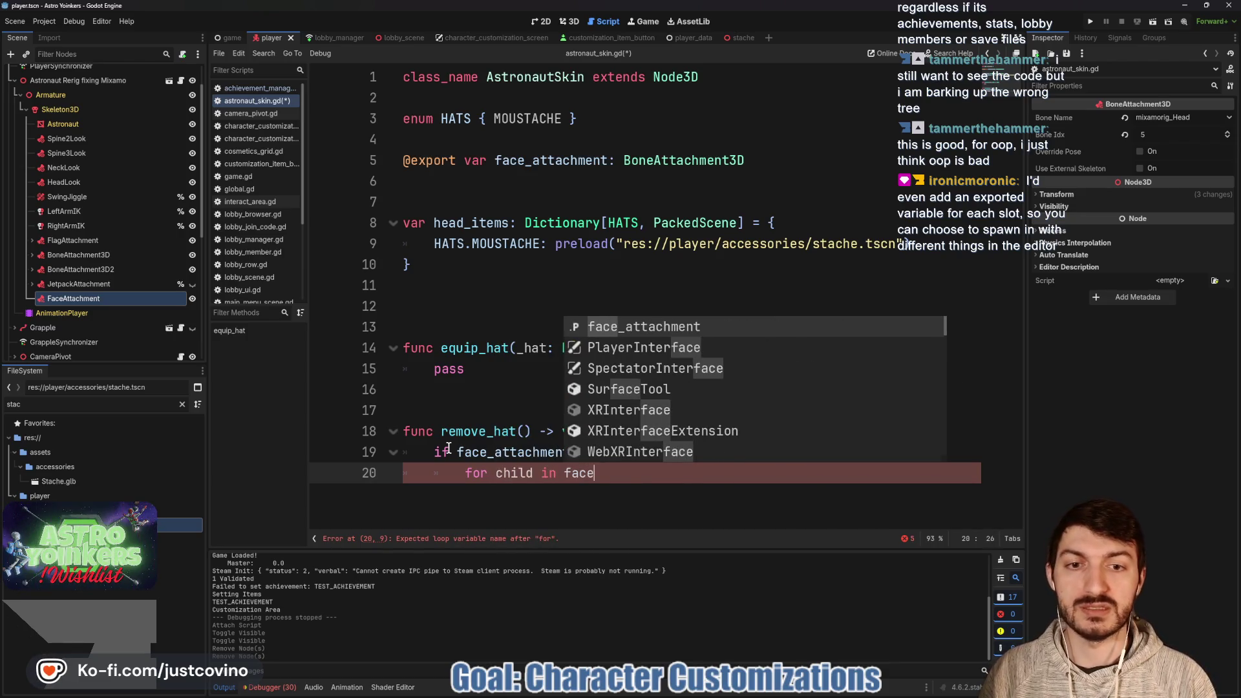
pyautogui.press('Return')
pyautogui.write('.get_childre')
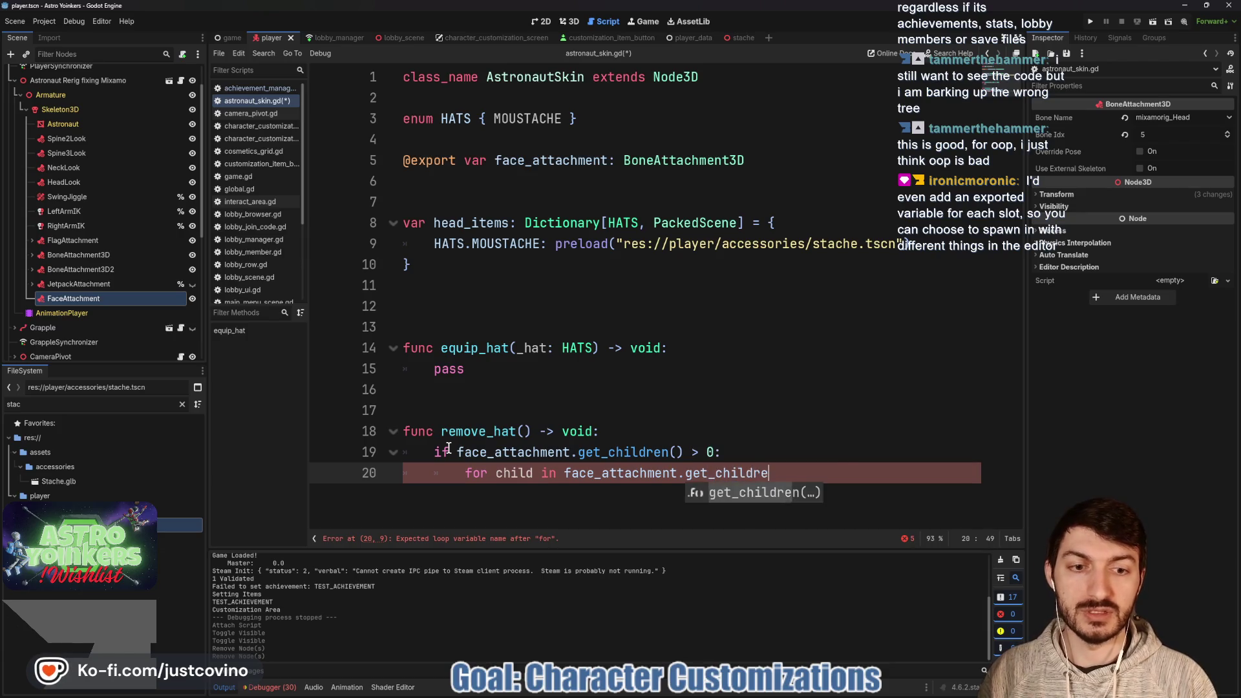
pyautogui.press('Return')
pyautogui.write('):')
pyautogui.press('Return')
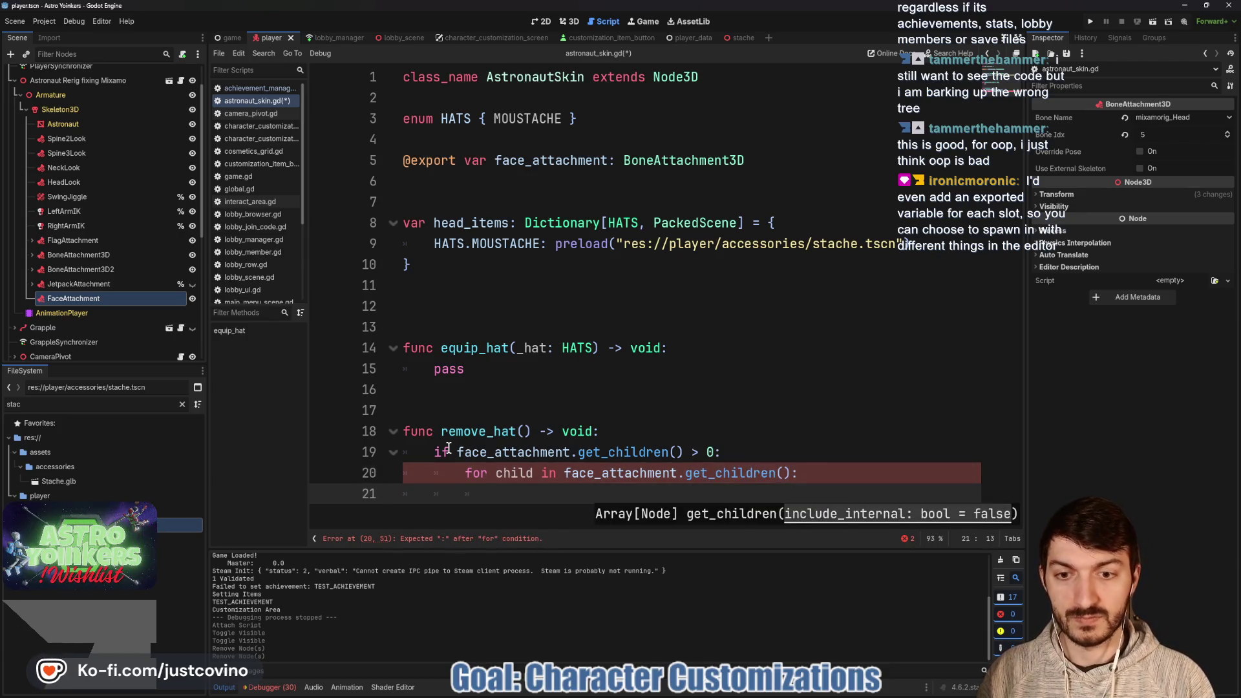
pyautogui.write('ild.queue')
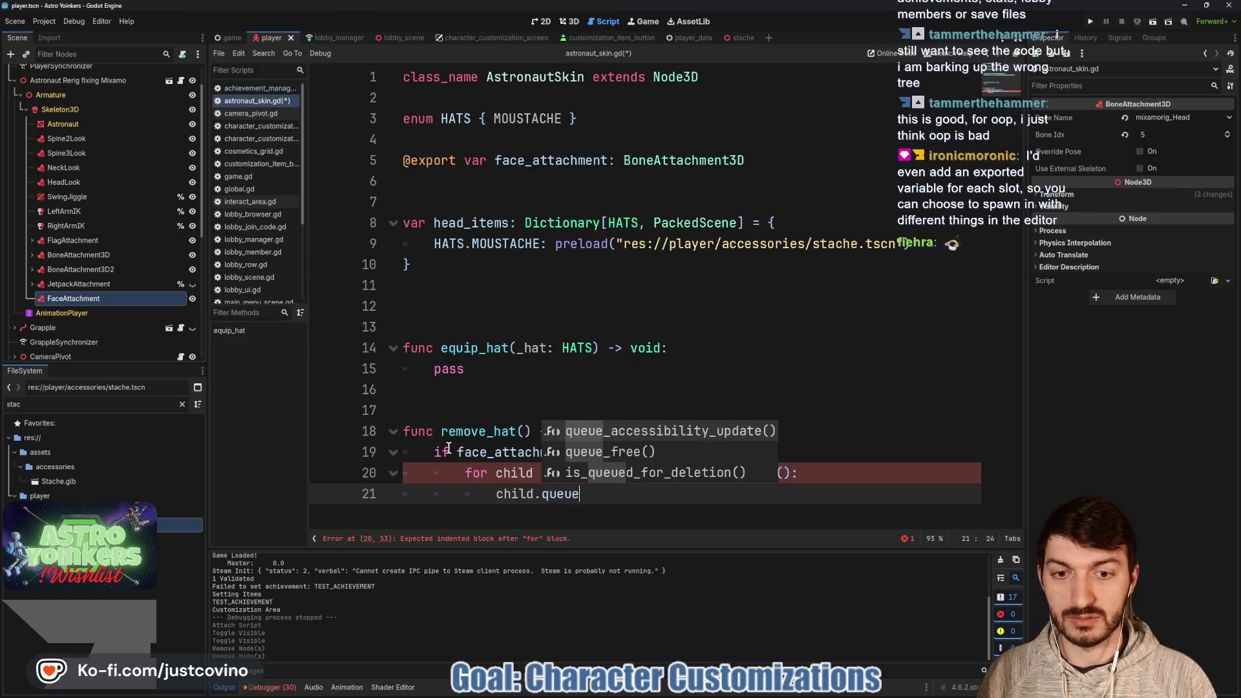
pyautogui.press('Down')
pyautogui.press('Return')
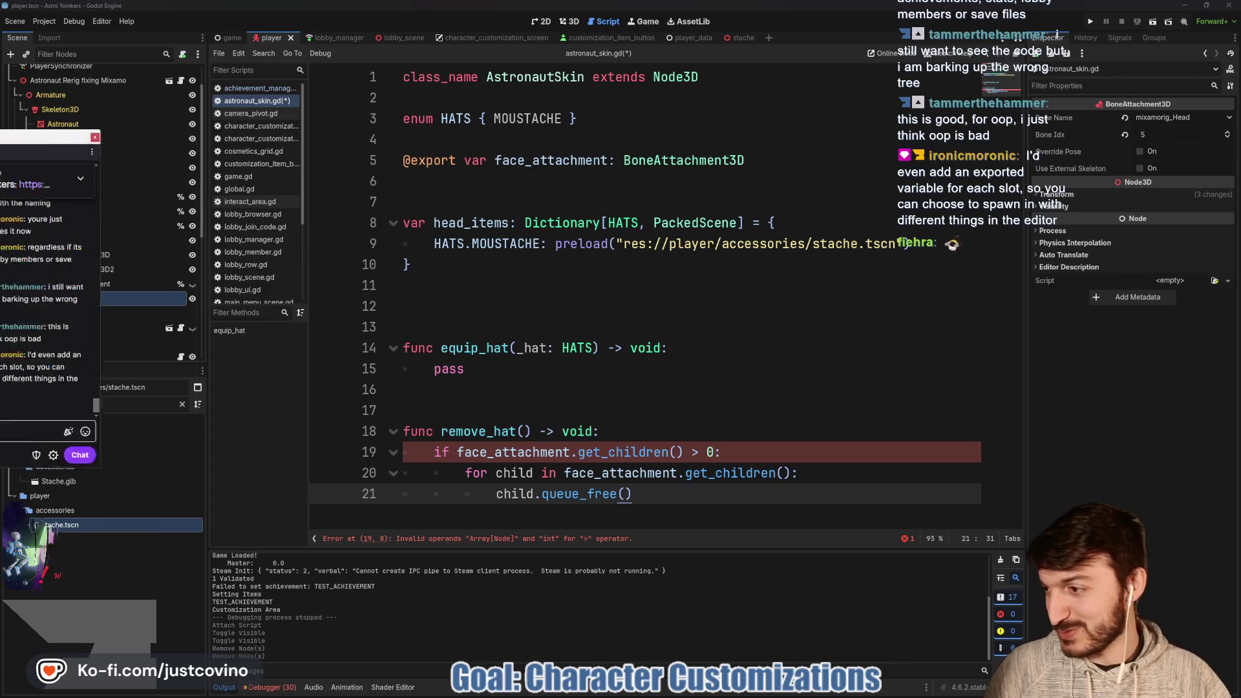
pyautogui.hotkey('alt', 'Tab')
pyautogui.click(486, 281)
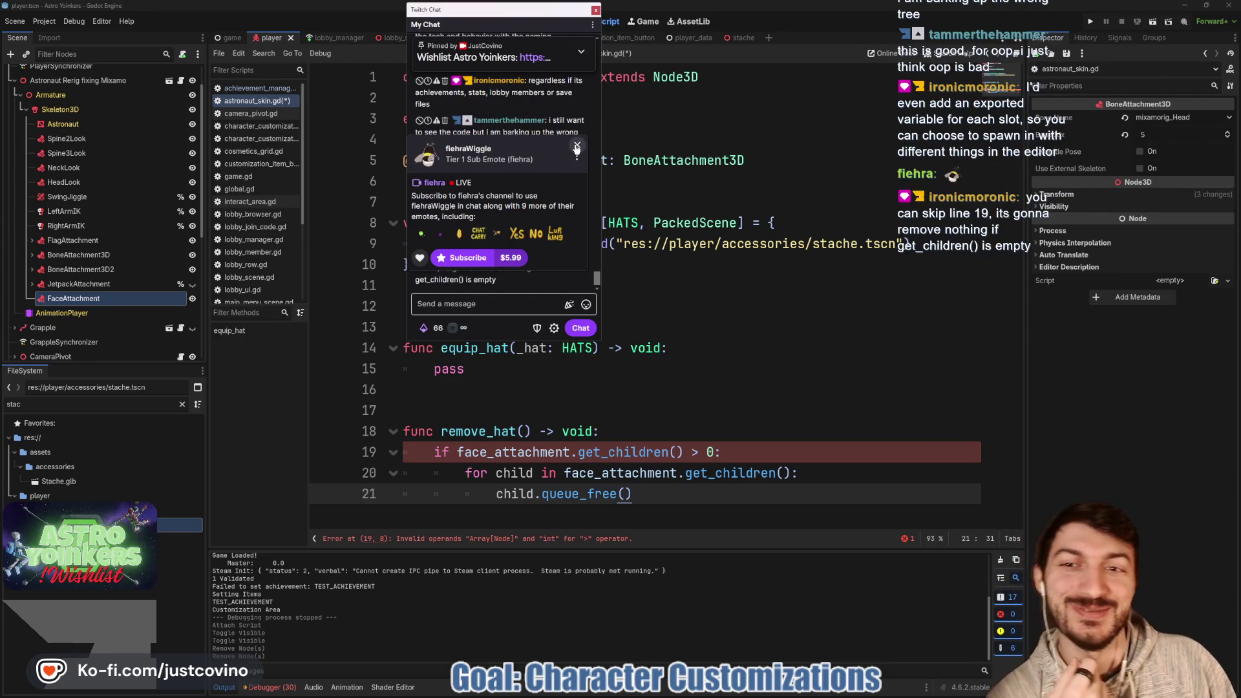
pyautogui.click(576, 148)
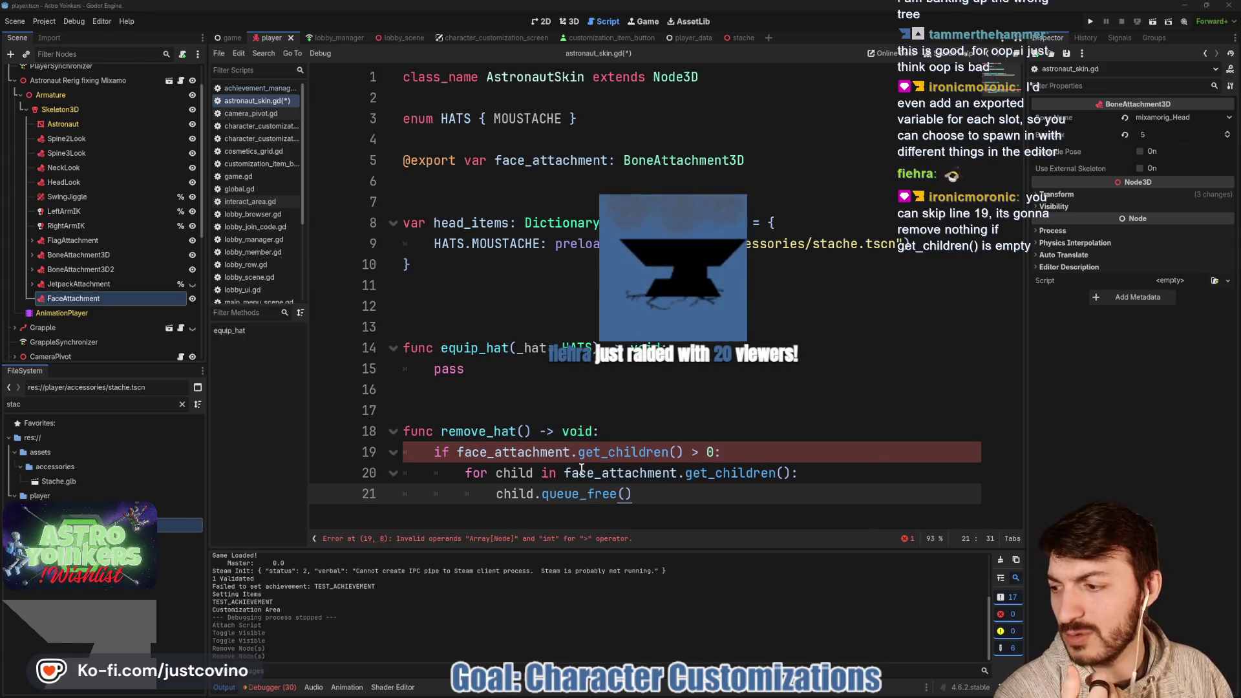
pyautogui.click(492, 447)
# Replace the > 0 check on line 19 with .is_empty(): return.
pyautogui.hotkey('shift', 'Left')
pyautogui.hotkey('shift', 'Left')
pyautogui.hotkey('shift', 'Left')
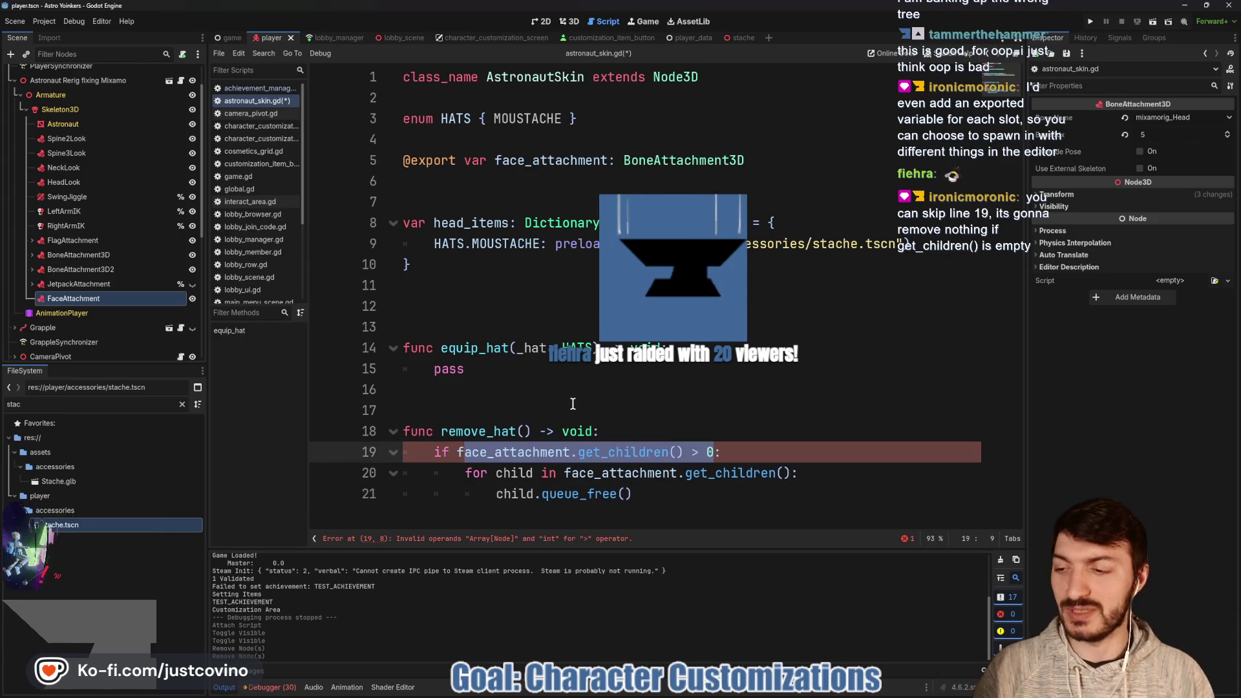
pyautogui.click(693, 452)
pyautogui.moveTo(716, 452); pyautogui.dragTo(685, 452)
pyautogui.press('BackSpace')
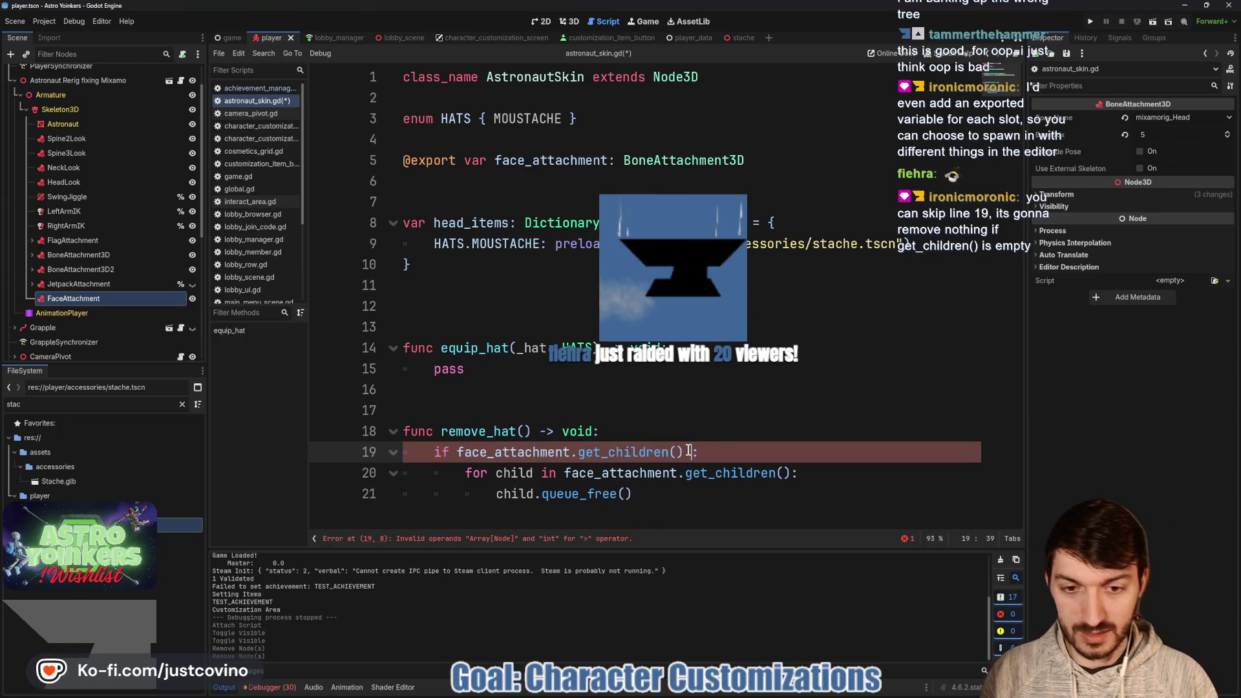
pyautogui.write('.is_empty(): ')
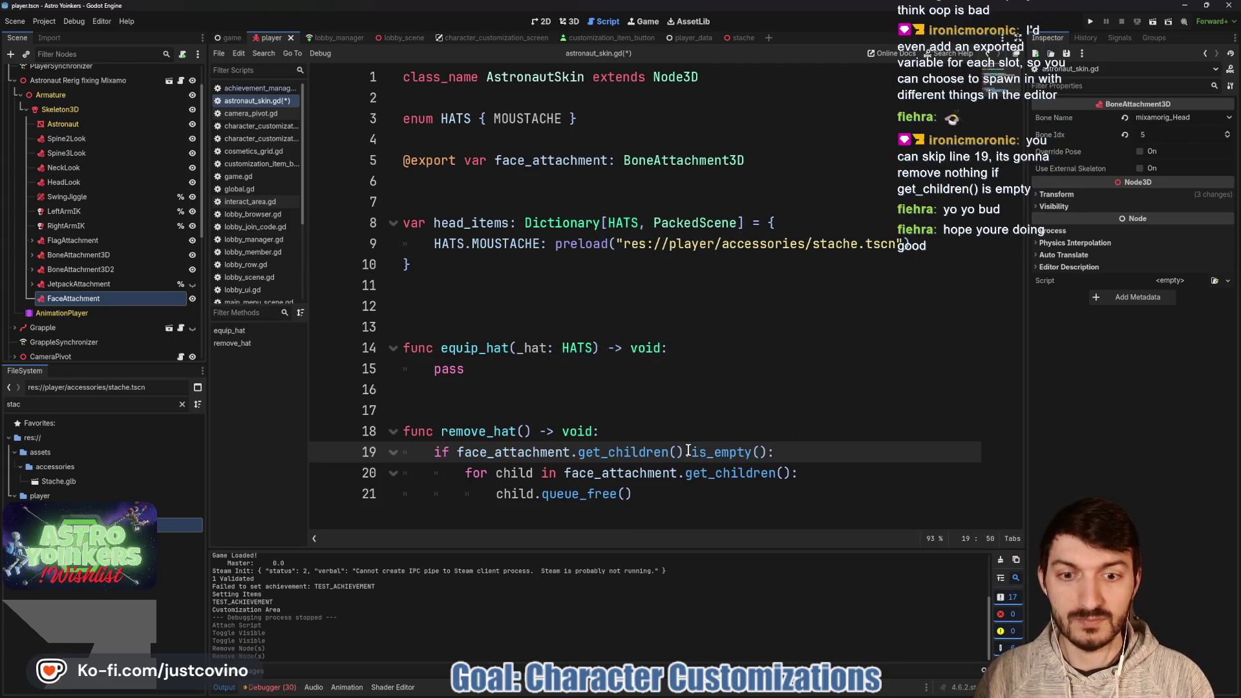
pyautogui.write('return')
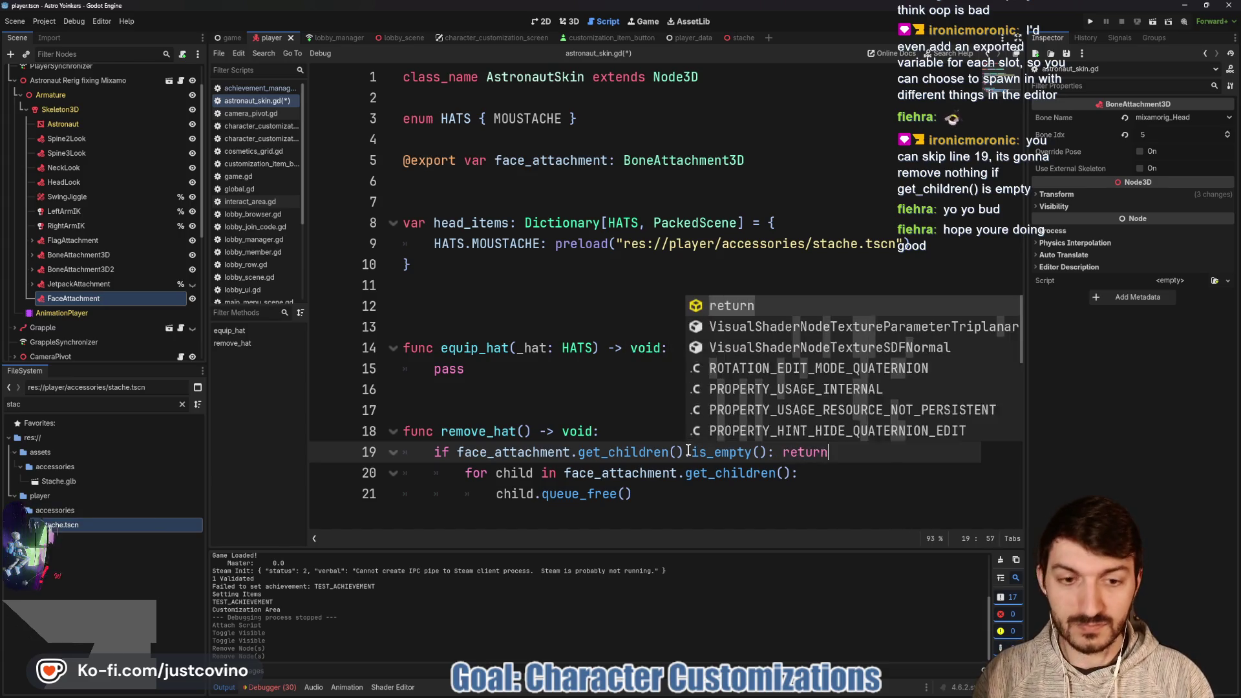
# Dedent the for loop and queue_free lines one level and save the script.
pyautogui.click(464, 473)
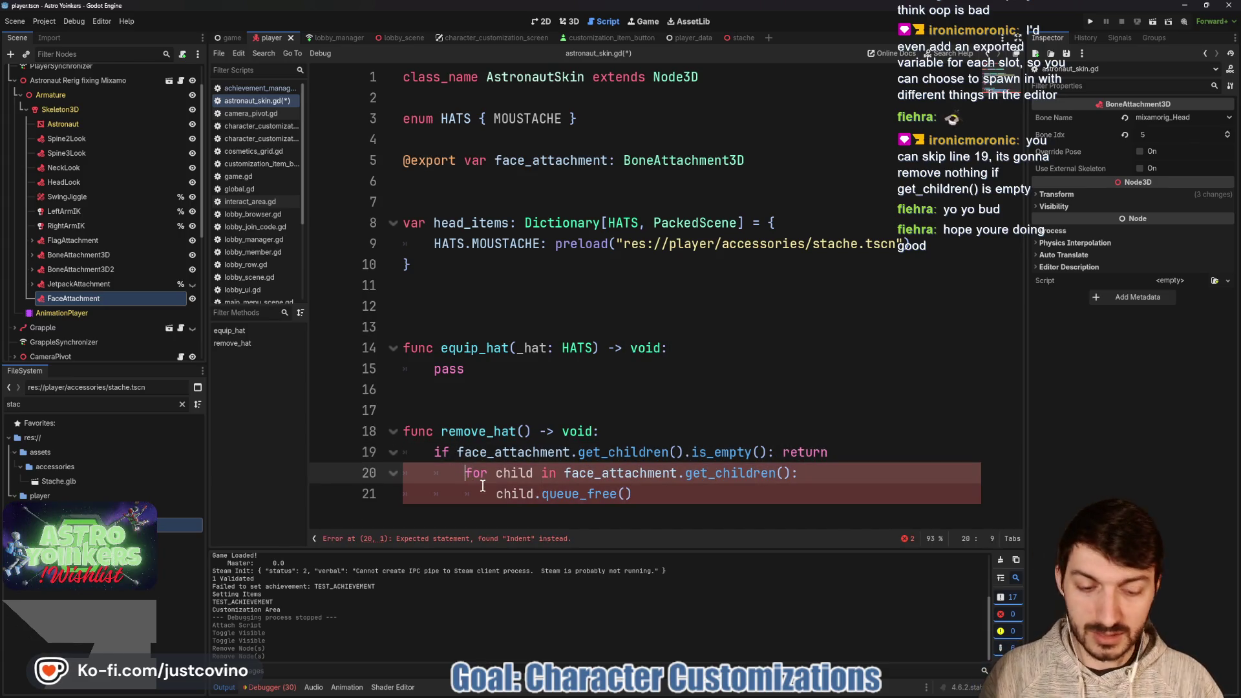
pyautogui.press('Left')
pyautogui.press('BackSpace')
pyautogui.click(487, 494)
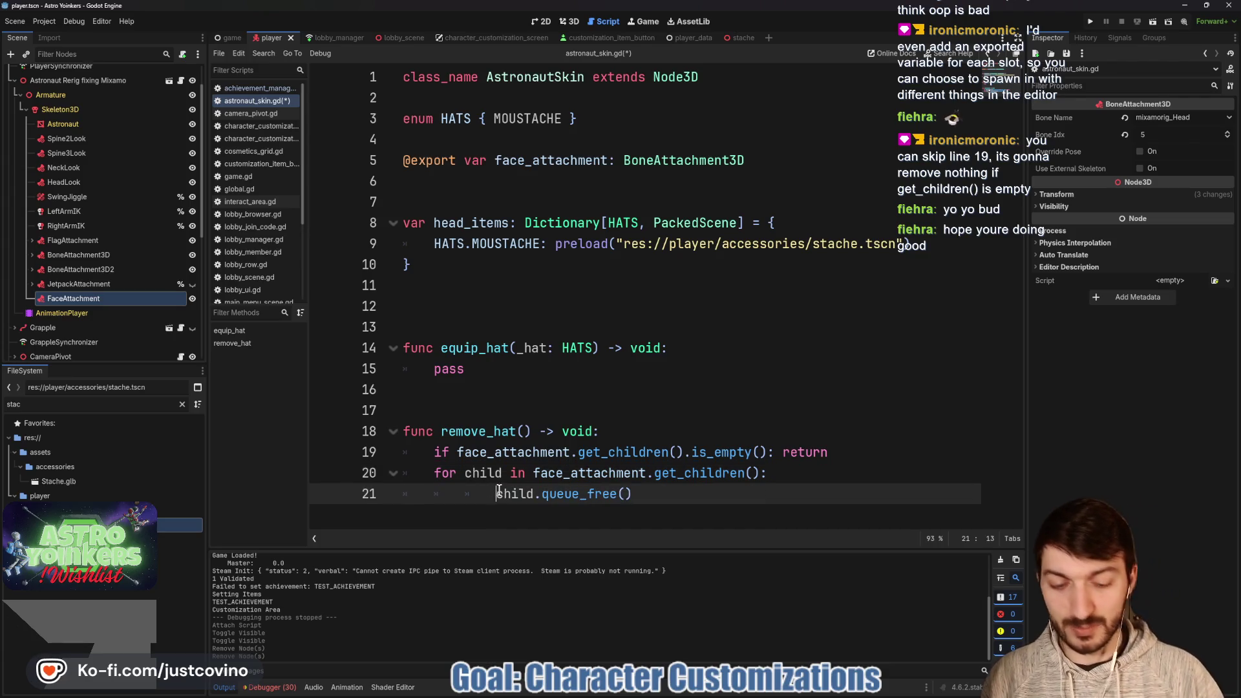
pyautogui.press('BackSpace')
pyautogui.hotkey('ctrl', 's')
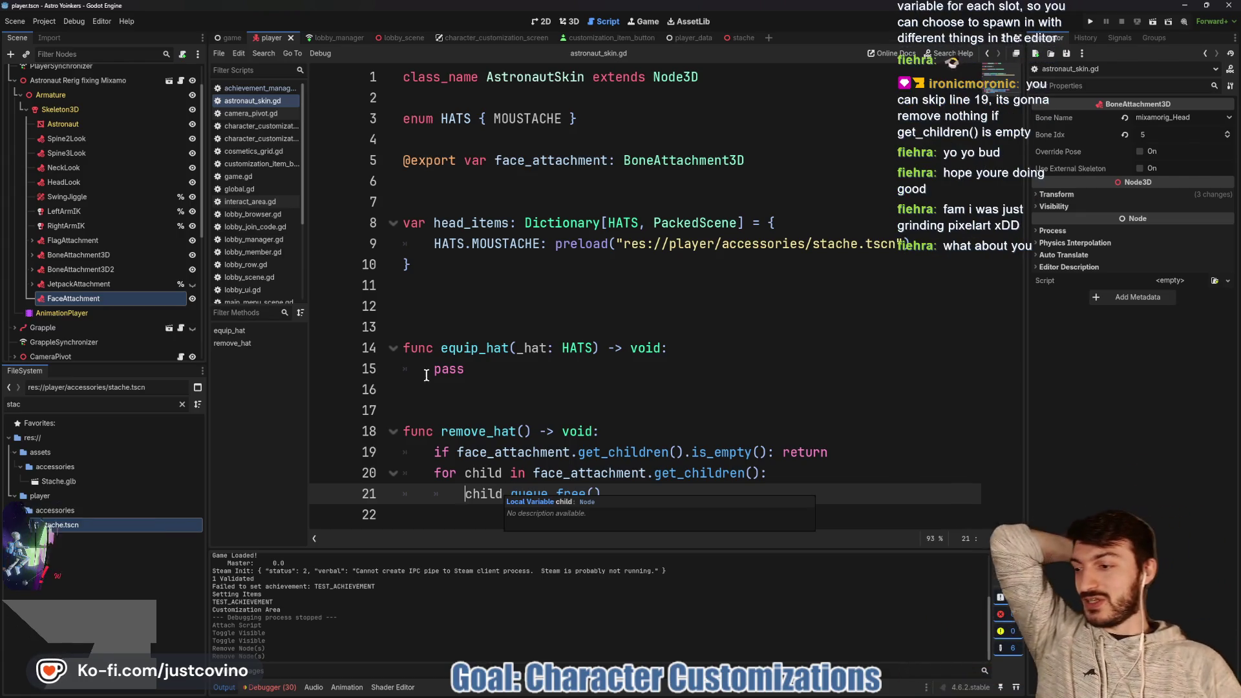
# Select the FaceAttachment node and start a system search for Steam.
pyautogui.click(84, 300)
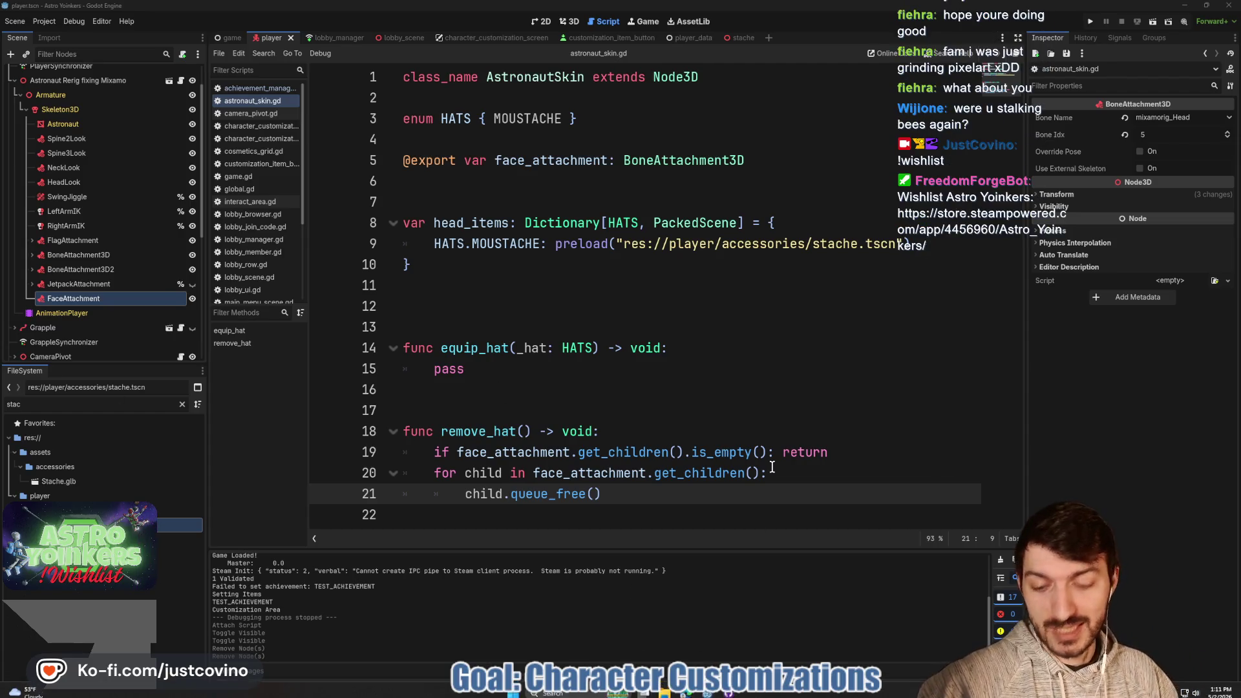
pyautogui.press('super')
pyautogui.write('steam')
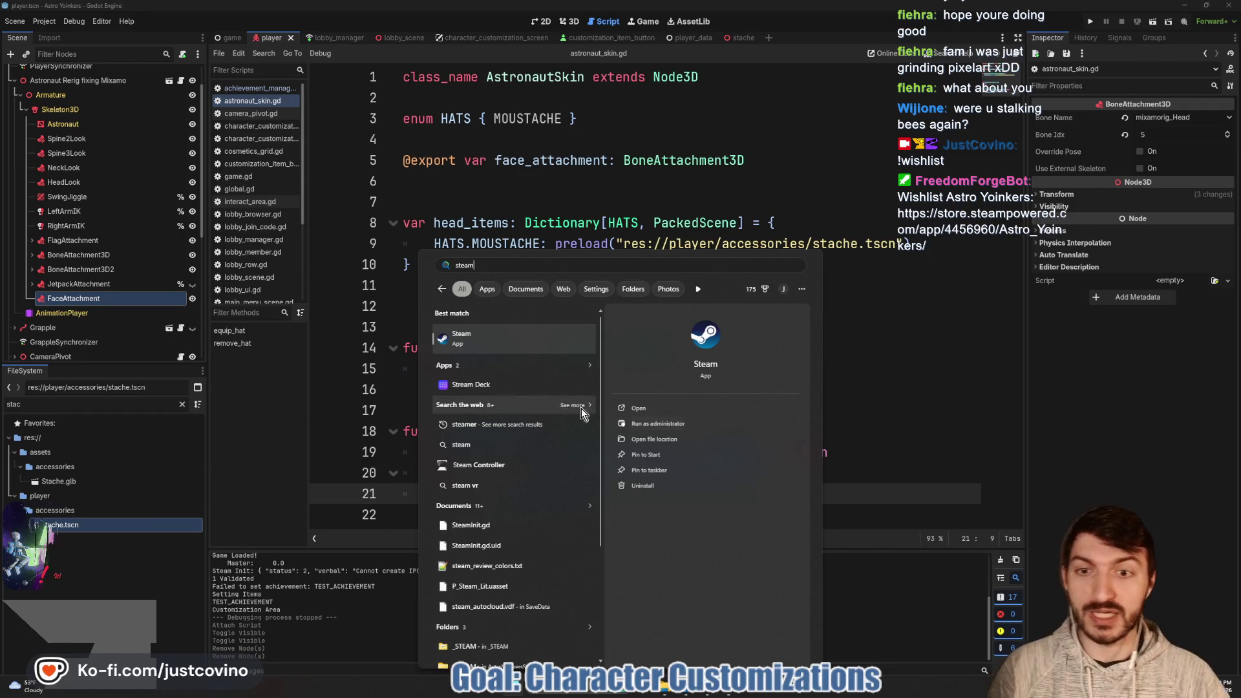
pyautogui.press('Return')
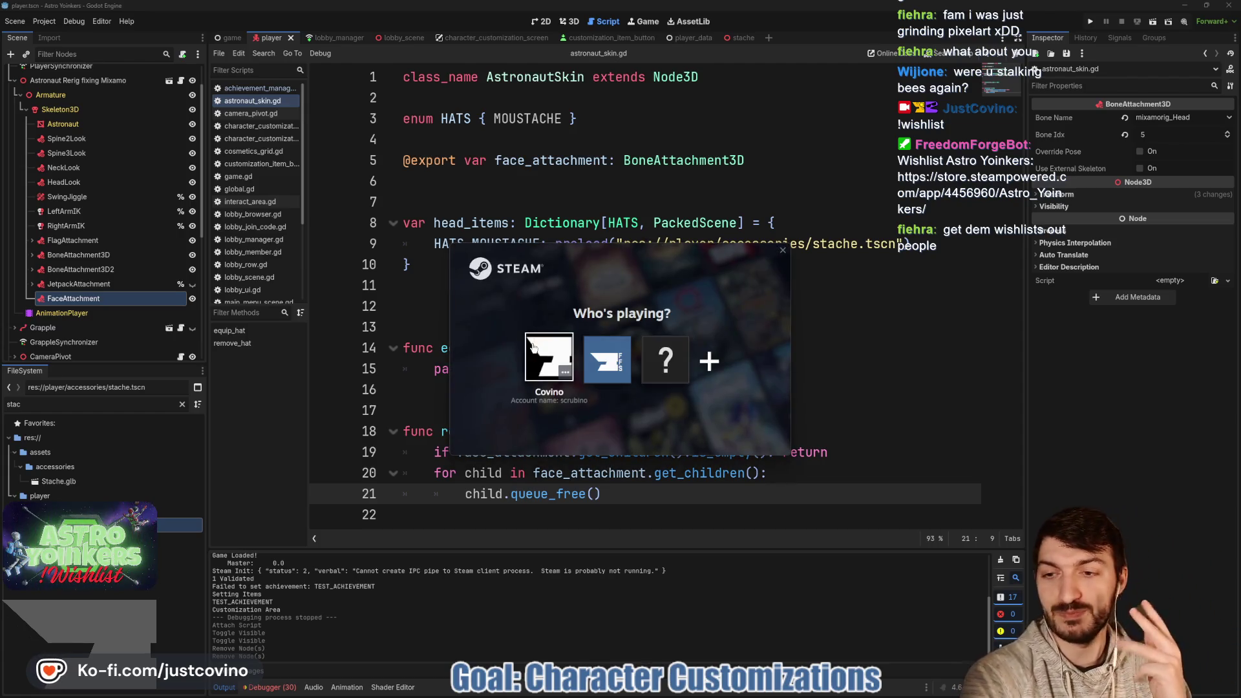
pyautogui.click(533, 346)
pyautogui.click(532, 346)
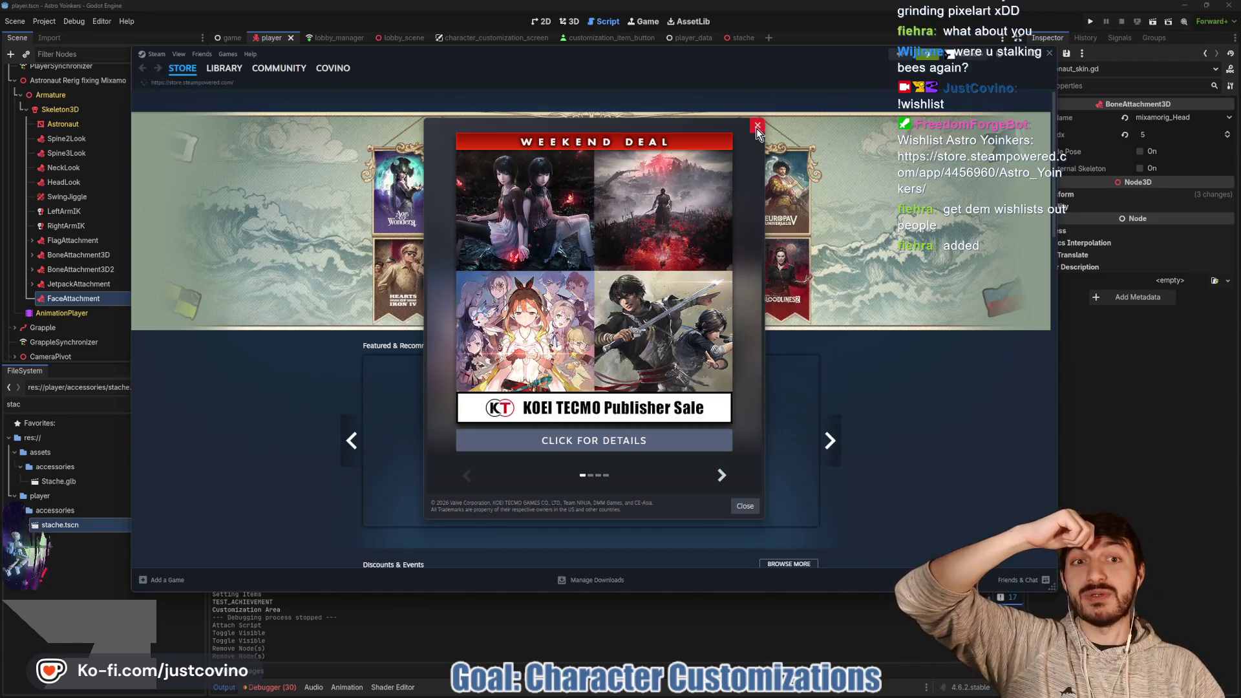
pyautogui.click(756, 125)
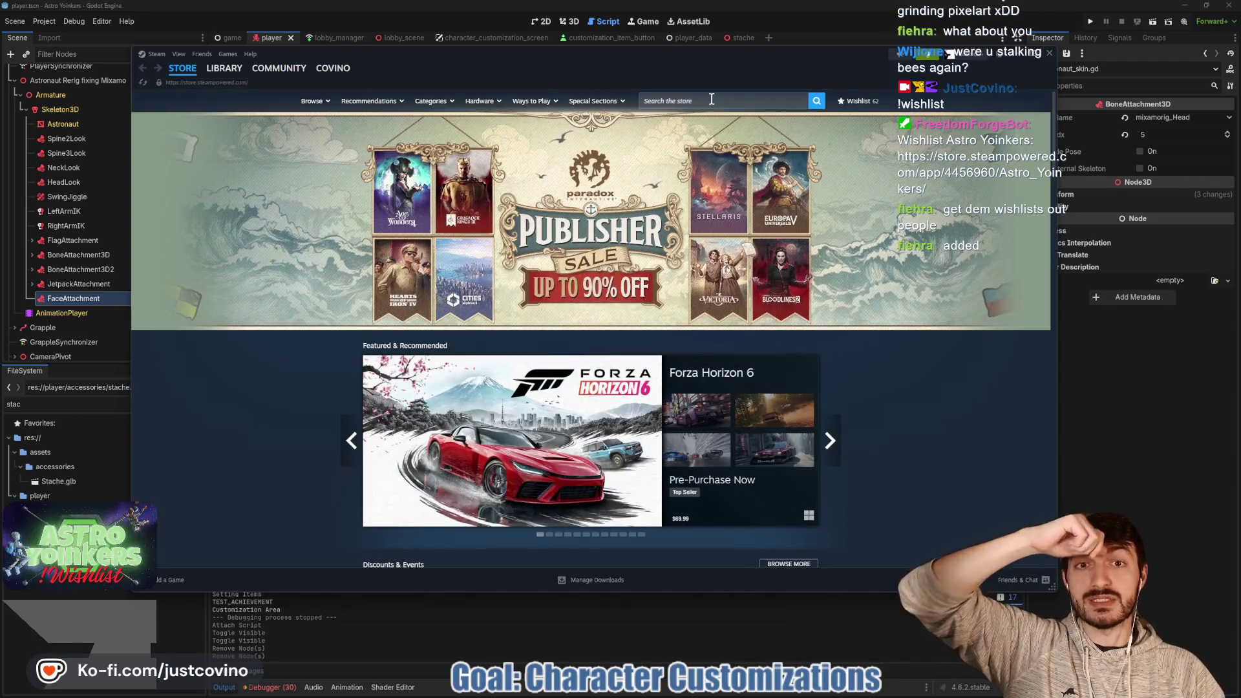
pyautogui.click(711, 100)
pyautogui.write('stro')
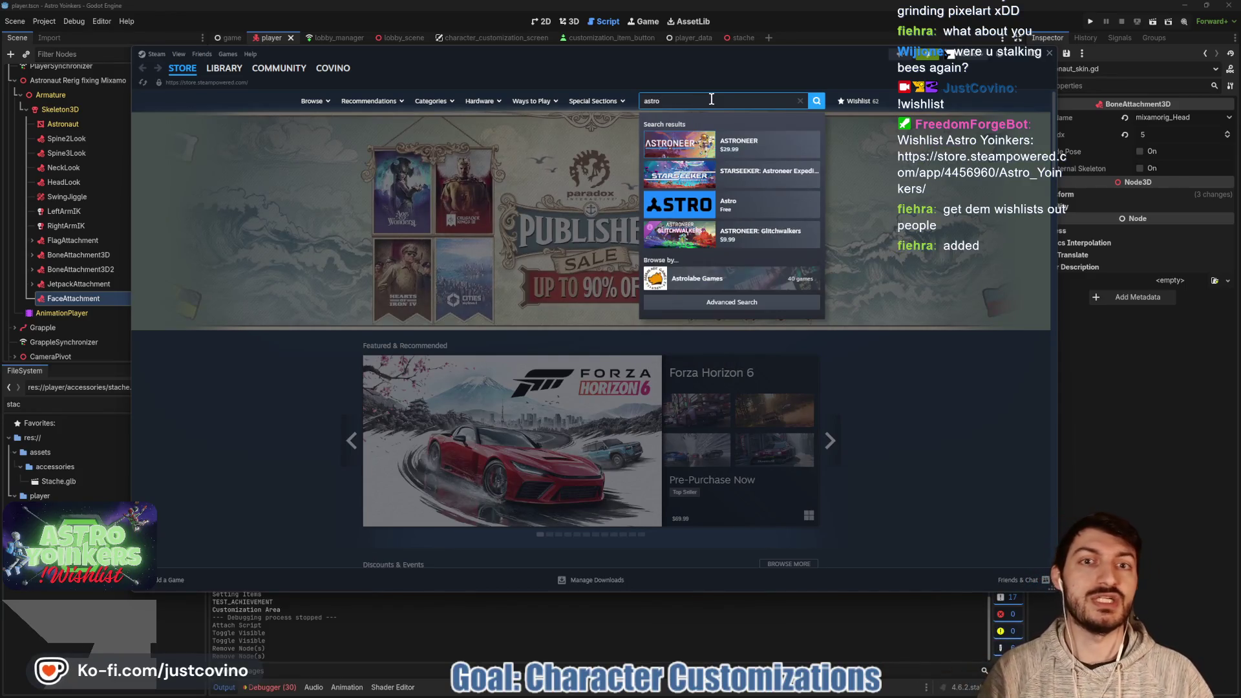
pyautogui.write(' yoinker')
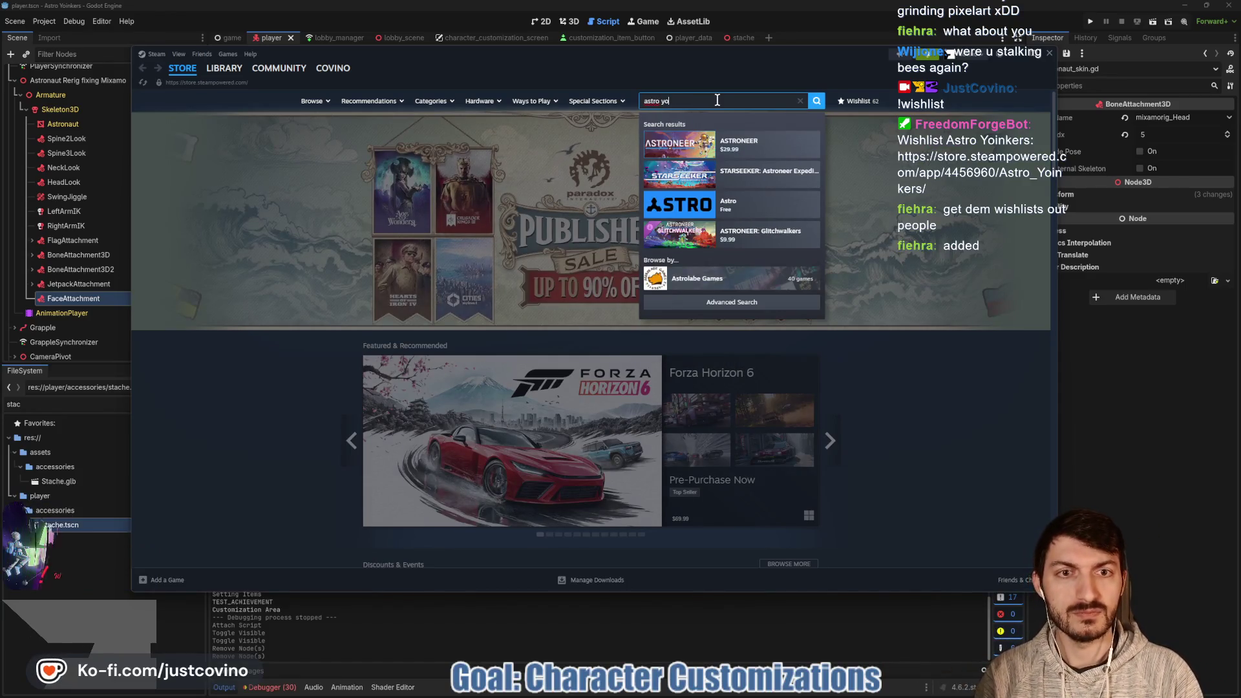
pyautogui.click(772, 139)
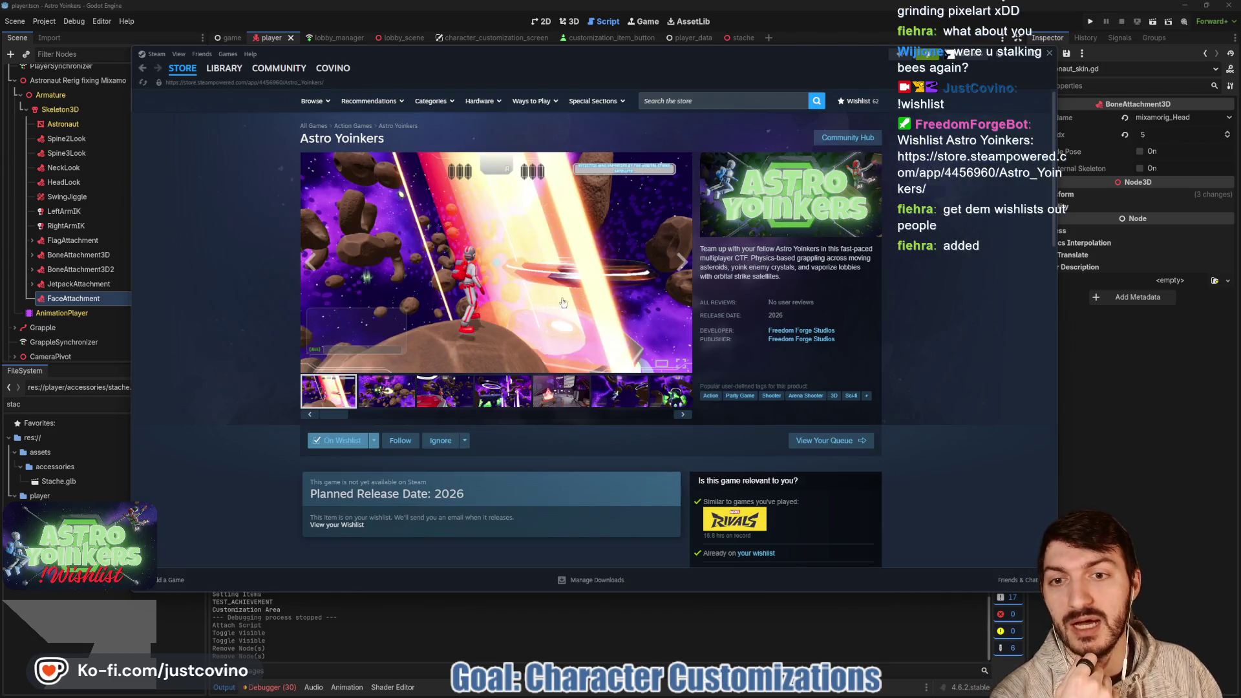
pyautogui.click(408, 402)
pyautogui.click(446, 392)
pyautogui.click(486, 393)
pyautogui.click(562, 395)
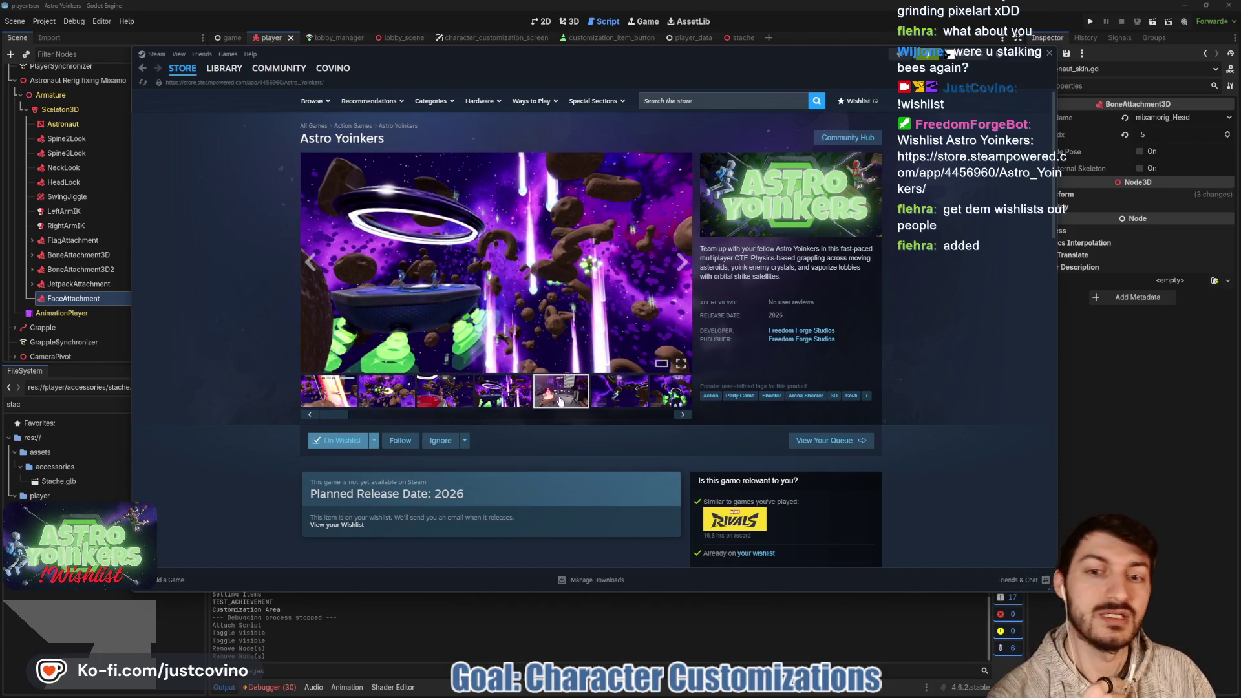
pyautogui.click(621, 396)
pyautogui.scroll(-7, 553, 426)
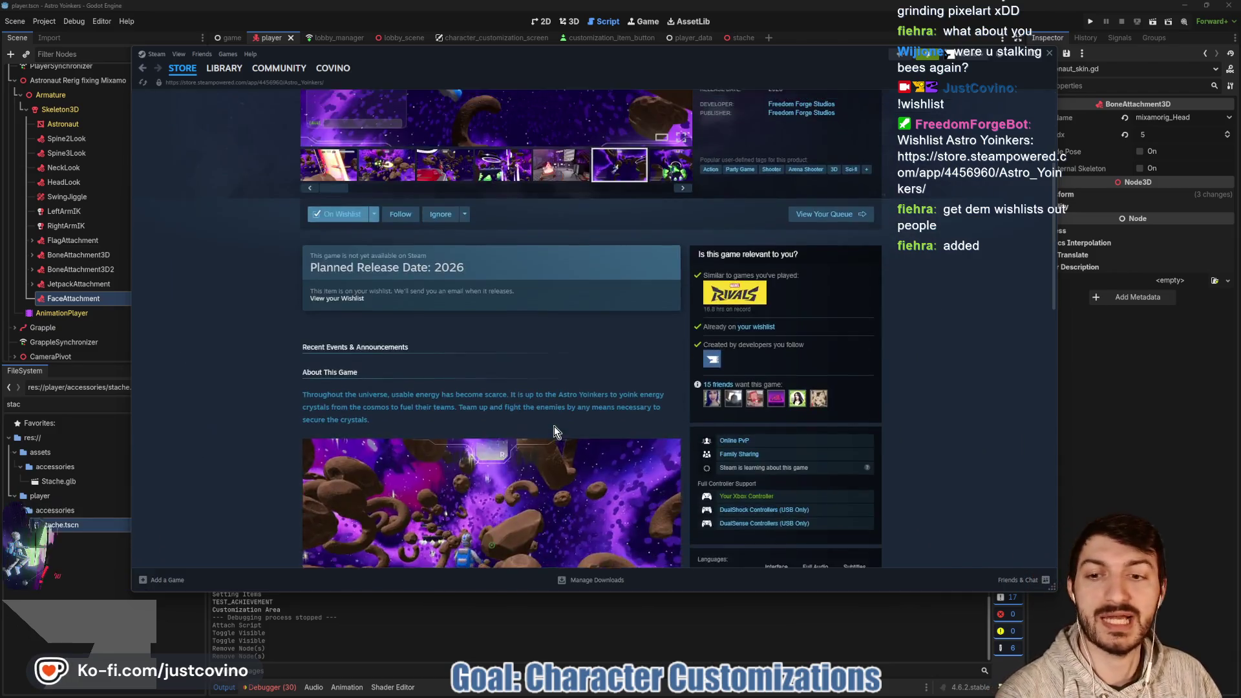
pyautogui.scroll(10, 507, 416)
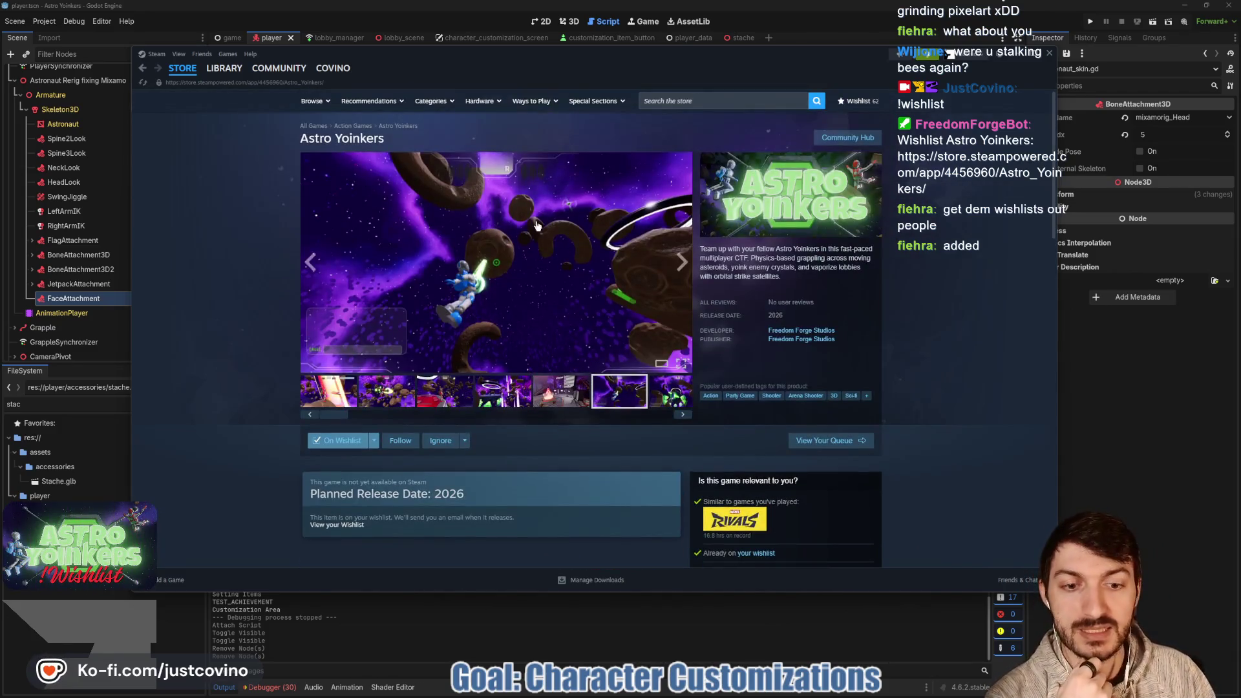
pyautogui.click(317, 396)
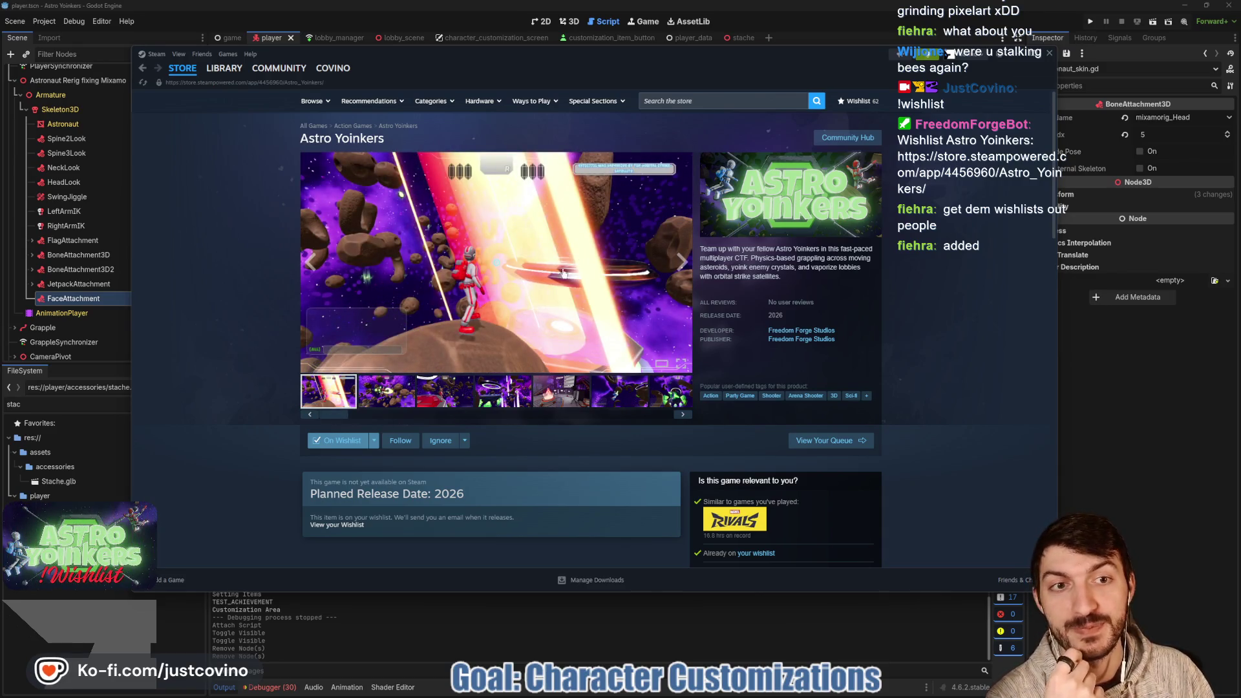
pyautogui.scroll(-3, 512, 424)
pyautogui.scroll(3, 546, 410)
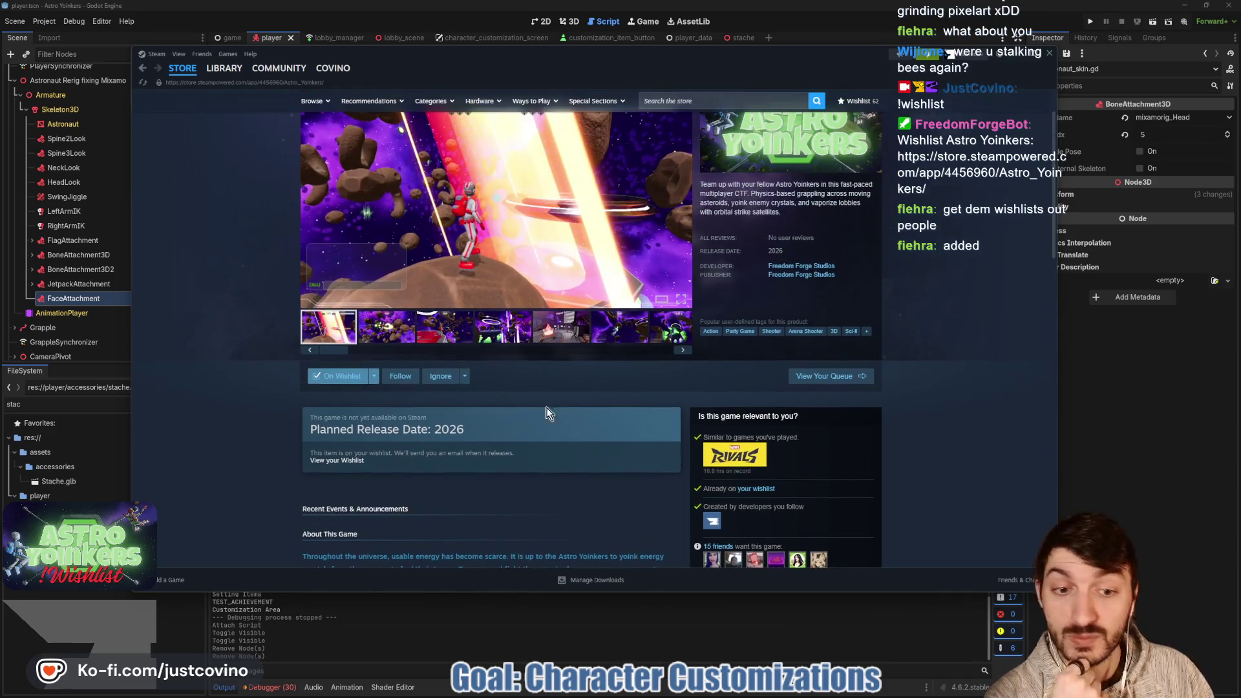
pyautogui.click(1200, 511)
pyautogui.click(588, 387)
pyautogui.hotkey('ctrl', 's')
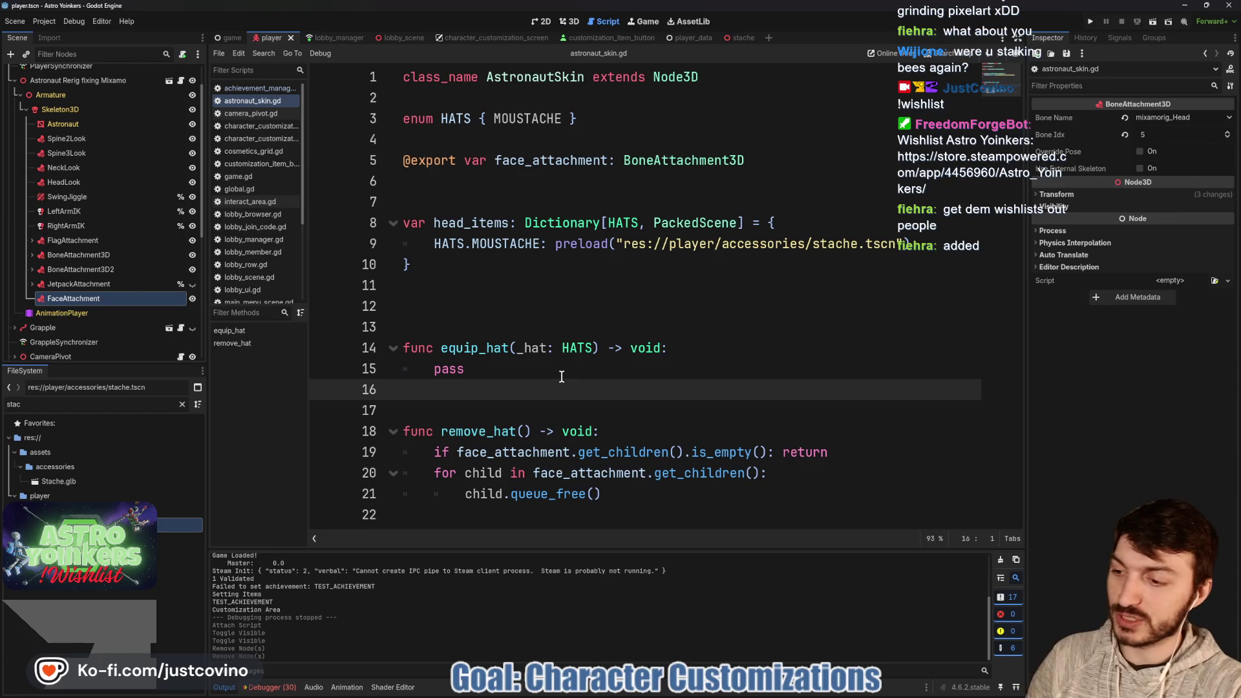
# Switch from the astronaut's 3D view back to the astronaut_skin.gd script editor.
pyautogui.click(537, 370)
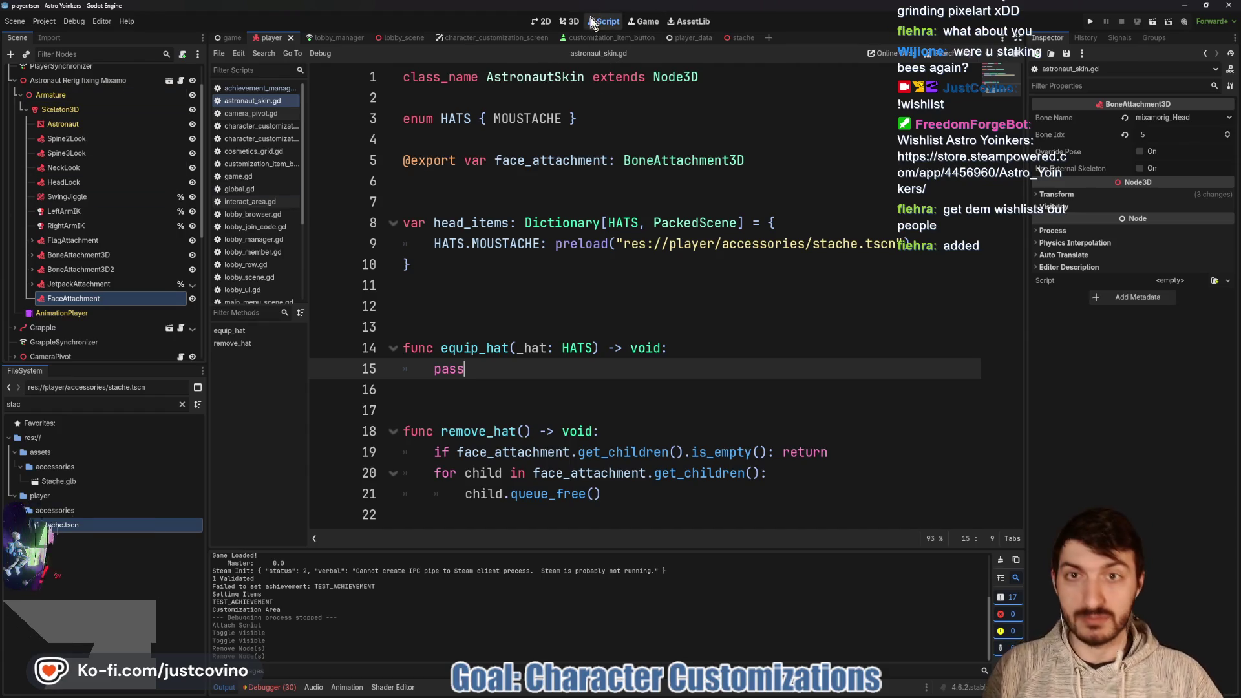
pyautogui.click(568, 21)
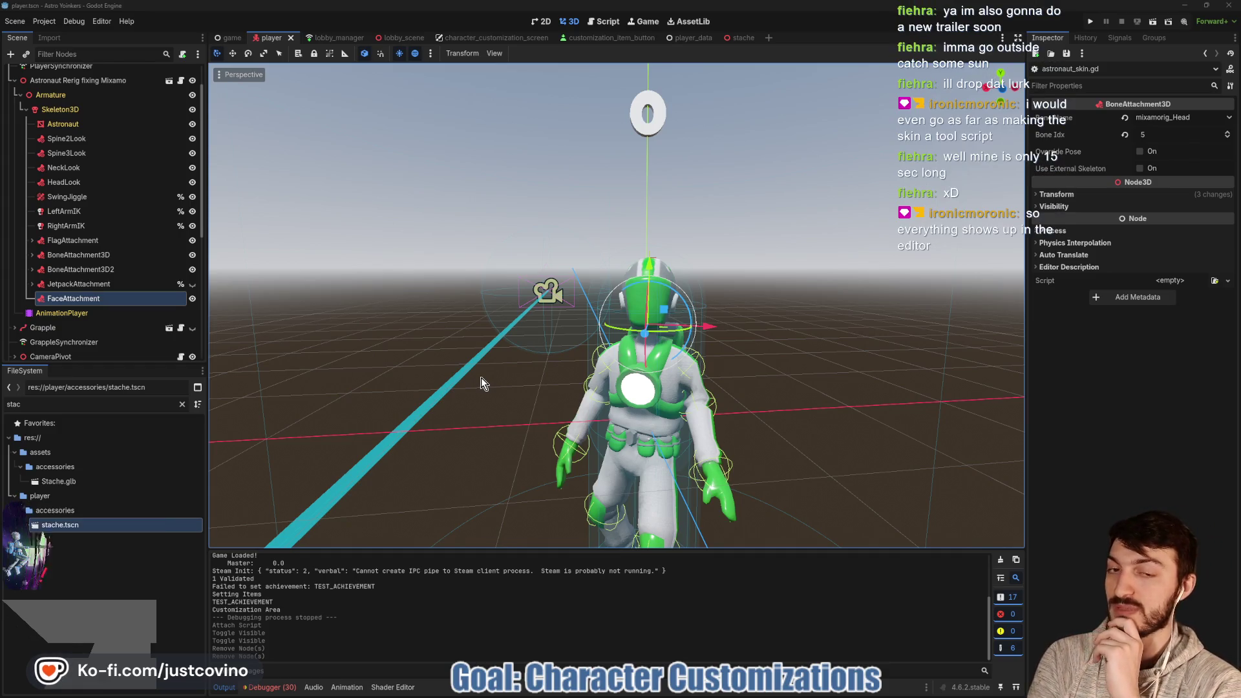
pyautogui.click(591, 22)
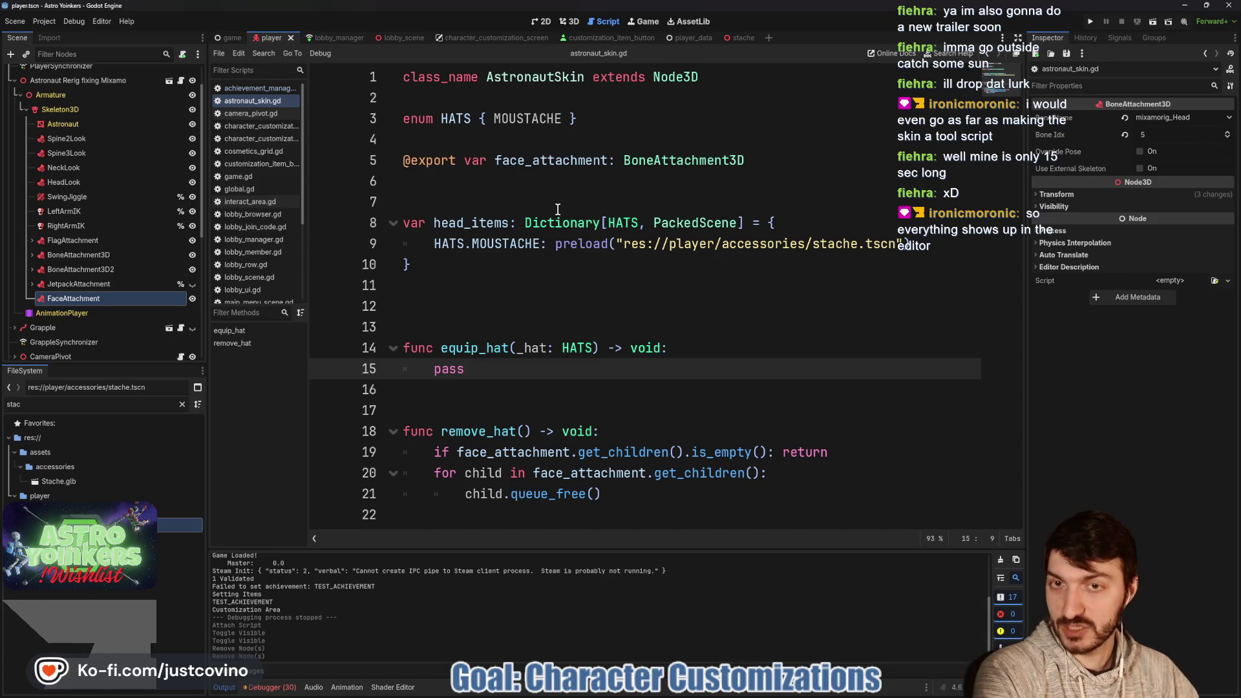
# Review the equip_hat function and the remove_hat function body with its is_empty check.
pyautogui.doubleClick(465, 349)
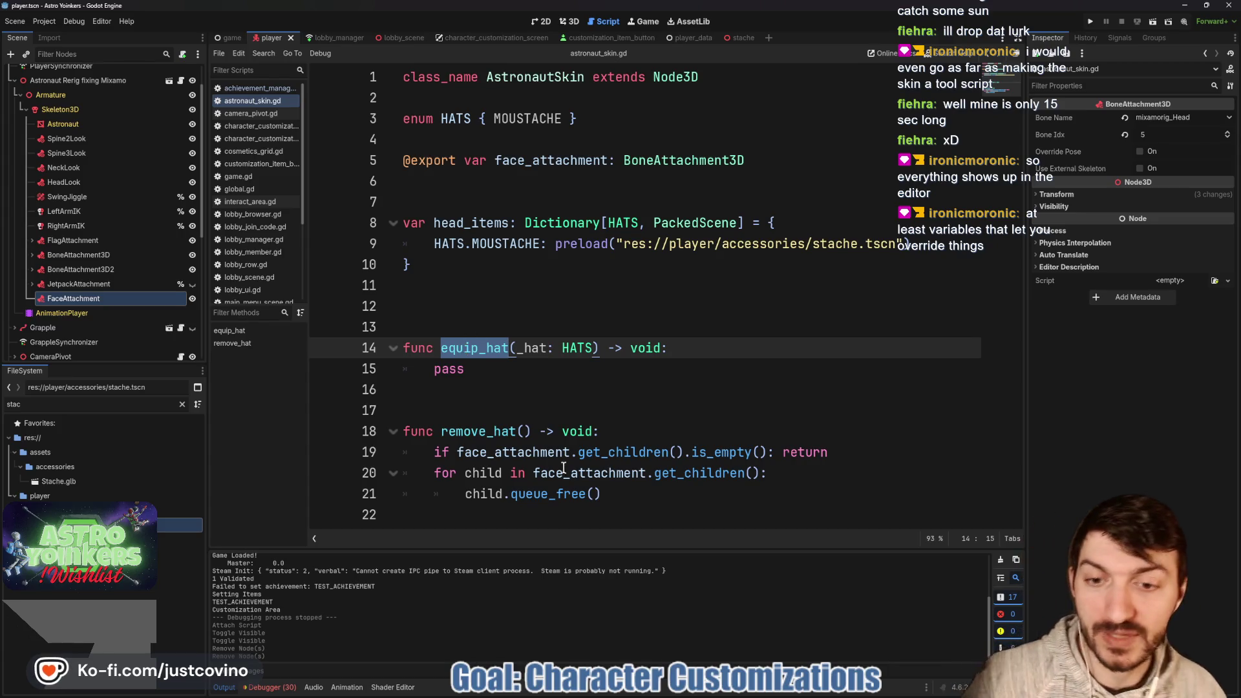
pyautogui.click(543, 431)
pyautogui.click(451, 390)
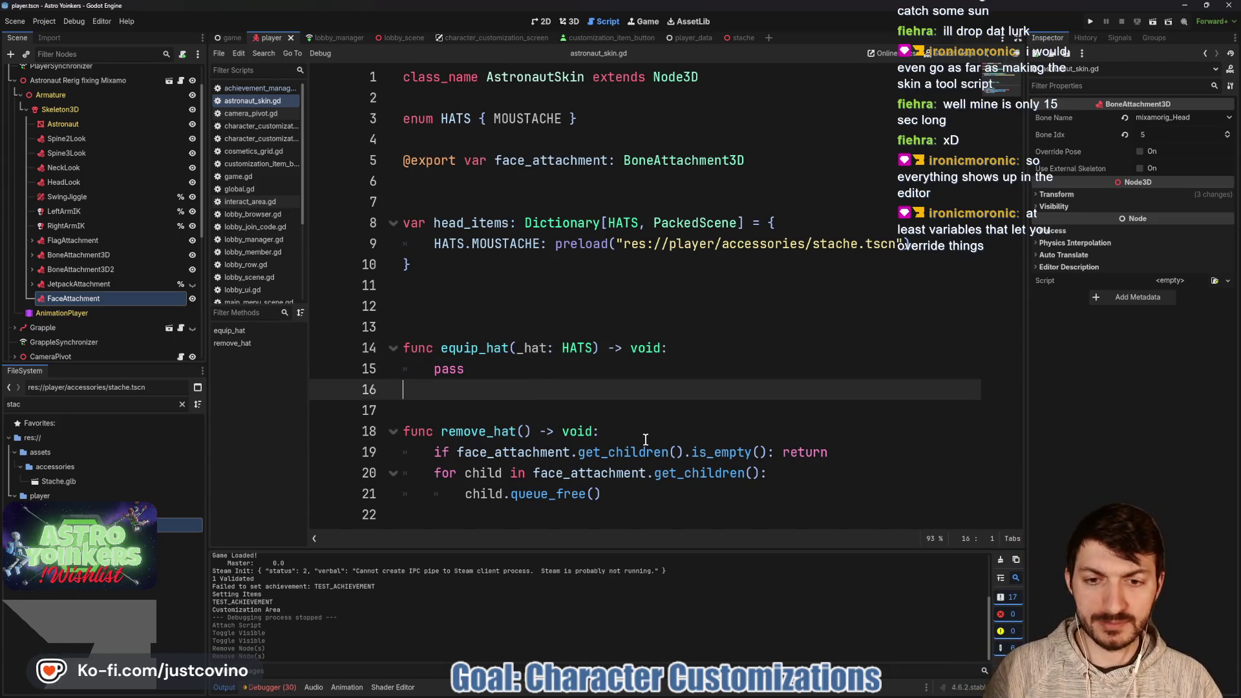
pyautogui.click(481, 431)
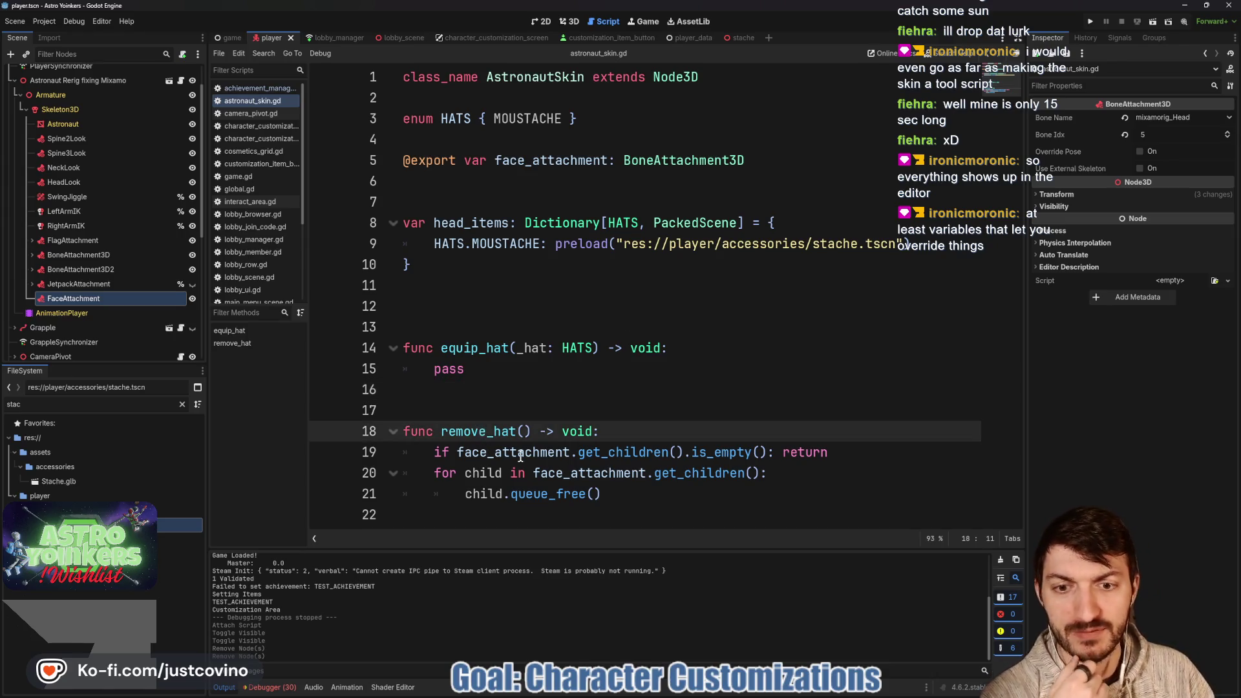
pyautogui.click(562, 454)
pyautogui.click(621, 452)
pyautogui.click(724, 452)
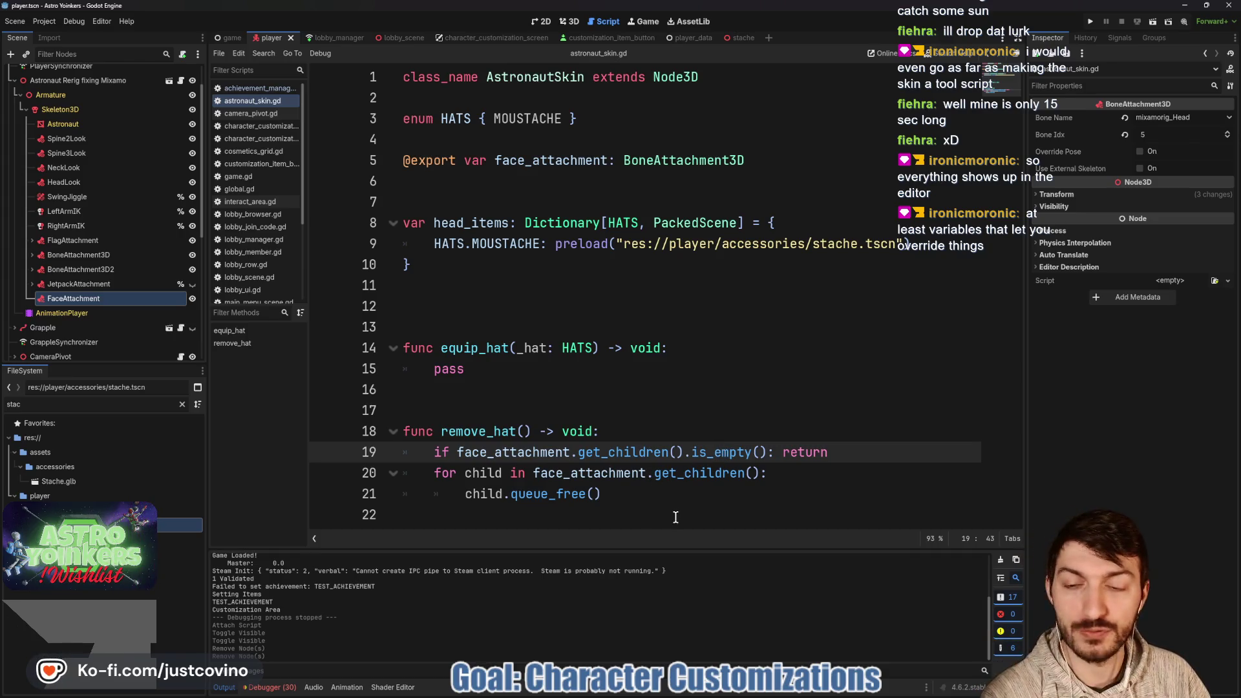
# Replace pass in equip_hat with remove_hat() and add blank lines before the remove_hat function.
pyautogui.click(504, 366)
pyautogui.press('BackSpace')
pyautogui.press('BackSpace')
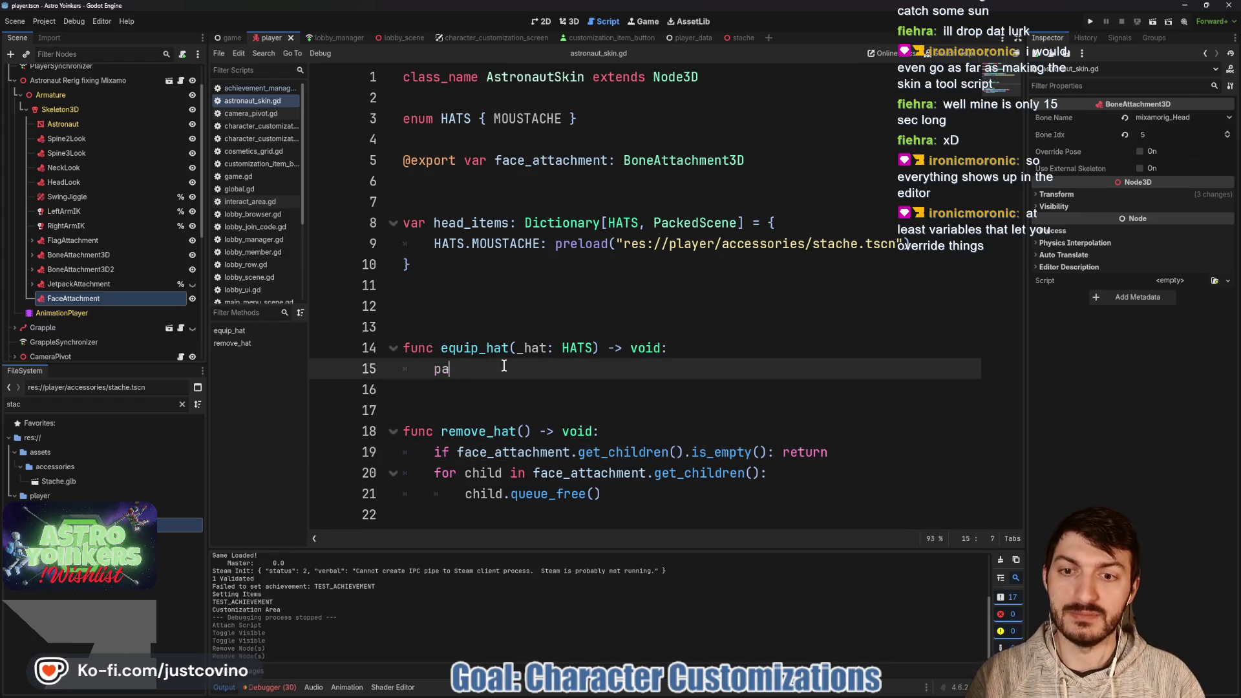
pyautogui.write('remove_')
pyautogui.press('Return')
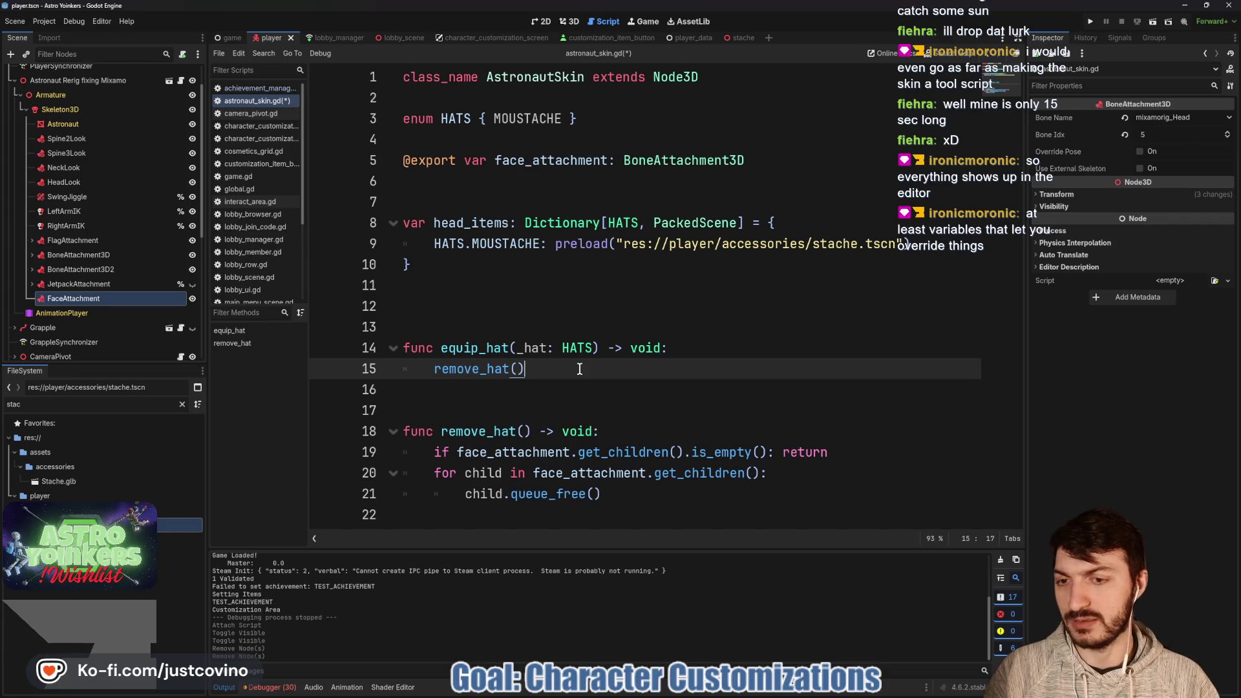
pyautogui.click(522, 404)
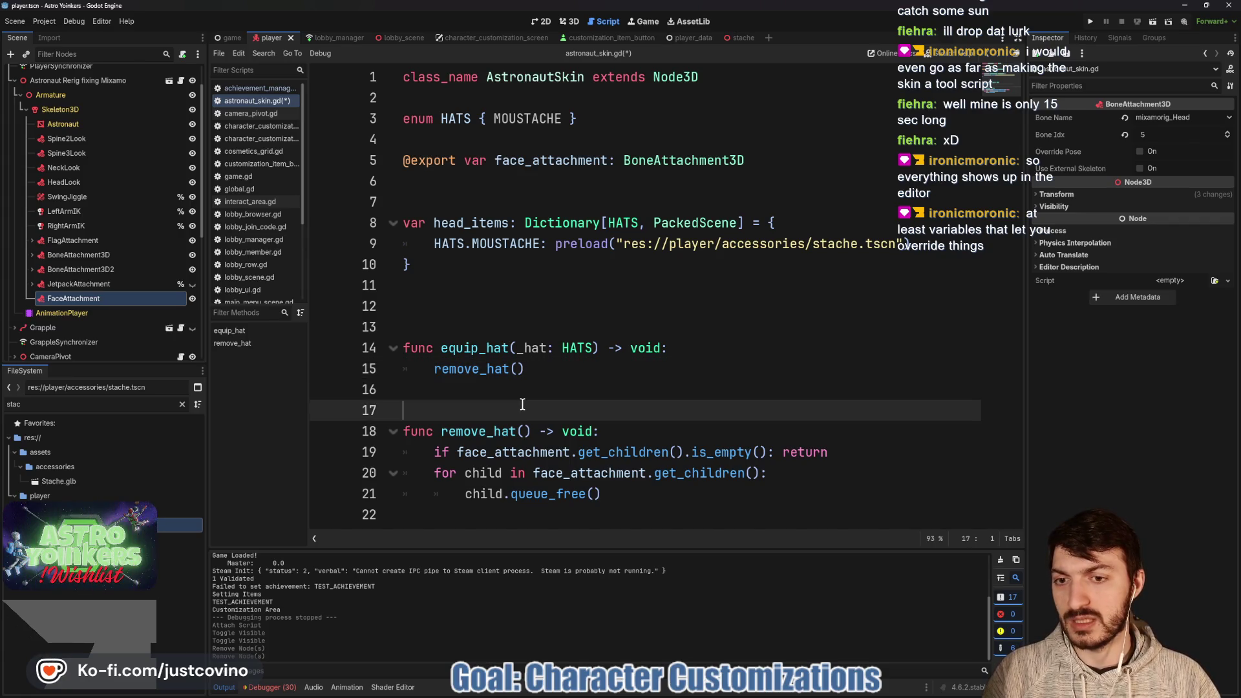
pyautogui.press('Return')
pyautogui.press('Return')
pyautogui.scroll(-1, 558, 383)
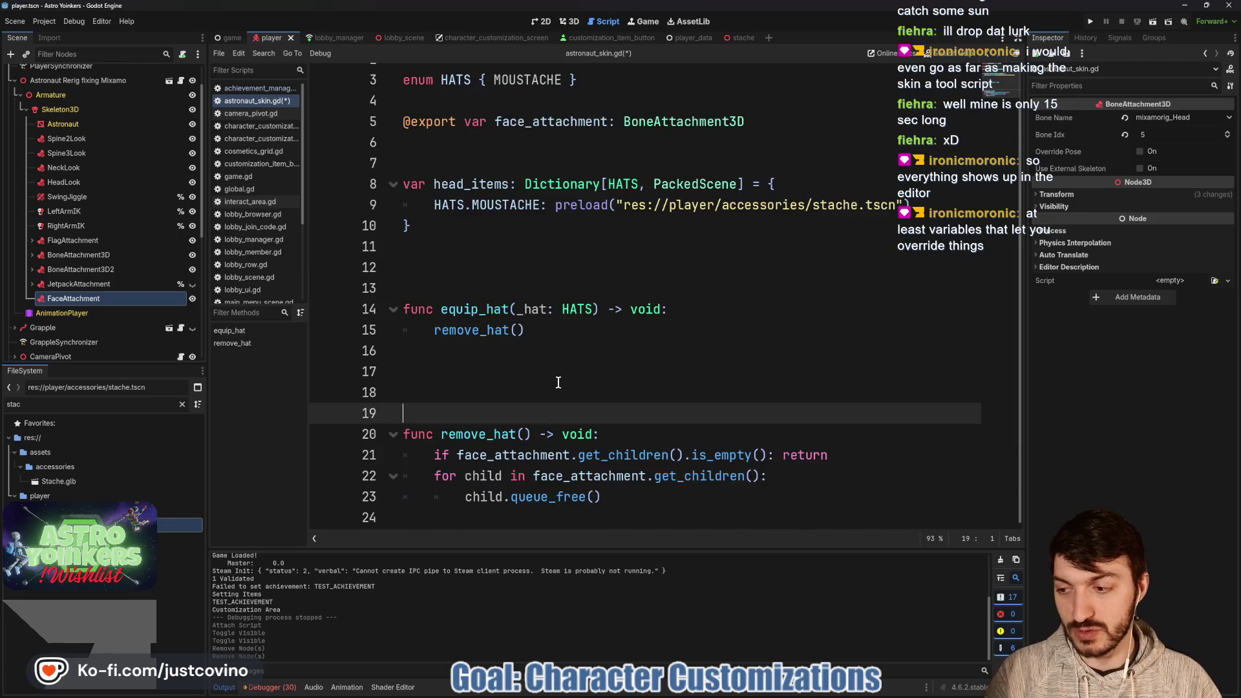
pyautogui.click(558, 331)
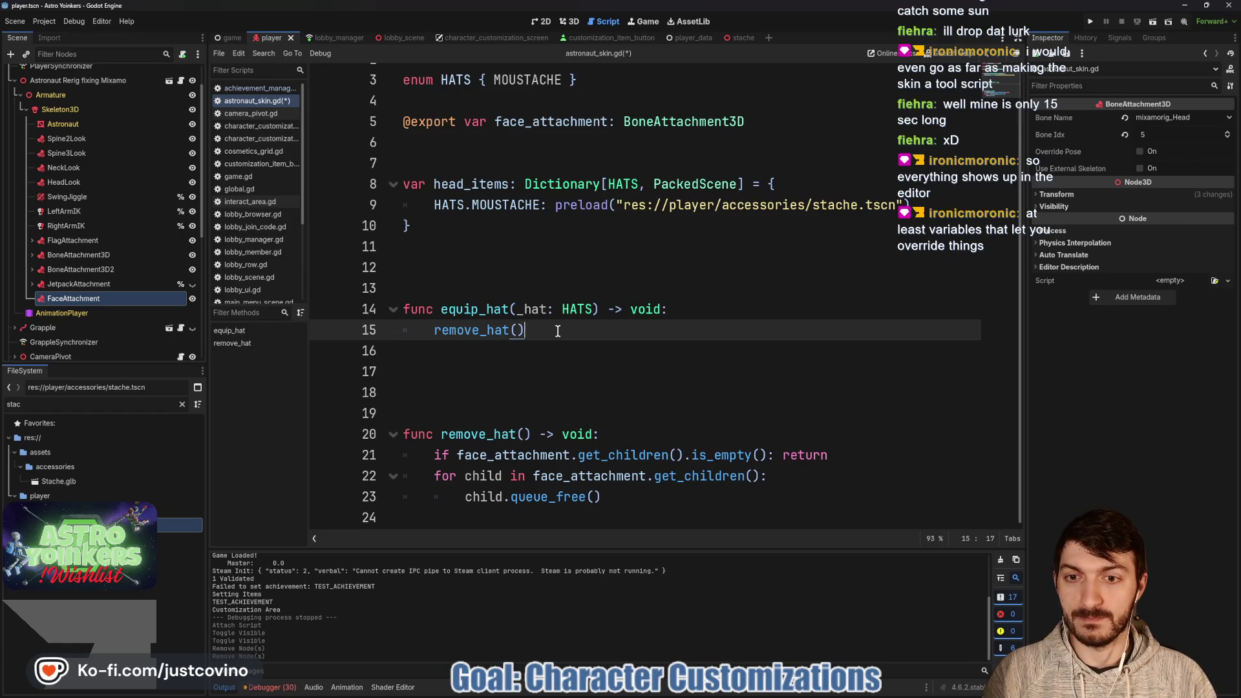
# Rename the _hat parameter to hat and instantiate head_items[hat] into new_hat.
pyautogui.press('BackSpace')
pyautogui.press('BackSpace')
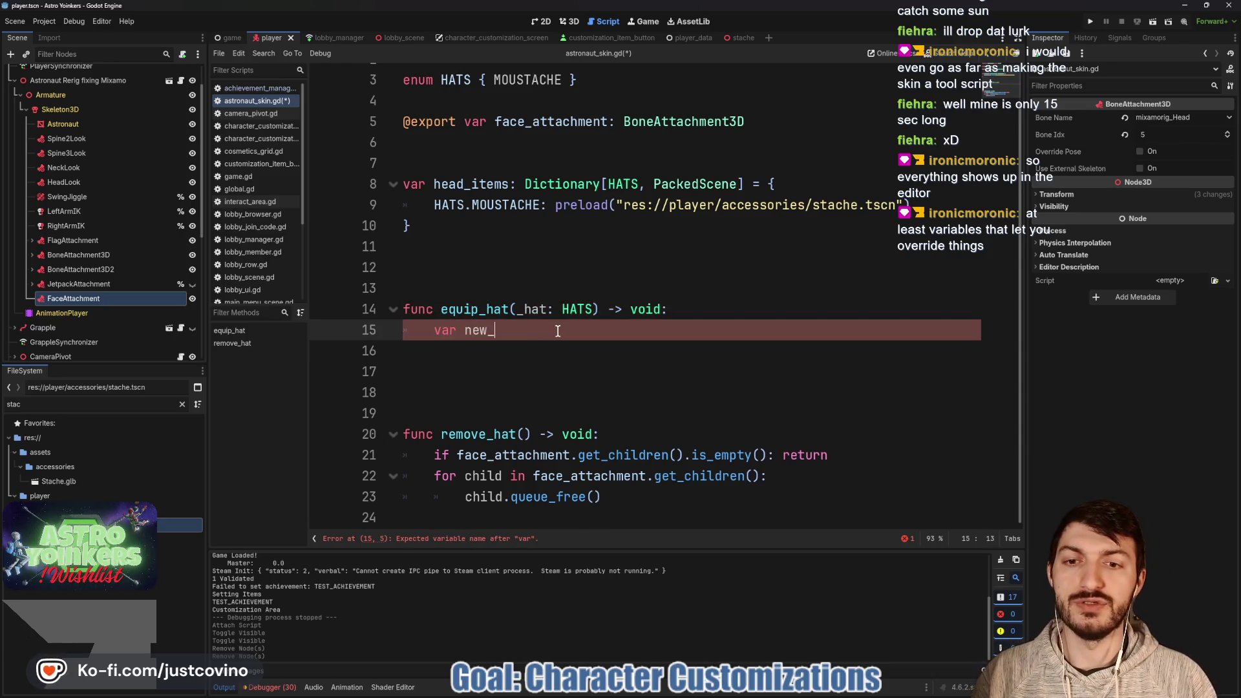
pyautogui.click(524, 309)
pyautogui.press('BackSpace')
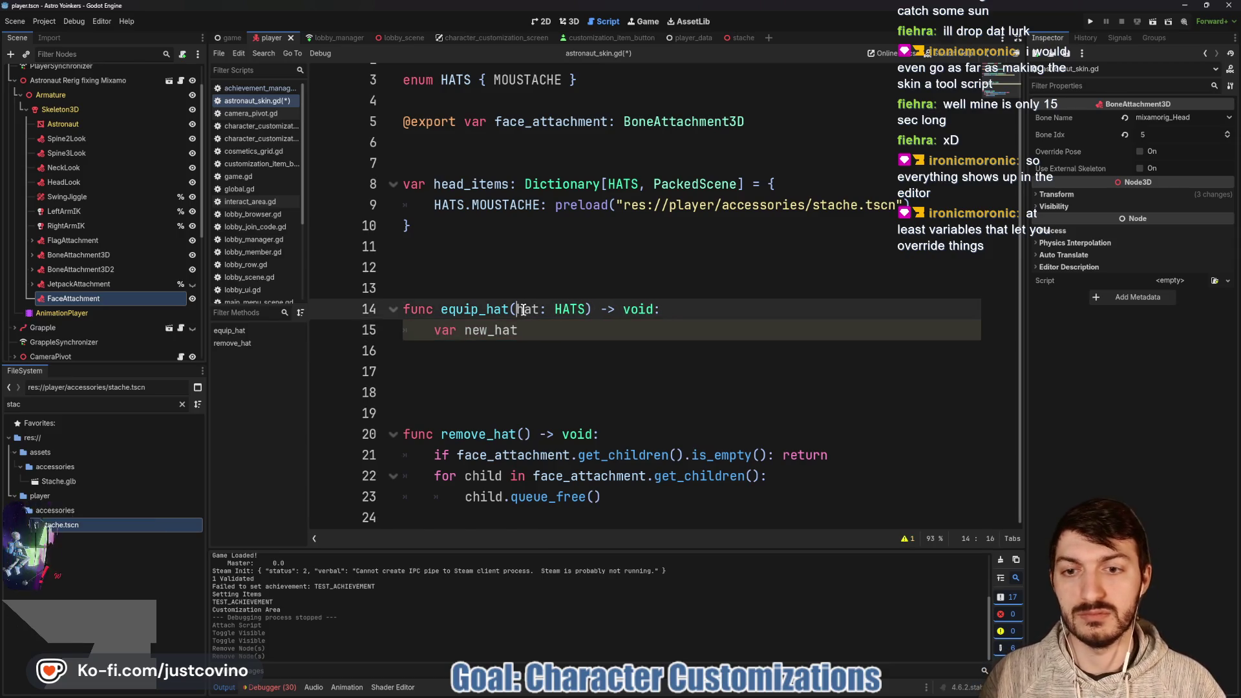
pyautogui.click(539, 329)
pyautogui.write('= hat.')
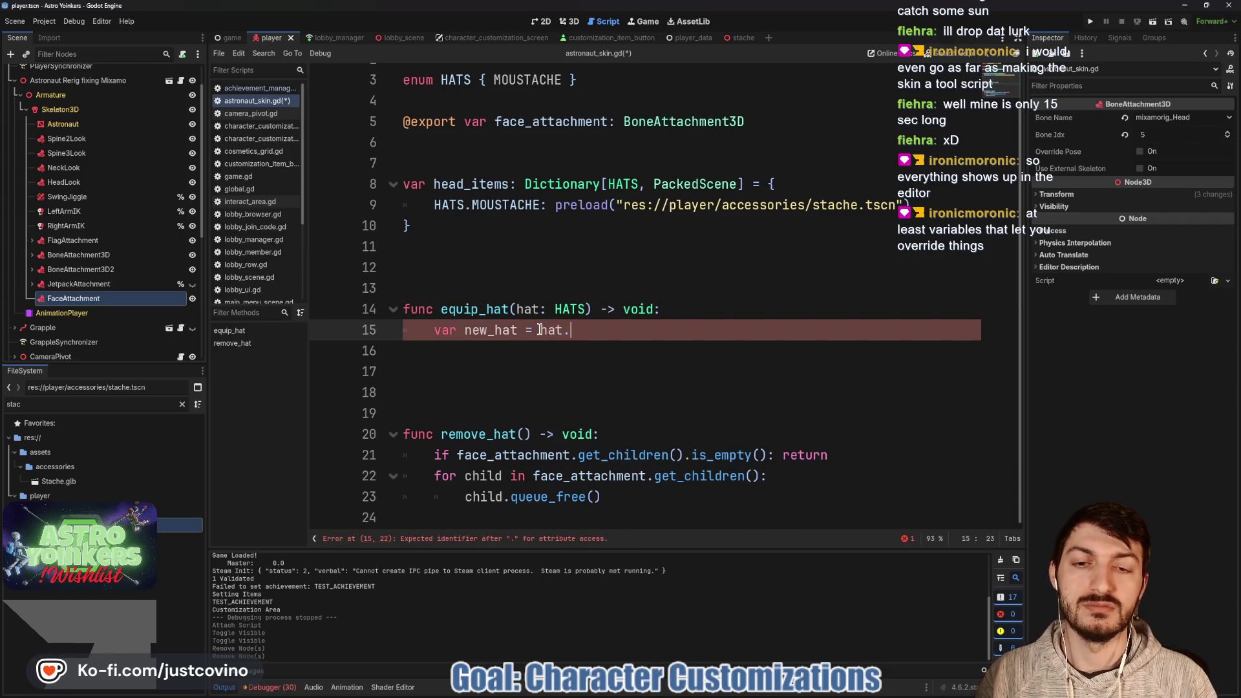
pyautogui.press('BackSpace')
pyautogui.press('BackSpace')
pyautogui.press('BackSpace')
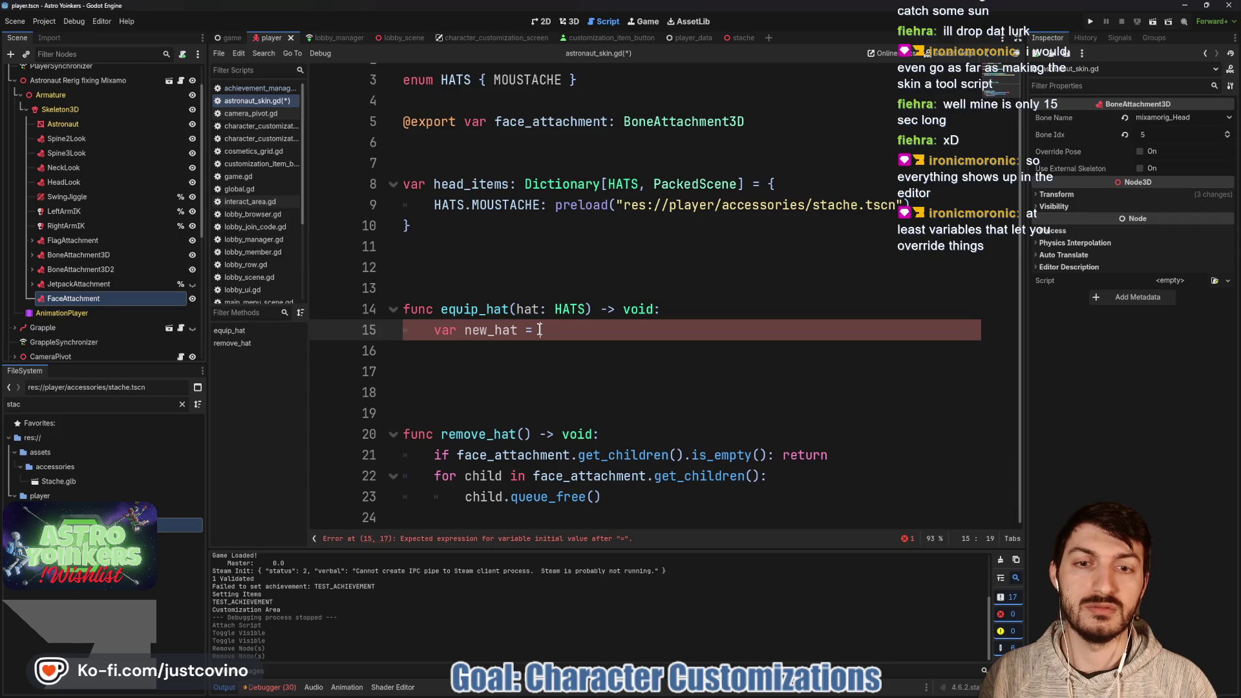
pyautogui.moveTo(573, 310)
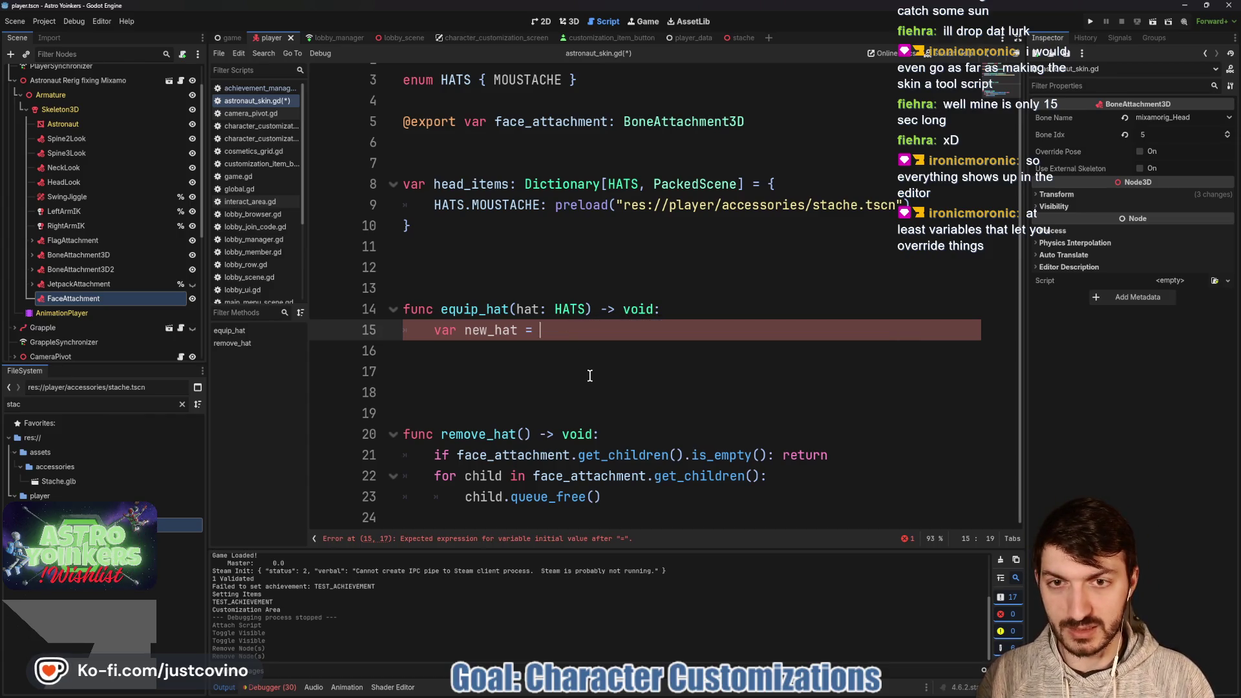
pyautogui.write('hea')
pyautogui.press('Return')
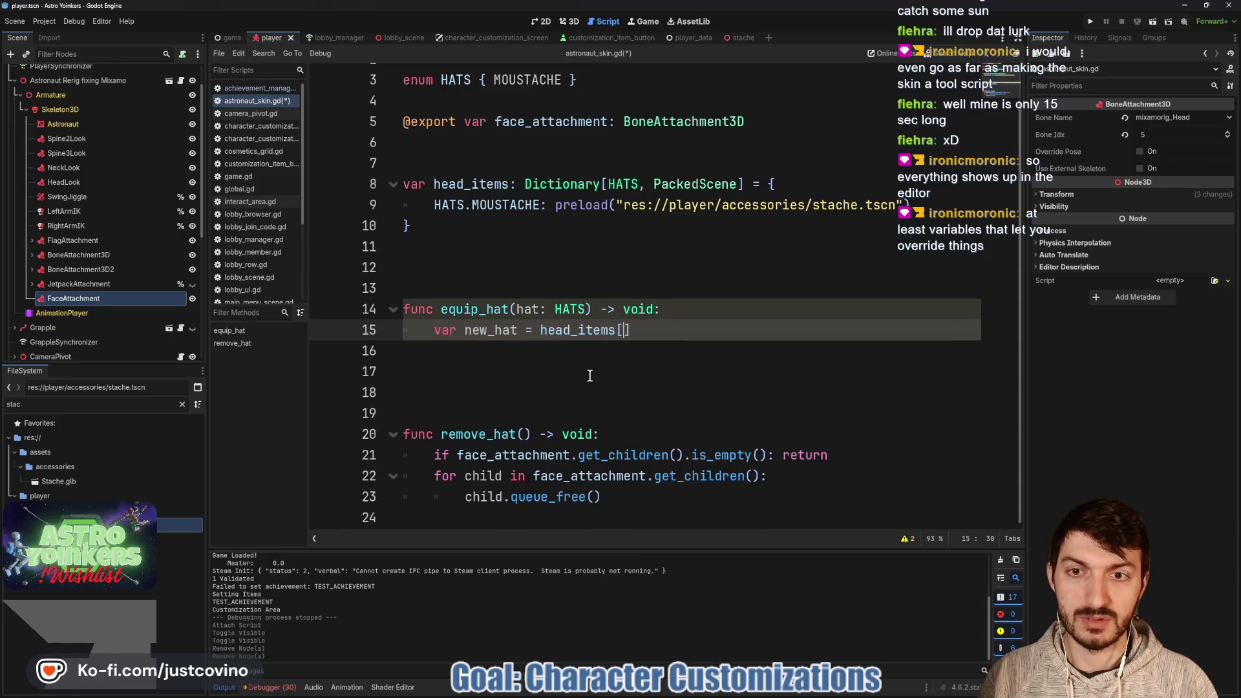
pyautogui.write('hat]')
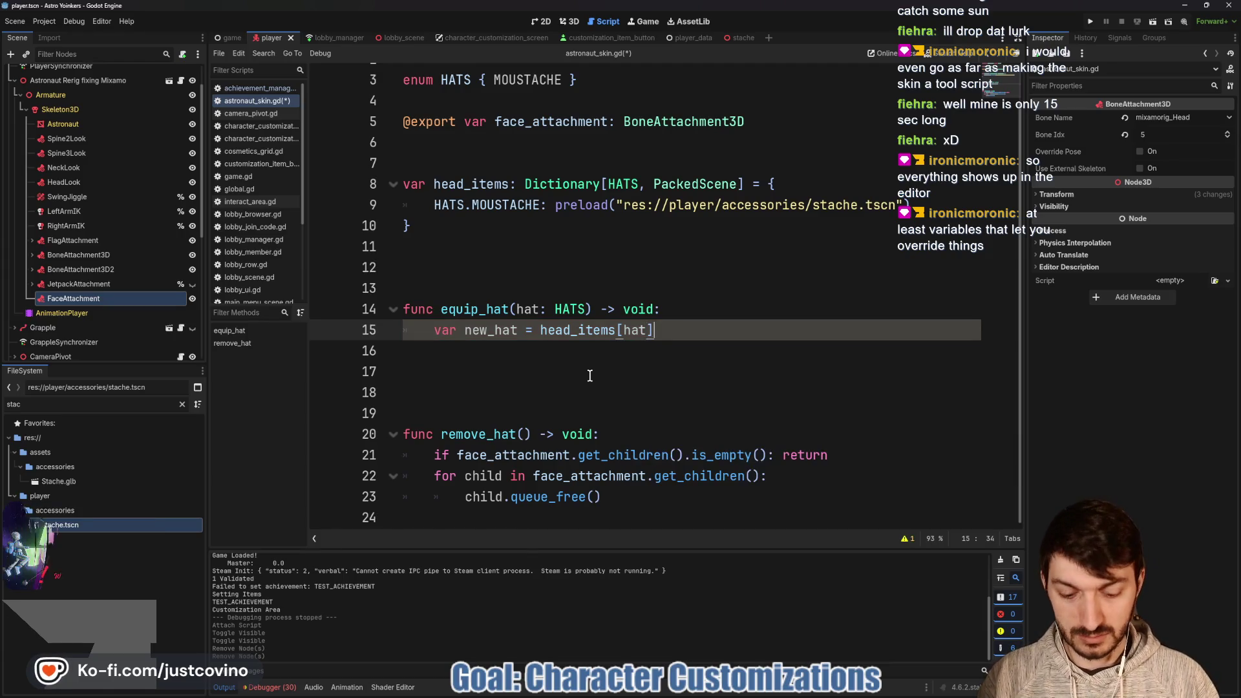
pyautogui.write('.insta')
pyautogui.press('Return')
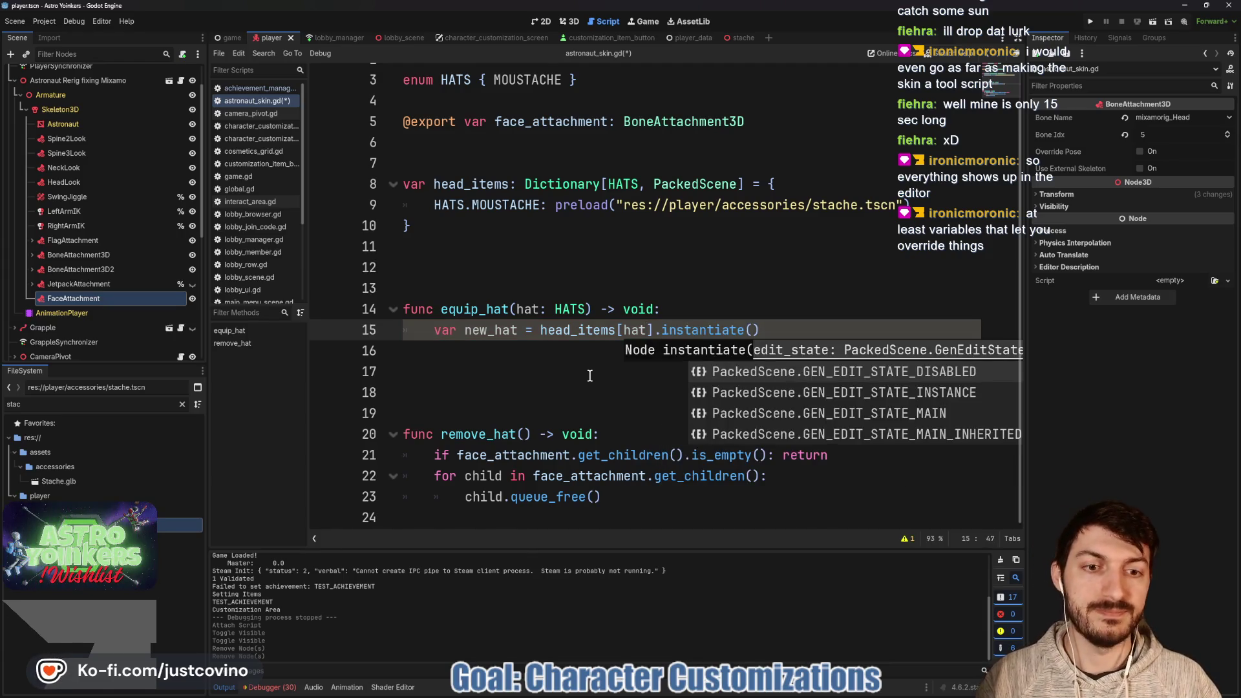
pyautogui.press('Right')
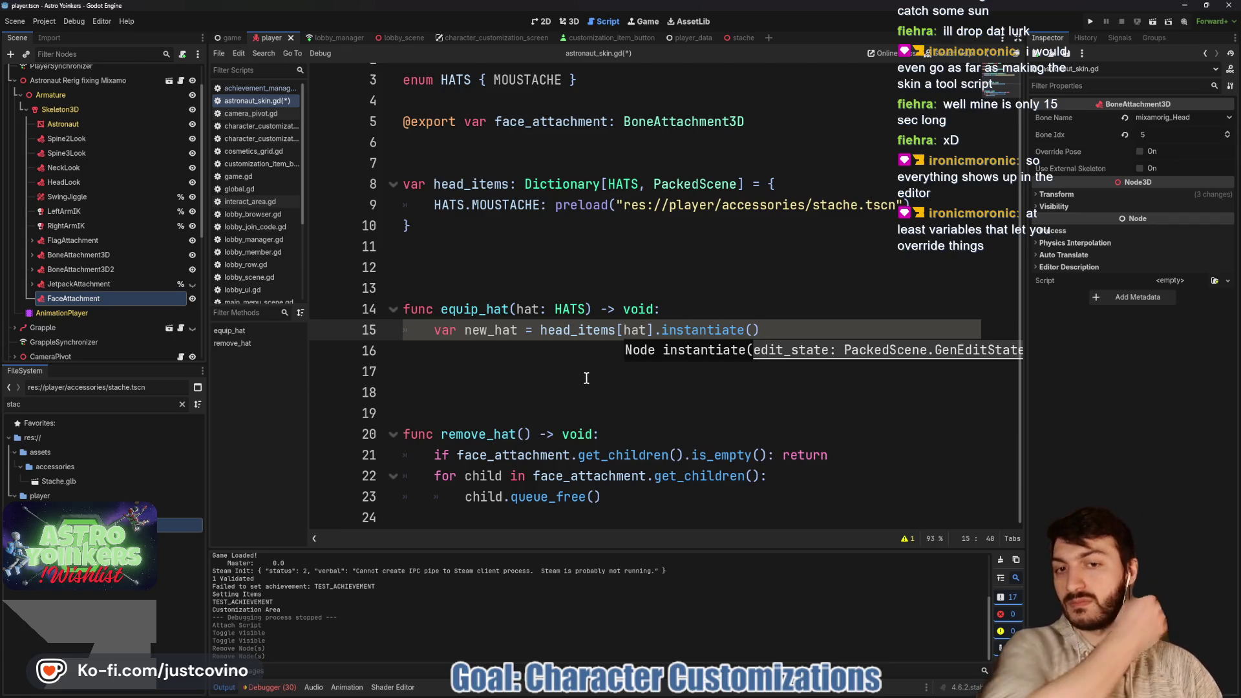
# Add face_attachment.add_child(new_hat) on the next line and save the script.
pyautogui.click(564, 357)
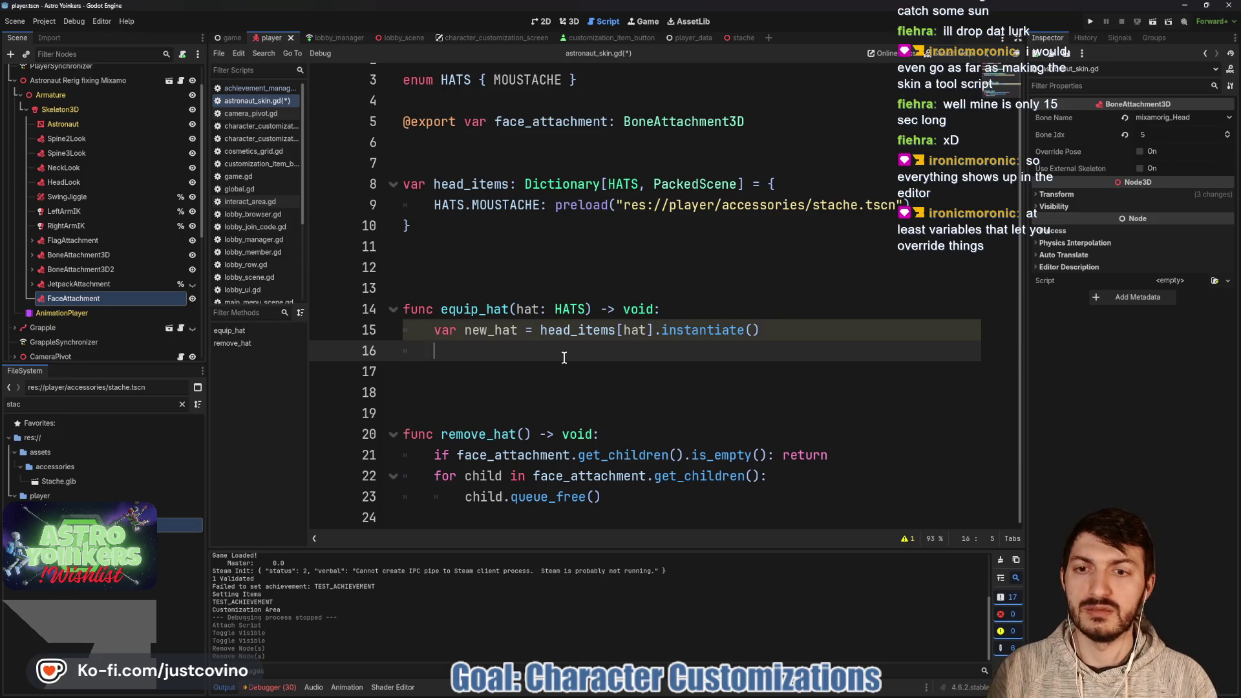
pyautogui.write('ce')
pyautogui.press('Return')
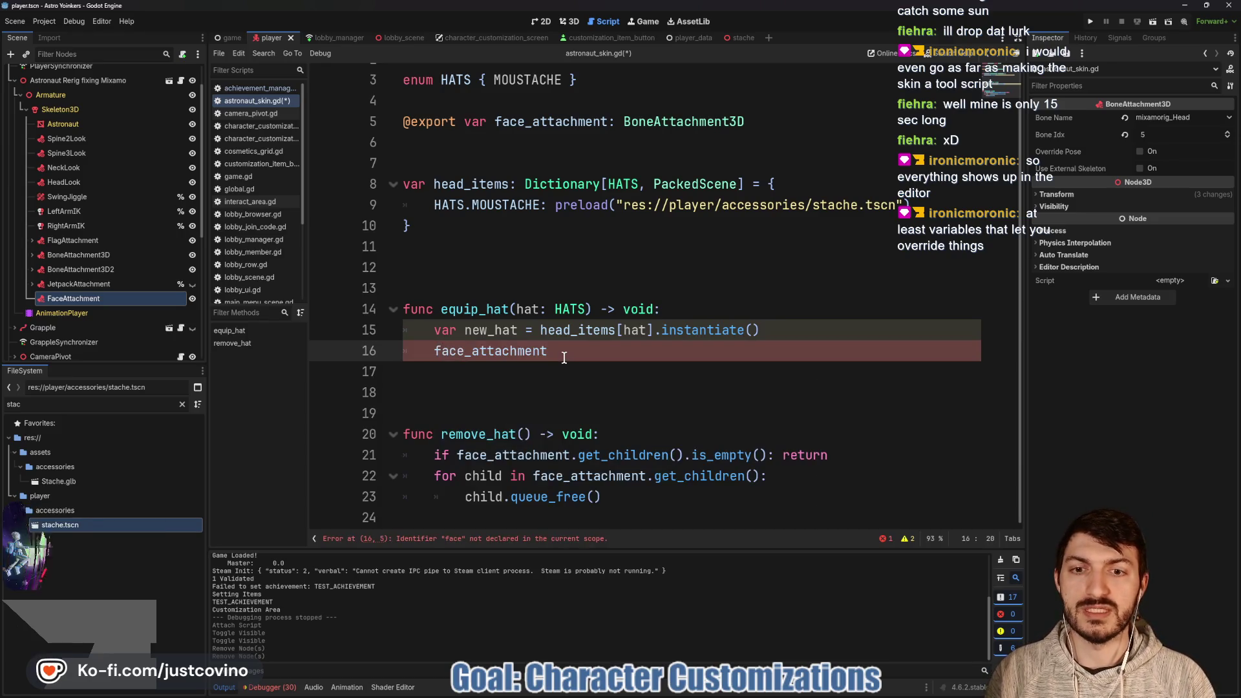
pyautogui.write('.add_chi')
pyautogui.press('Return')
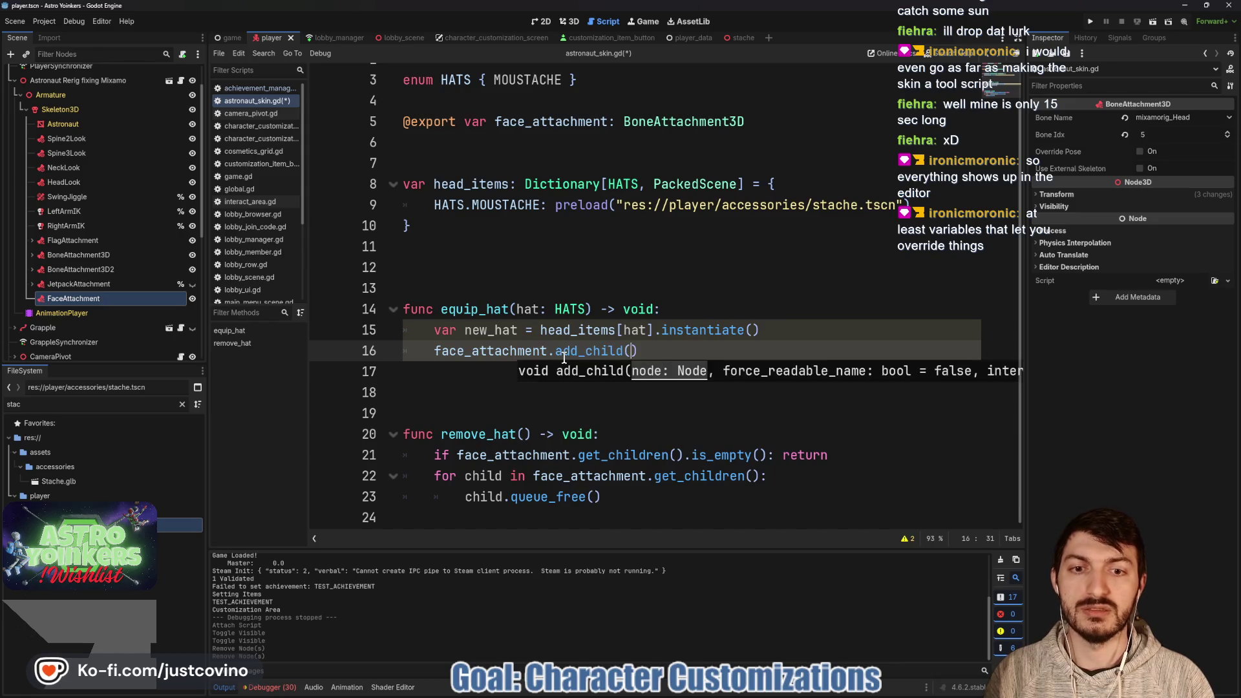
pyautogui.write('new')
pyautogui.press('Return')
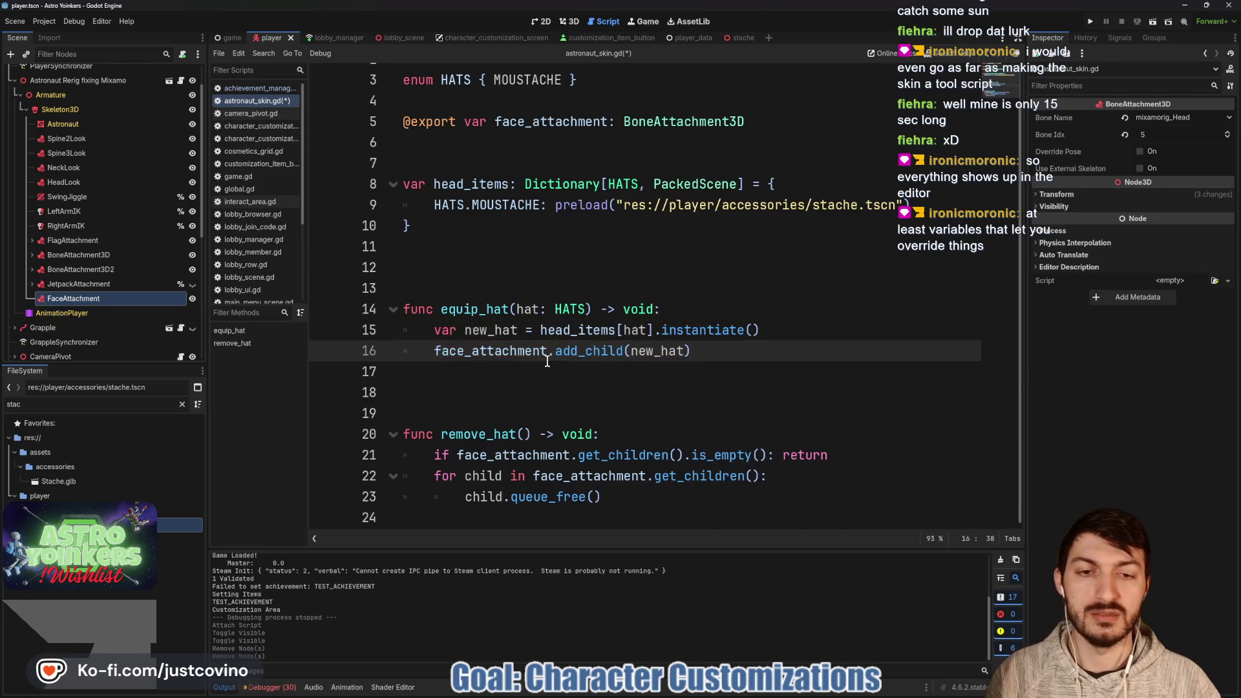
pyautogui.click(565, 374)
pyautogui.hotkey('ctrl', 's')
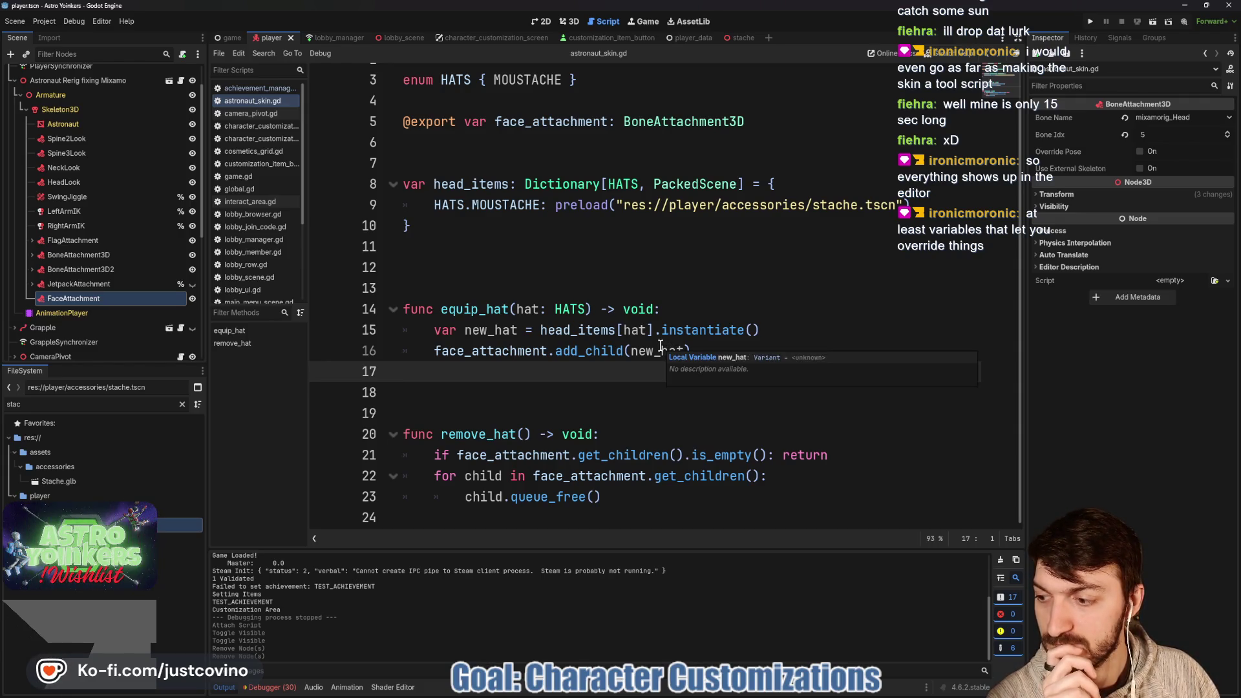
pyautogui.moveTo(658, 345)
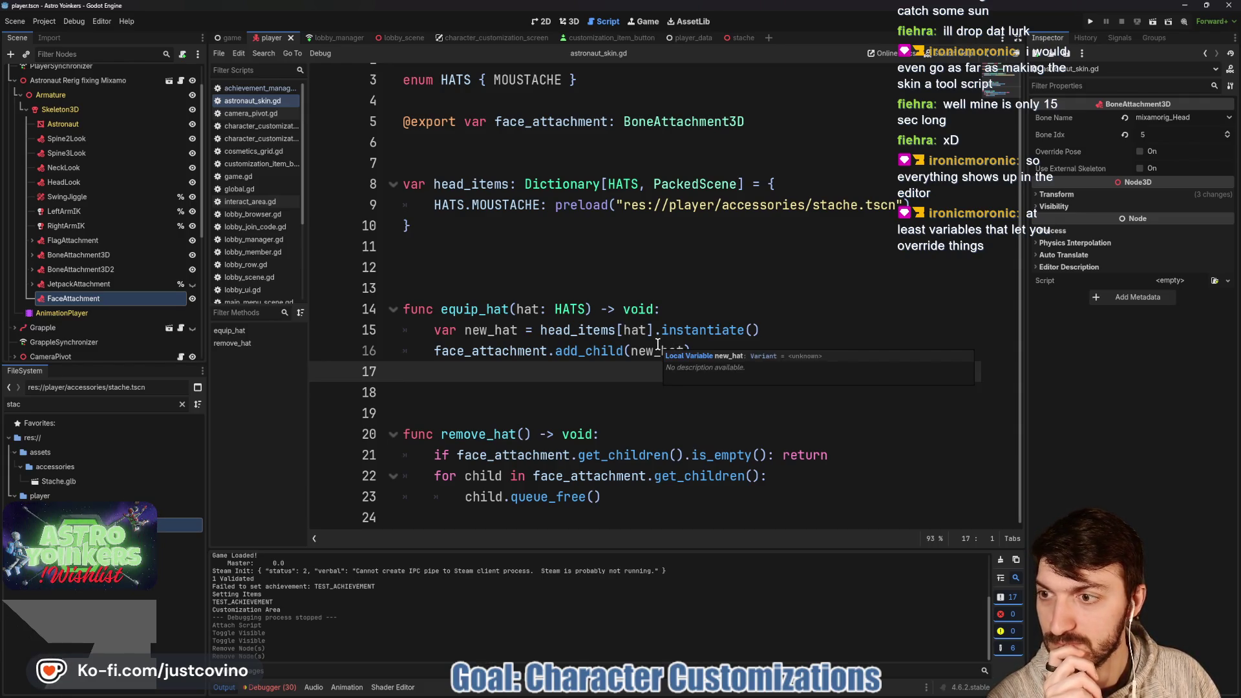
pyautogui.scroll(1, 619, 252)
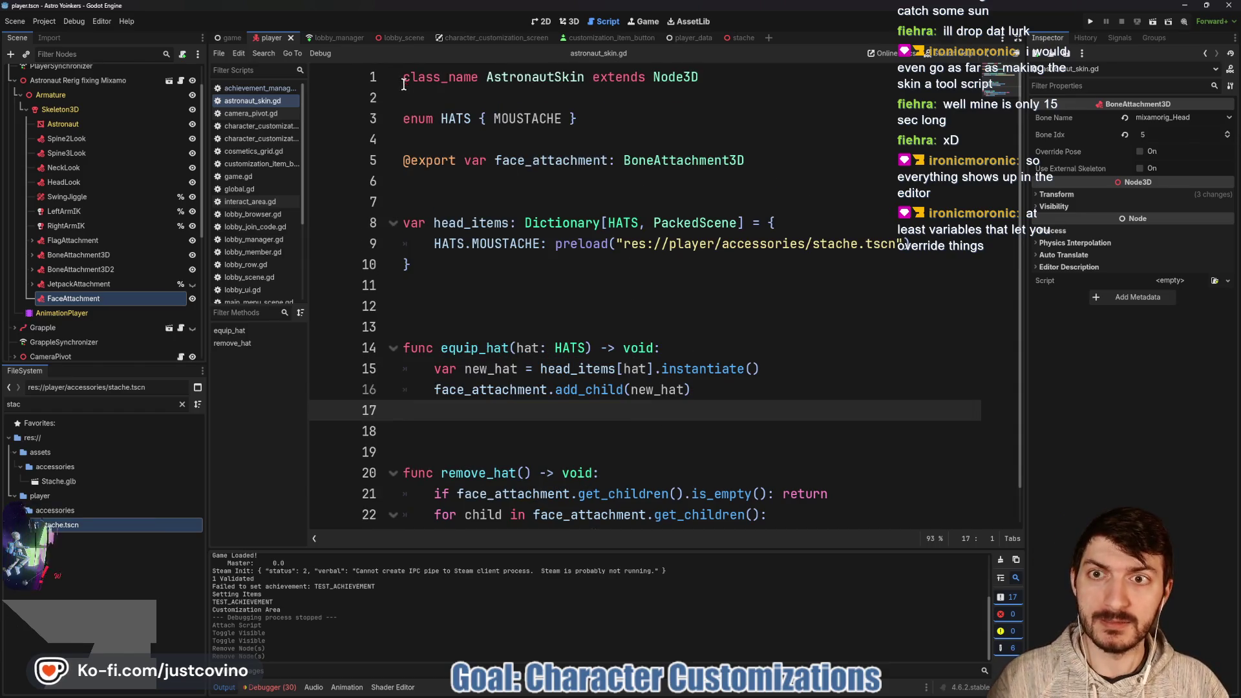
# Tidy the blank lines around the equip_hat function.
pyautogui.click(522, 303)
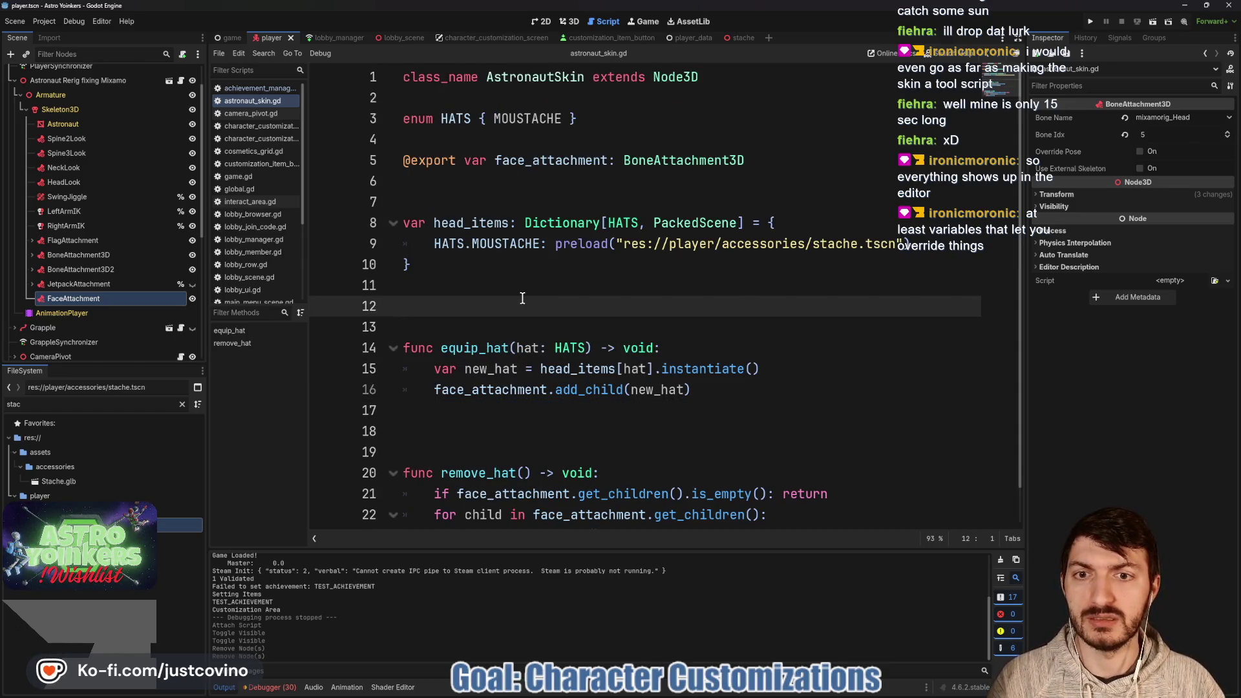
pyautogui.scroll(-1, 519, 298)
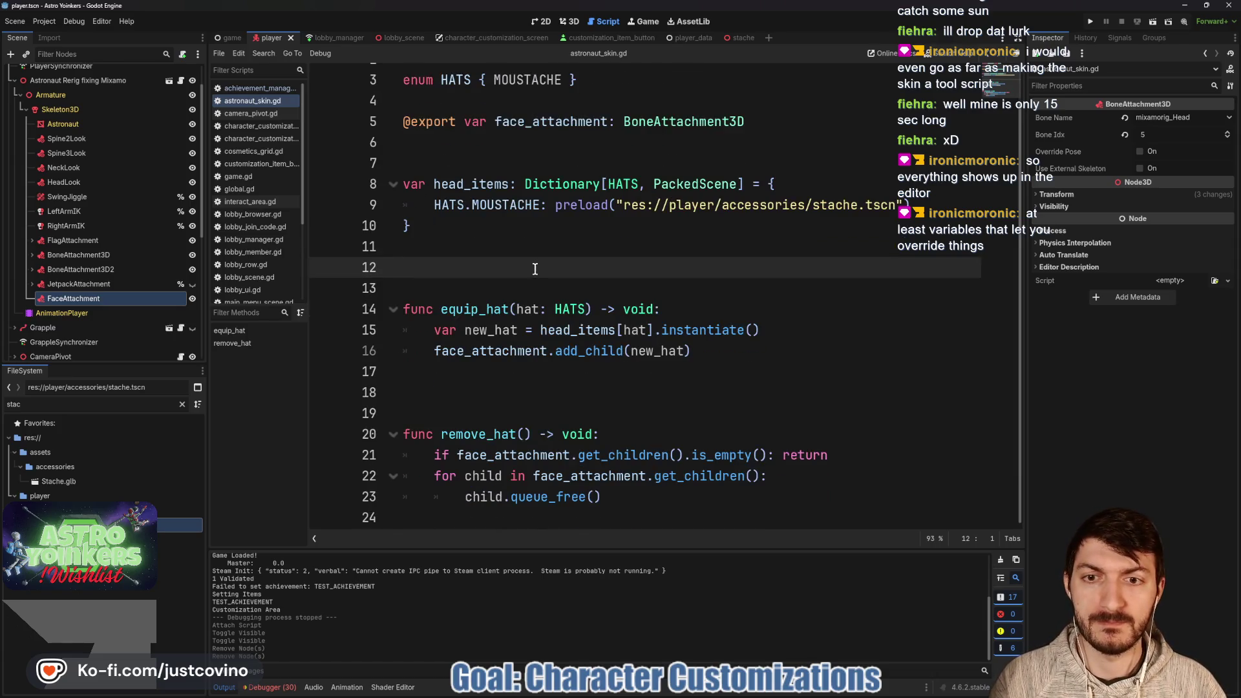
pyautogui.click(439, 392)
pyautogui.press('BackSpace')
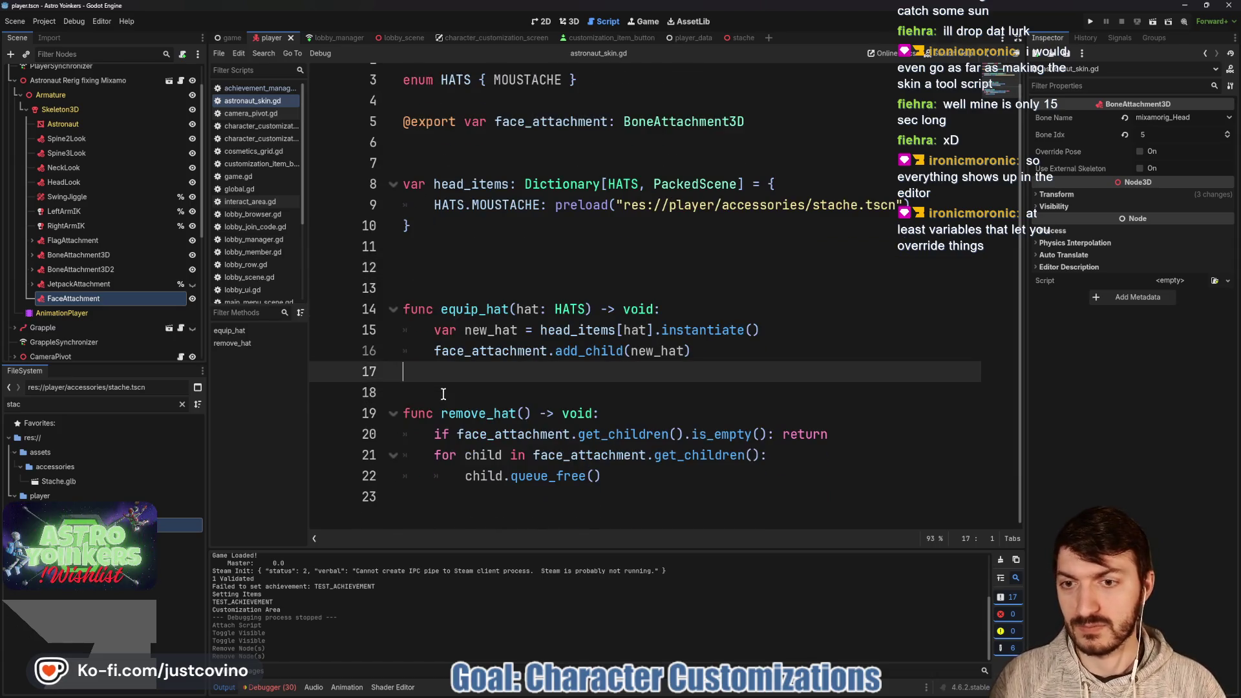
pyautogui.click(437, 309)
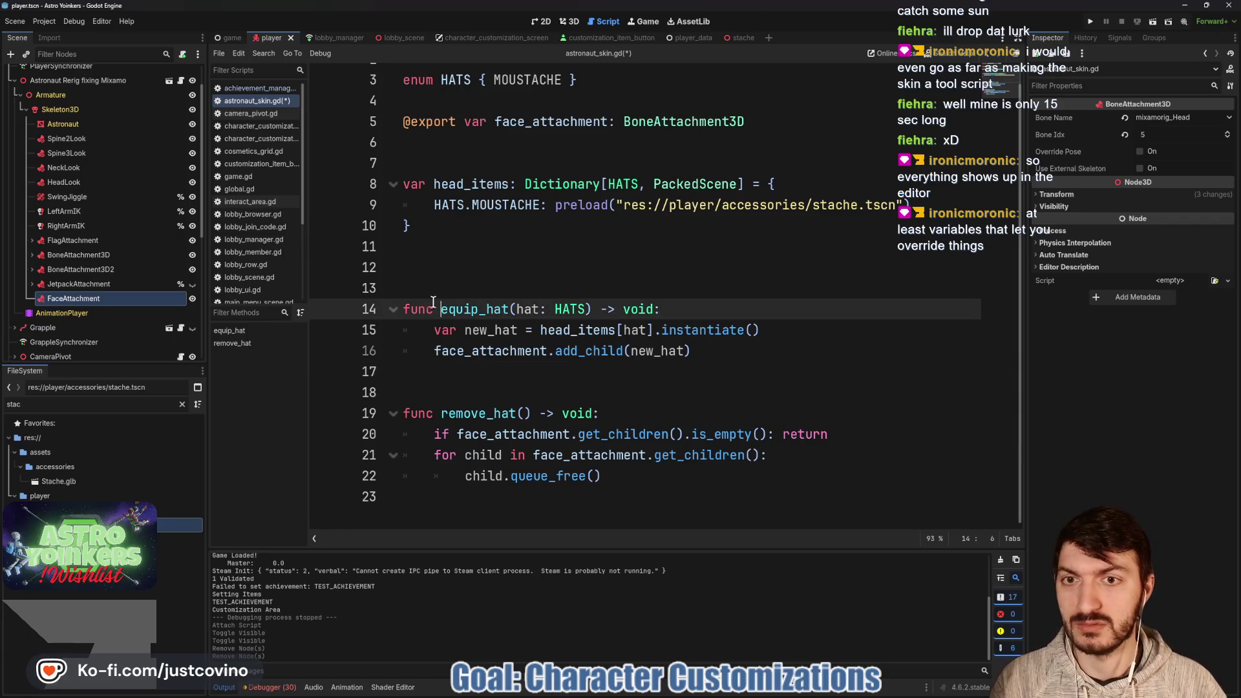
pyautogui.click(426, 284)
pyautogui.press('Return')
pyautogui.press('Return')
pyautogui.press('Return')
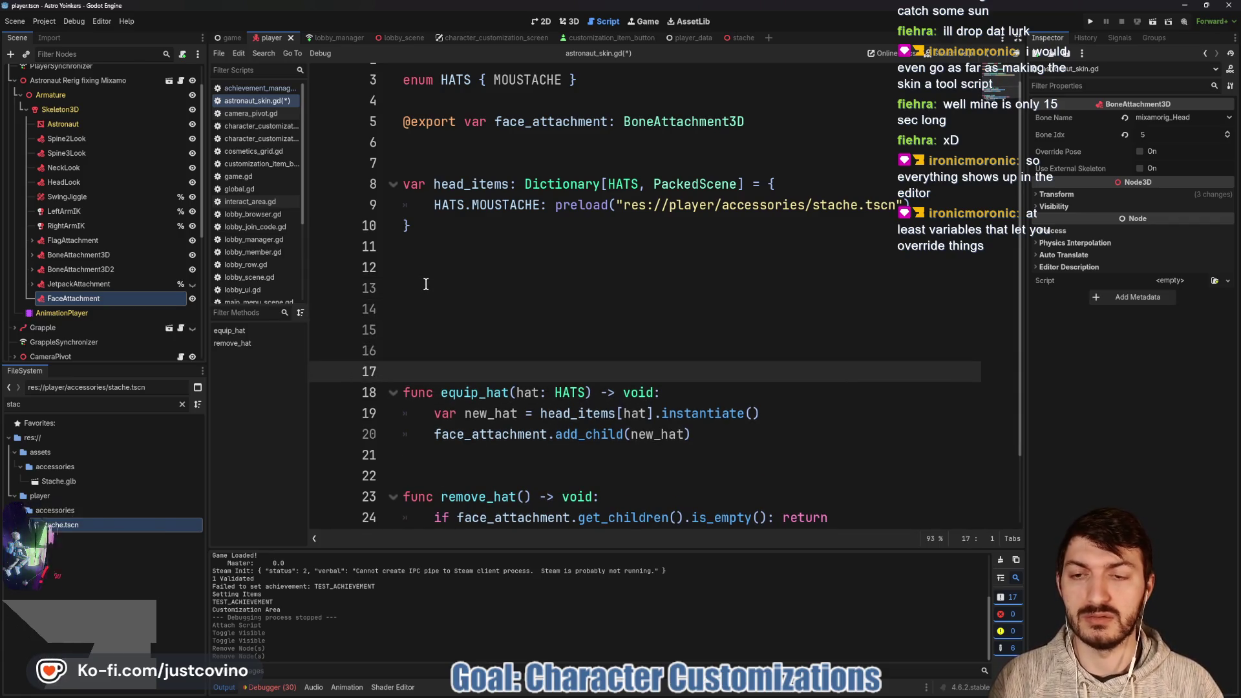
pyautogui.press('Up')
pyautogui.press('Up')
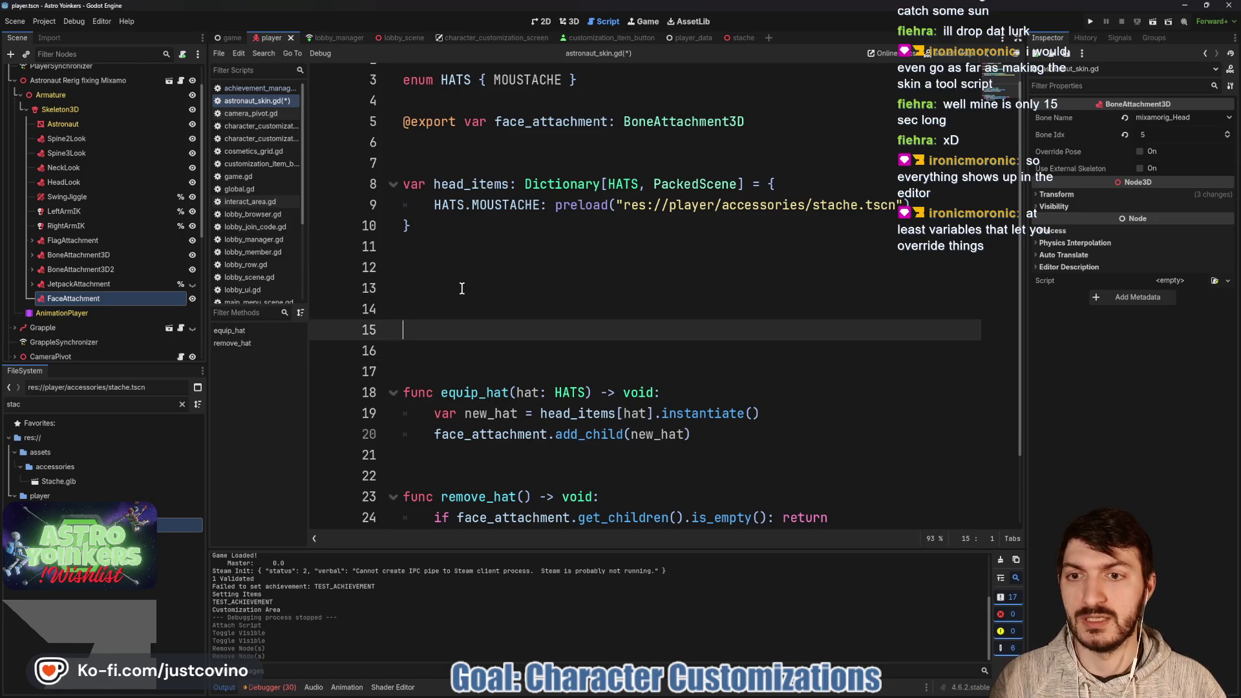
pyautogui.scroll(1, 470, 228)
pyautogui.click(406, 77)
pyautogui.press('Return')
pyautogui.press('Up')
pyautogui.write('@tool')
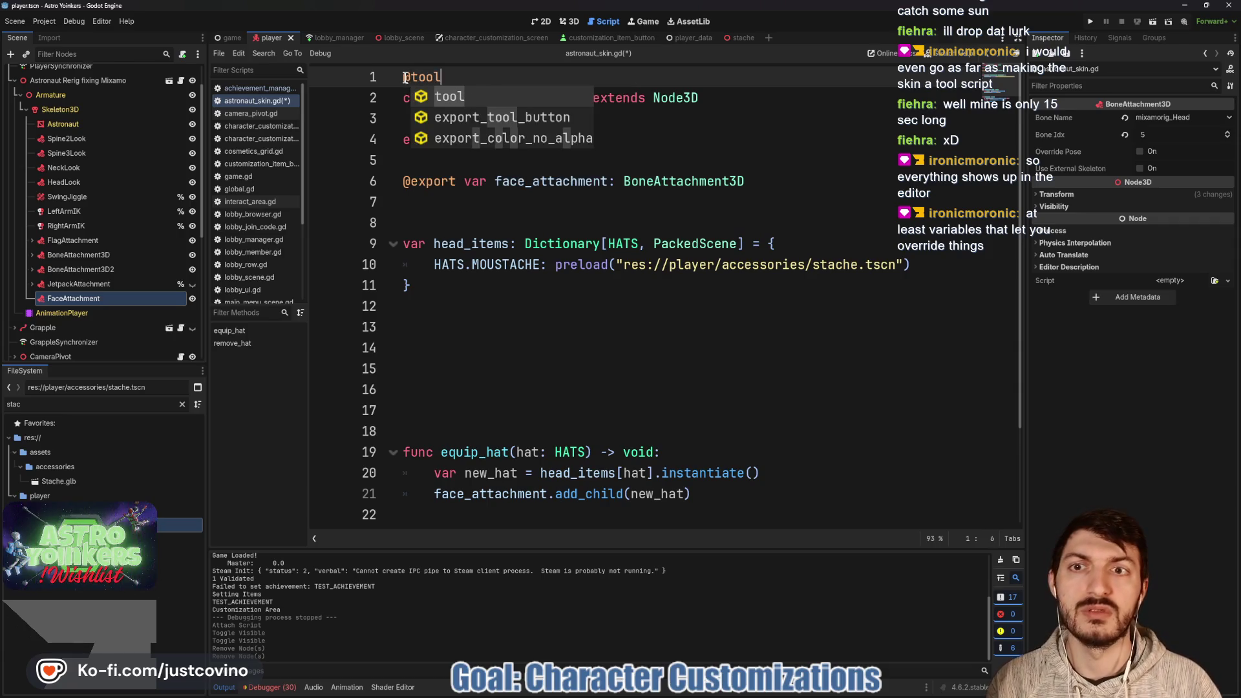
pyautogui.click(464, 181)
pyautogui.hotkey('ctrl', 's')
pyautogui.click(456, 165)
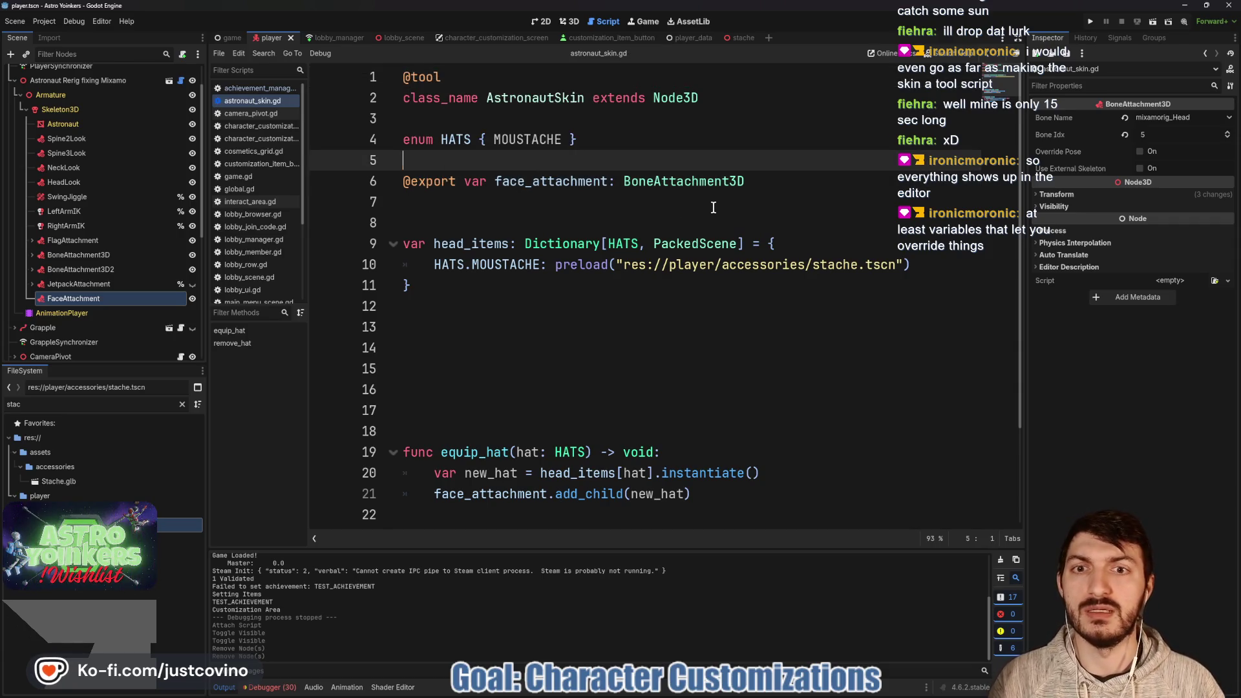
pyautogui.press('Return')
pyautogui.write('@exp')
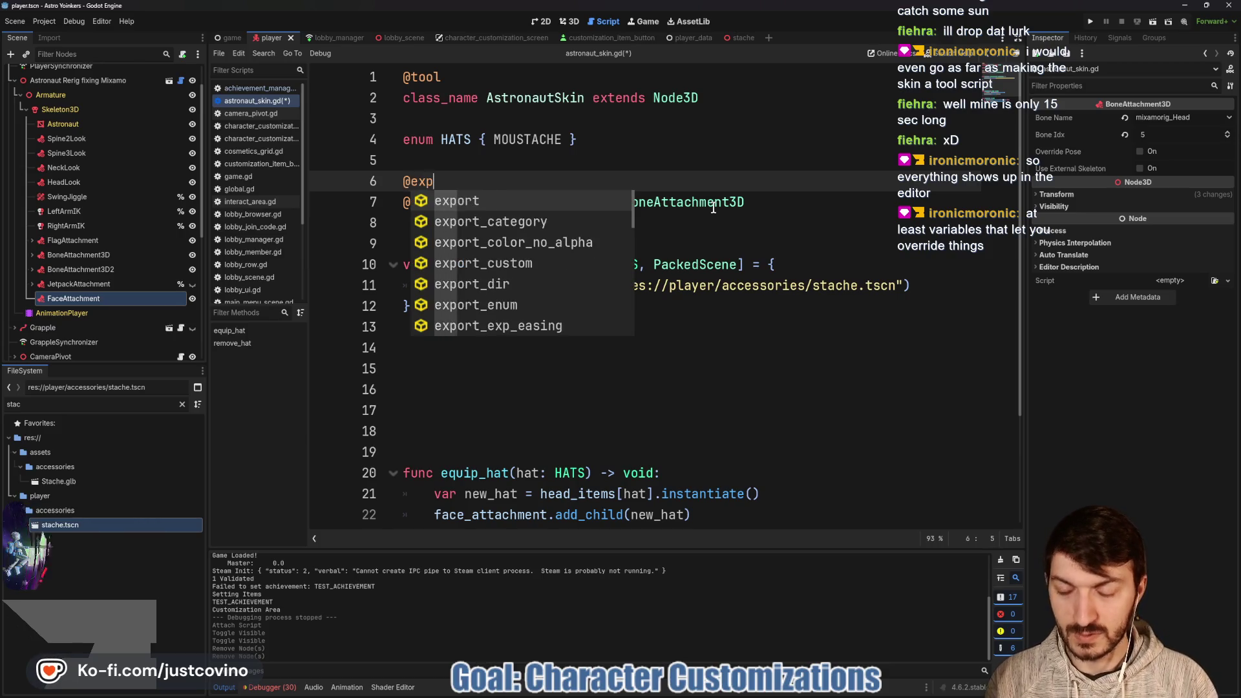
pyautogui.write('ort_sub')
pyautogui.press('Return')
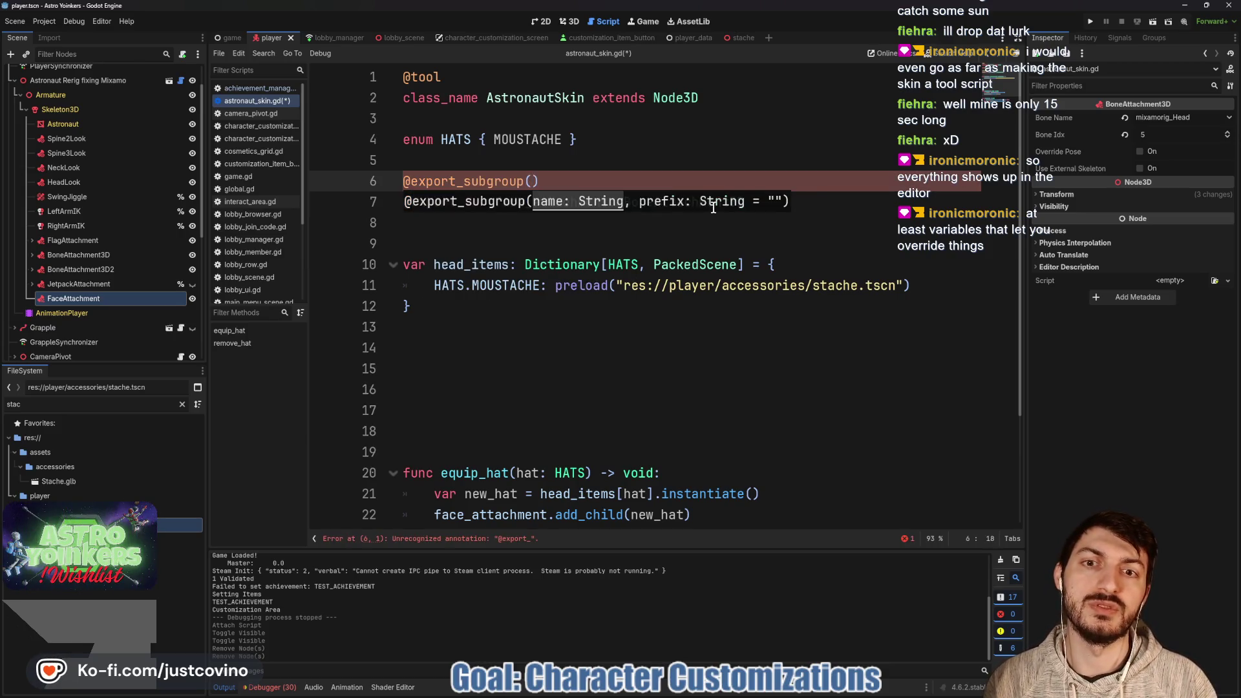
pyautogui.write('s')
pyautogui.click(517, 164)
pyautogui.press('Return')
pyautogui.press('Return')
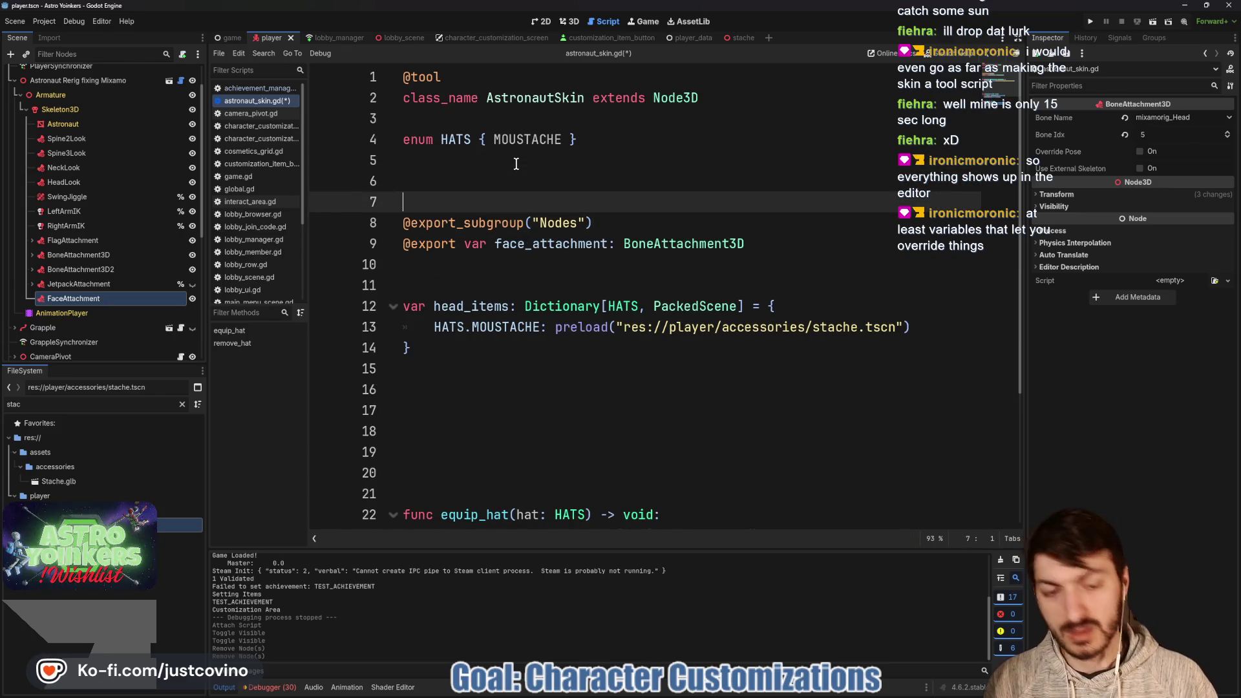
pyautogui.press('Up')
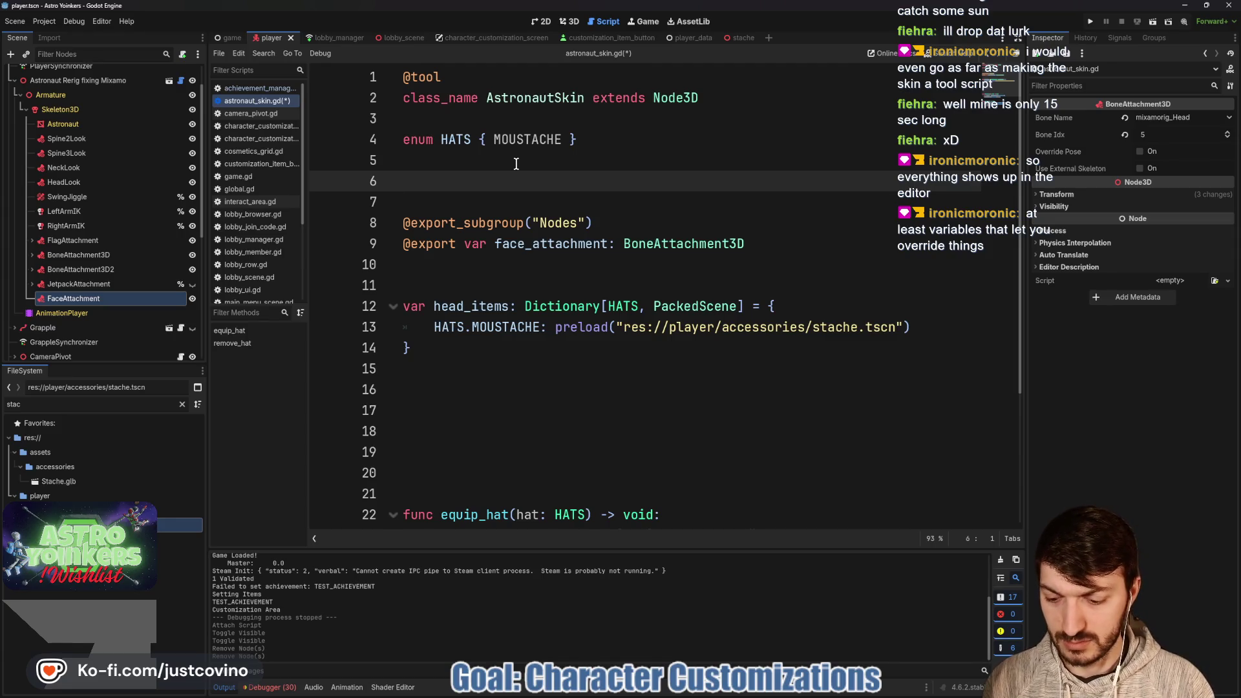
pyautogui.write('@export_sub')
pyautogui.press('Return')
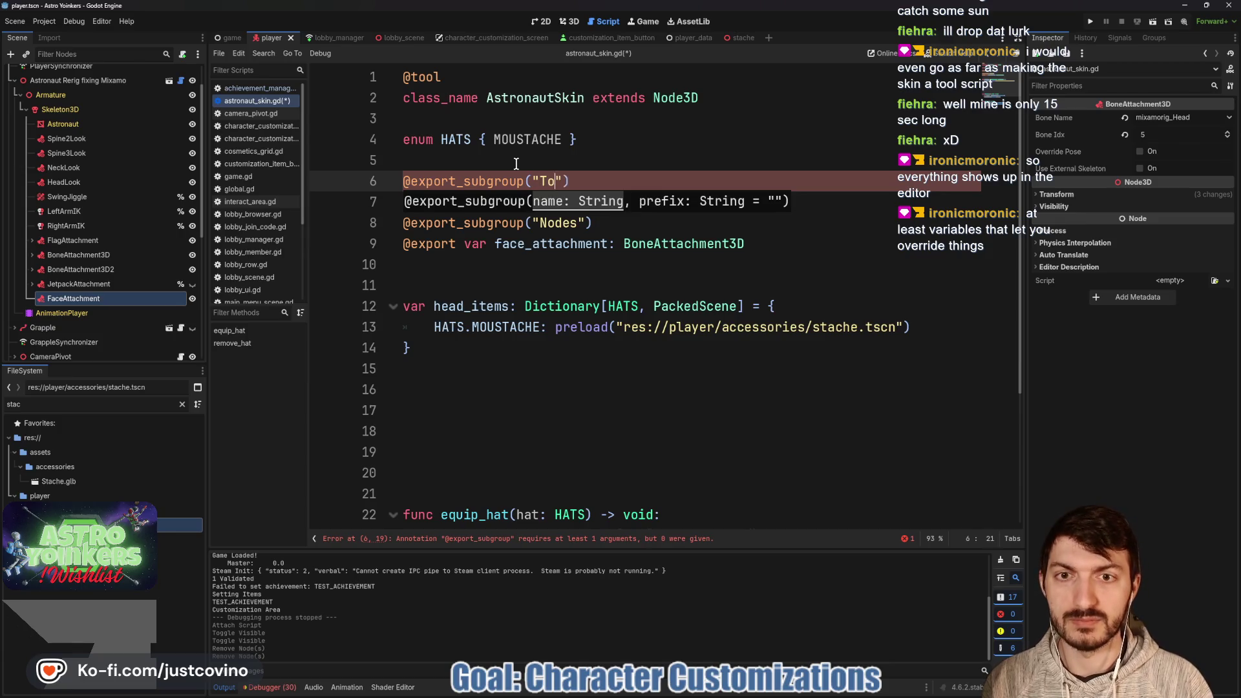
pyautogui.press('Return')
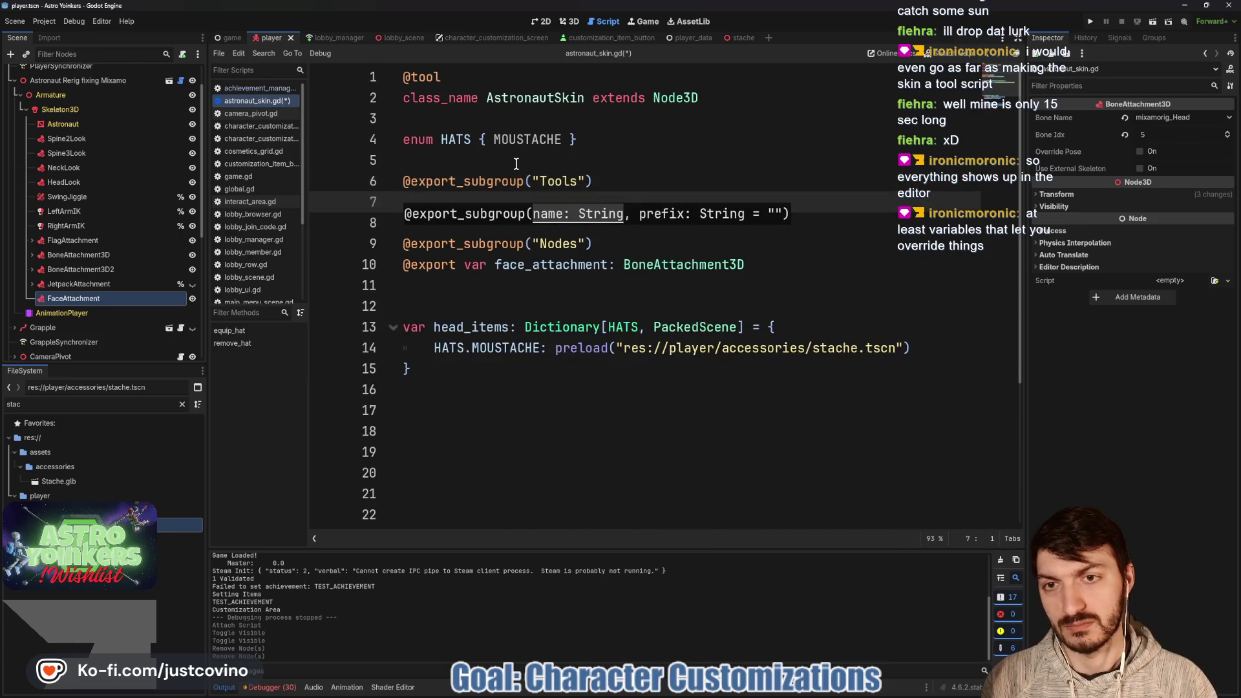
pyautogui.write('@export var hat')
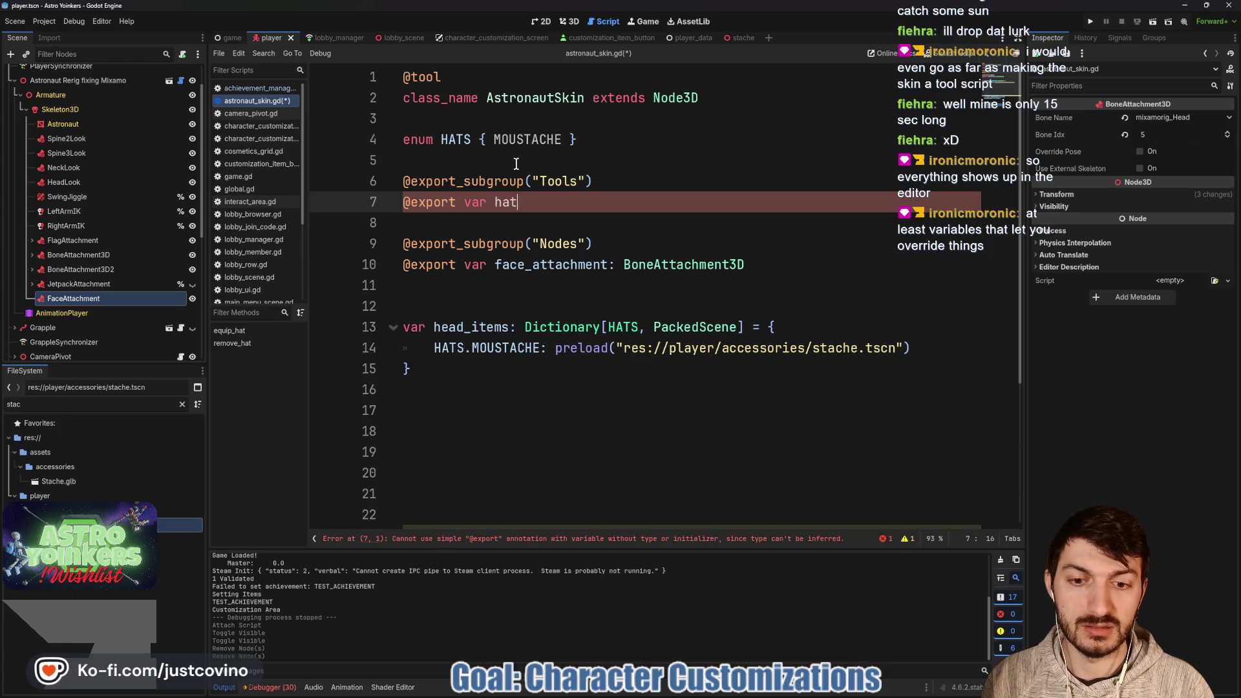
# Give the exported hat variable type HATS with equip_hat as its setter, and save.
pyautogui.write(': ')
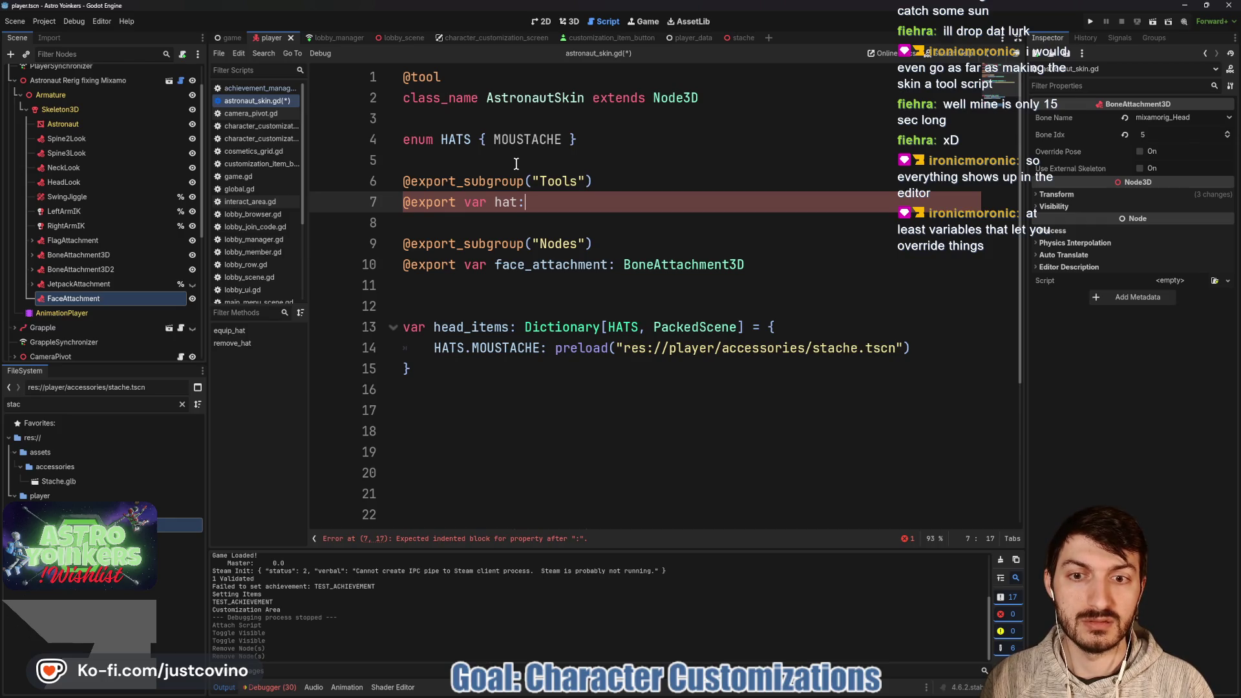
pyautogui.write('HATS')
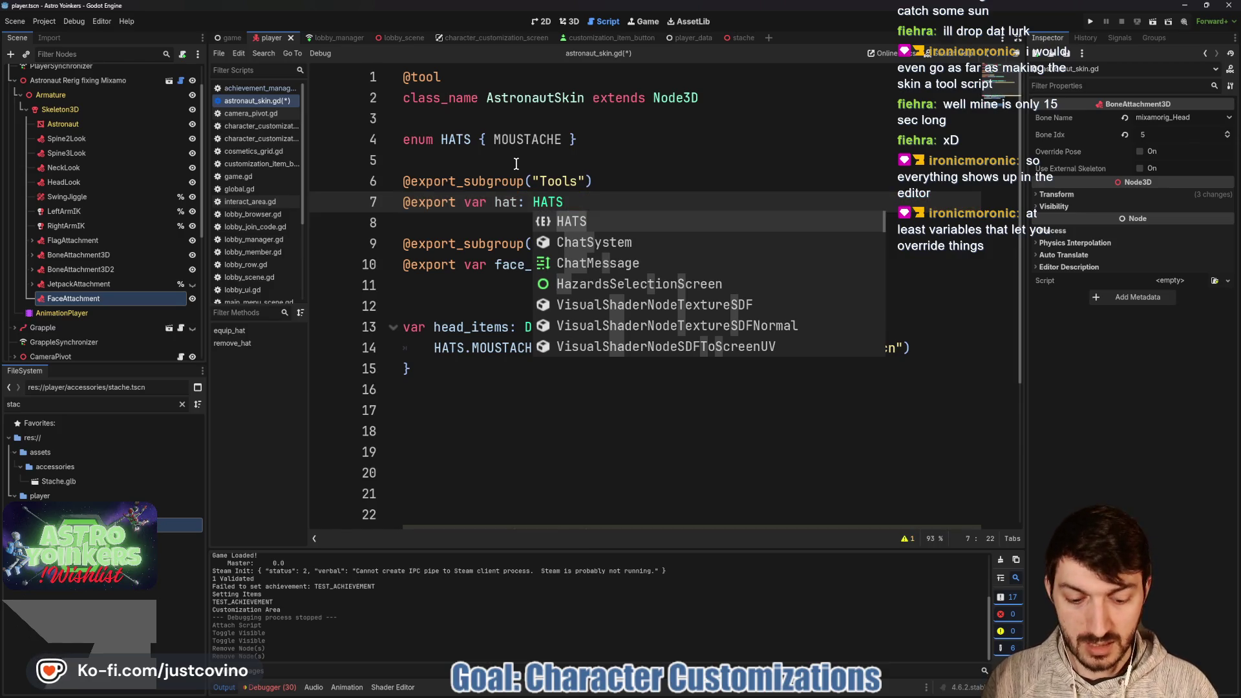
pyautogui.write(': set ')
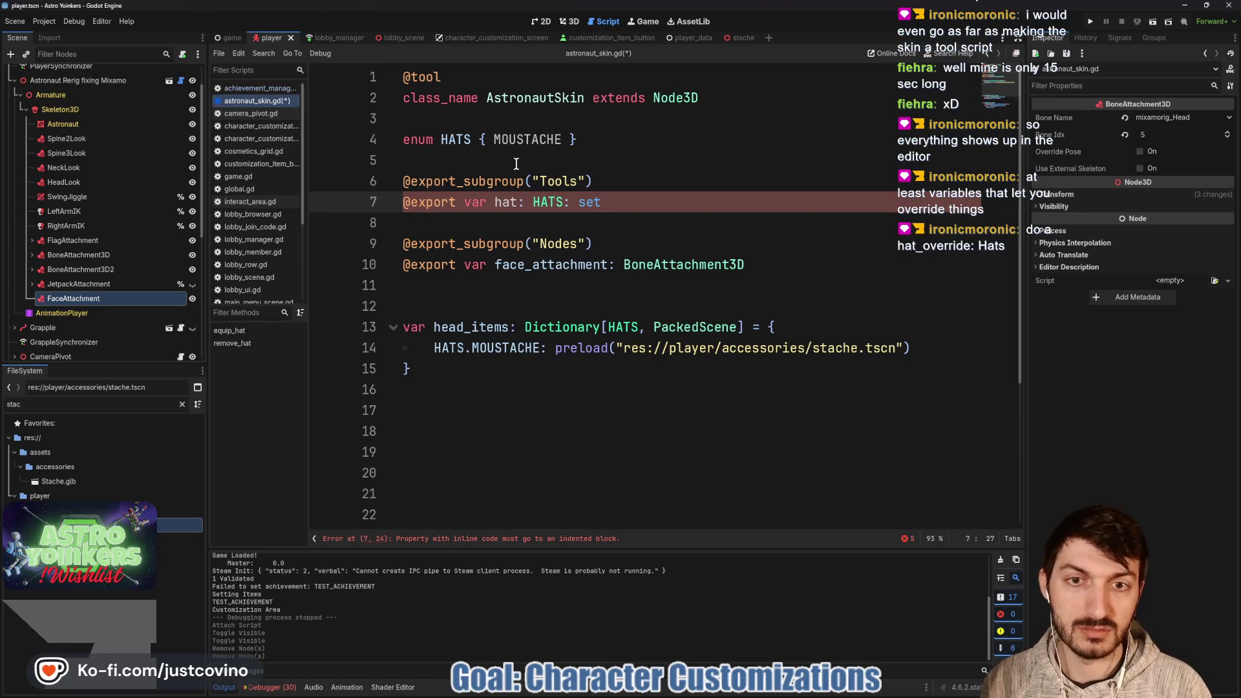
pyautogui.write('=')
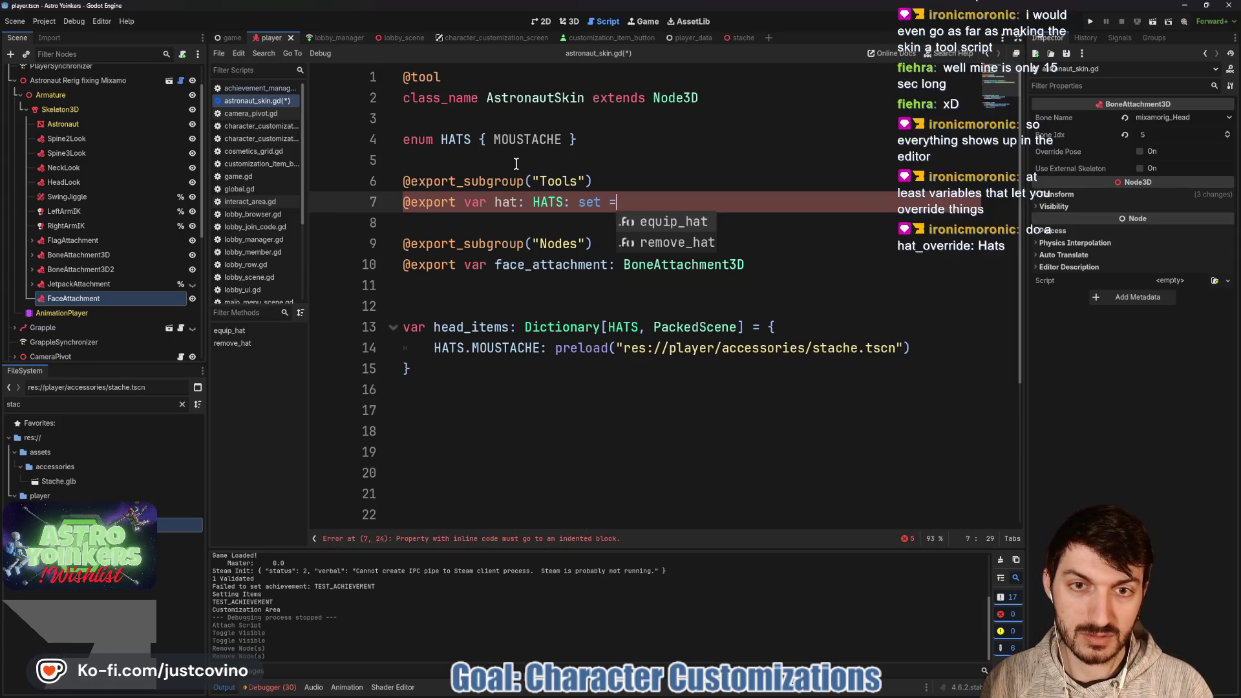
pyautogui.press('Return')
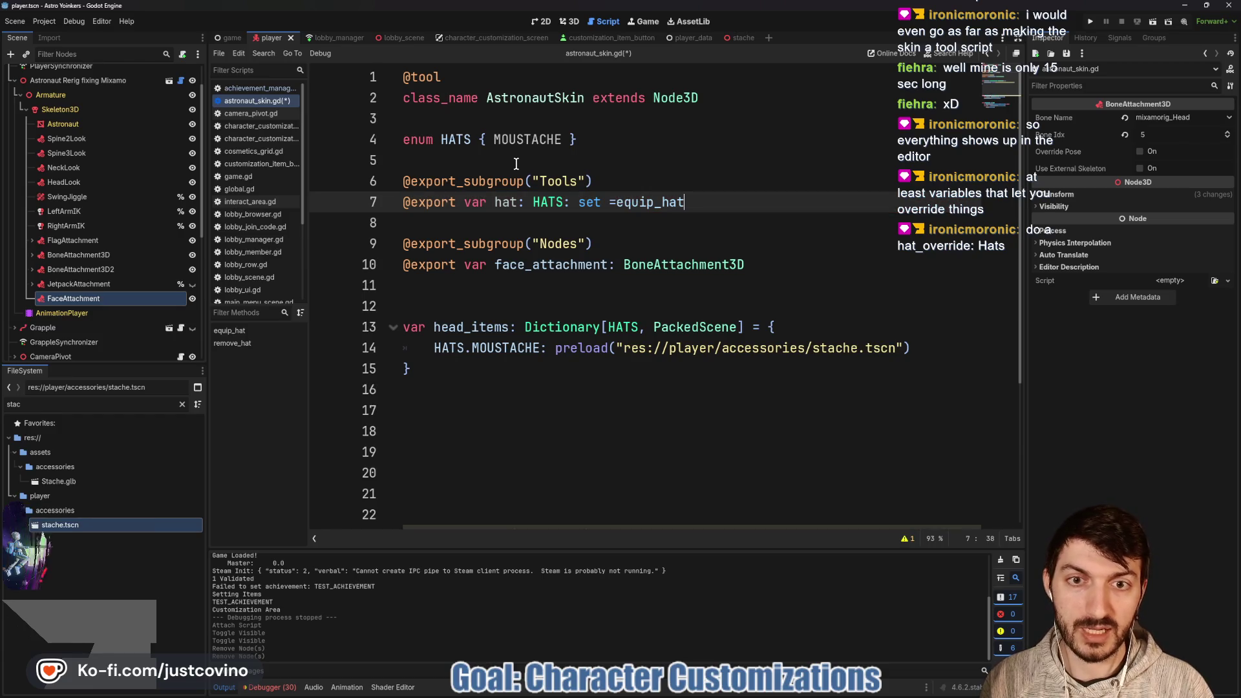
pyautogui.write('.b')
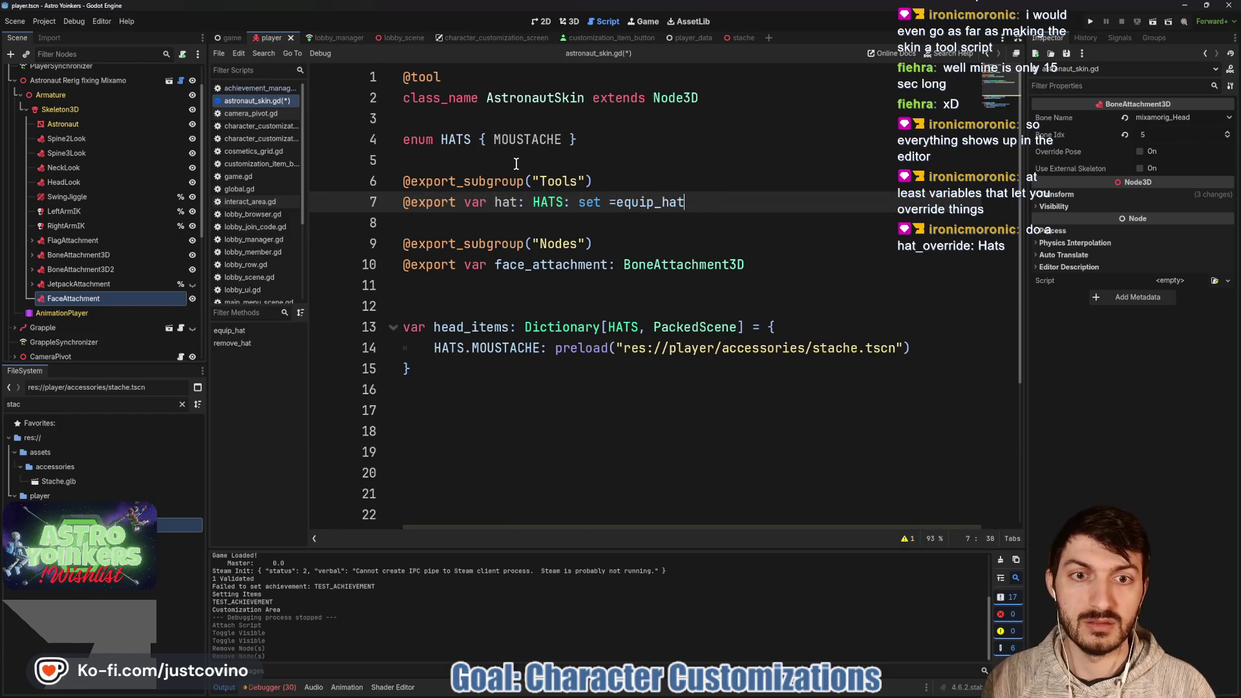
pyautogui.click(616, 204)
pyautogui.press('Down')
pyautogui.hotkey('ctrl', 's')
# Rename the exported variable to hat_override, save, and select its declaration.
pyautogui.click(456, 204)
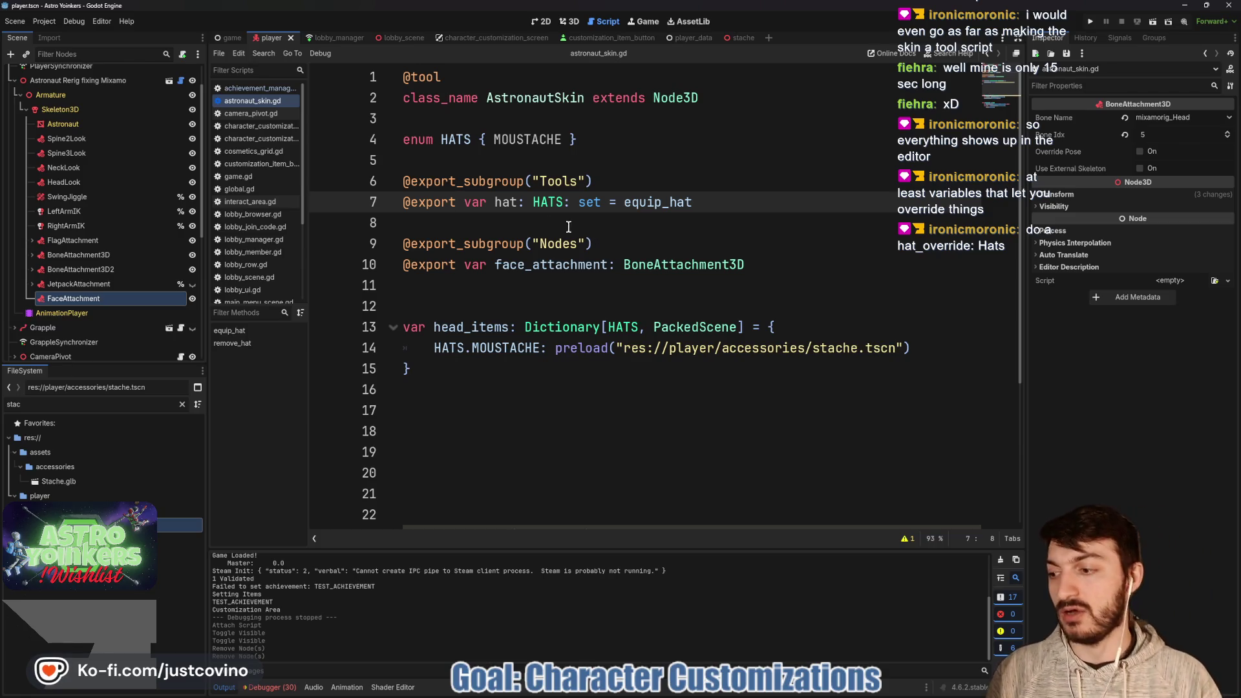
pyautogui.hotkey('ctrl', 'Right')
pyautogui.hotkey('ctrl', 'Right')
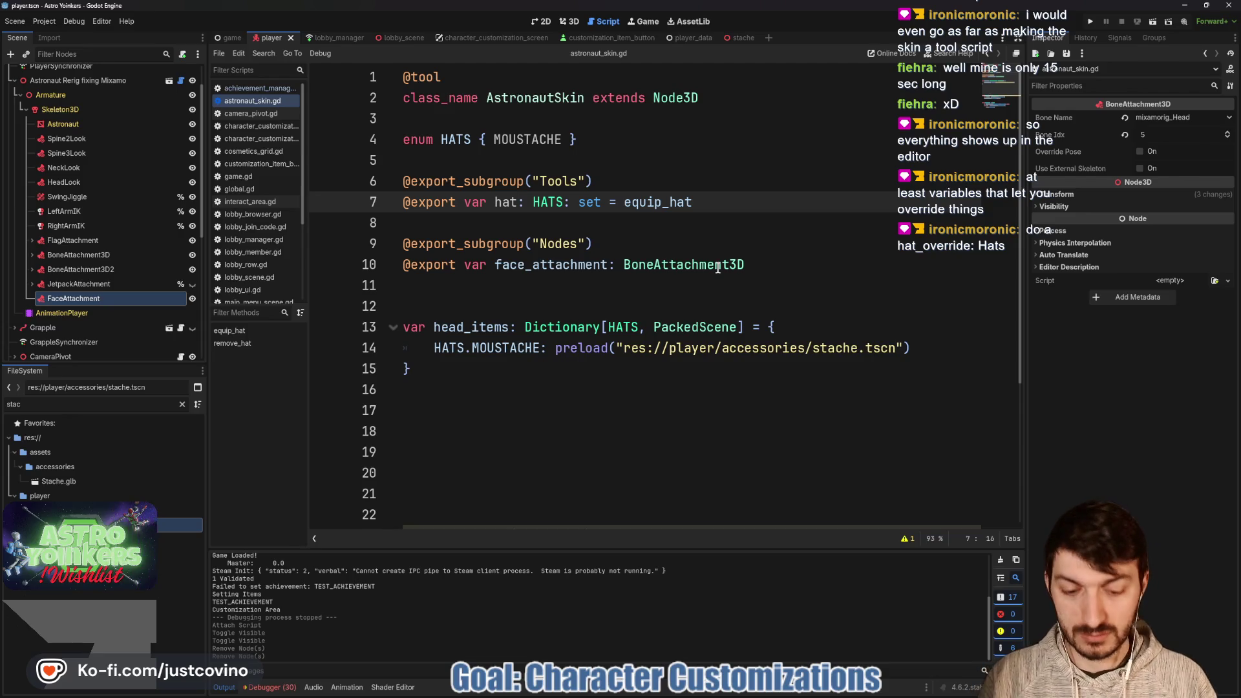
pyautogui.write('_override')
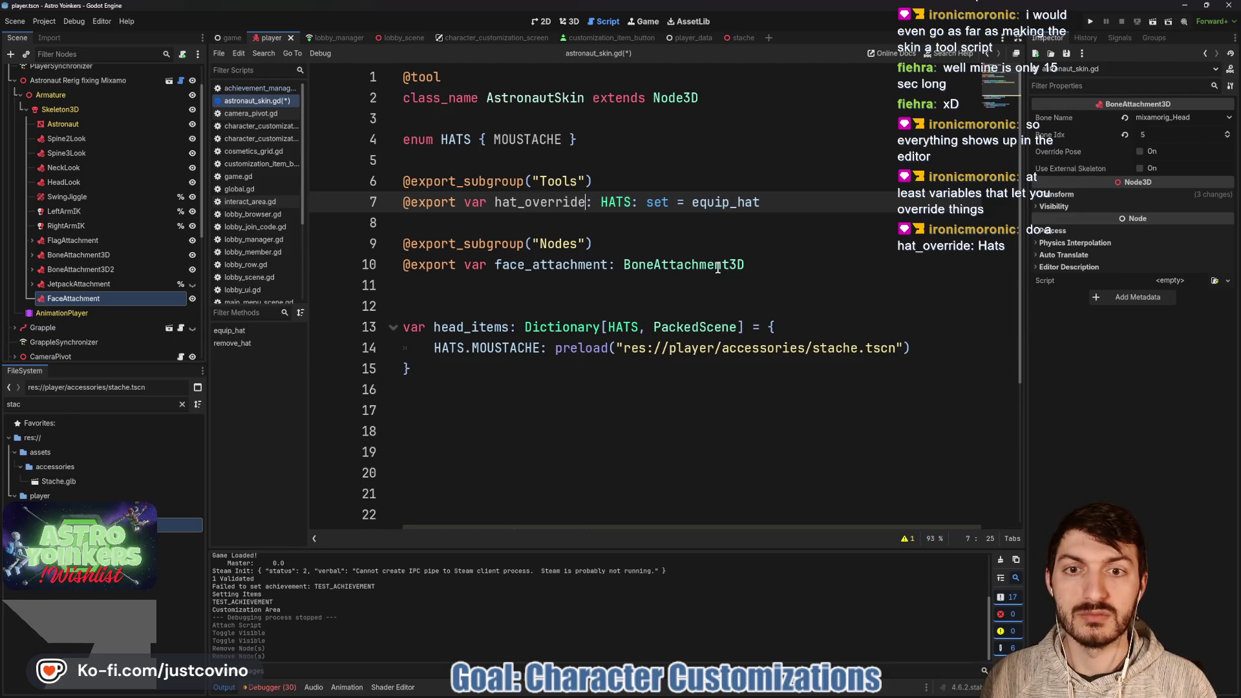
pyautogui.click(595, 228)
pyautogui.hotkey('ctrl', 's')
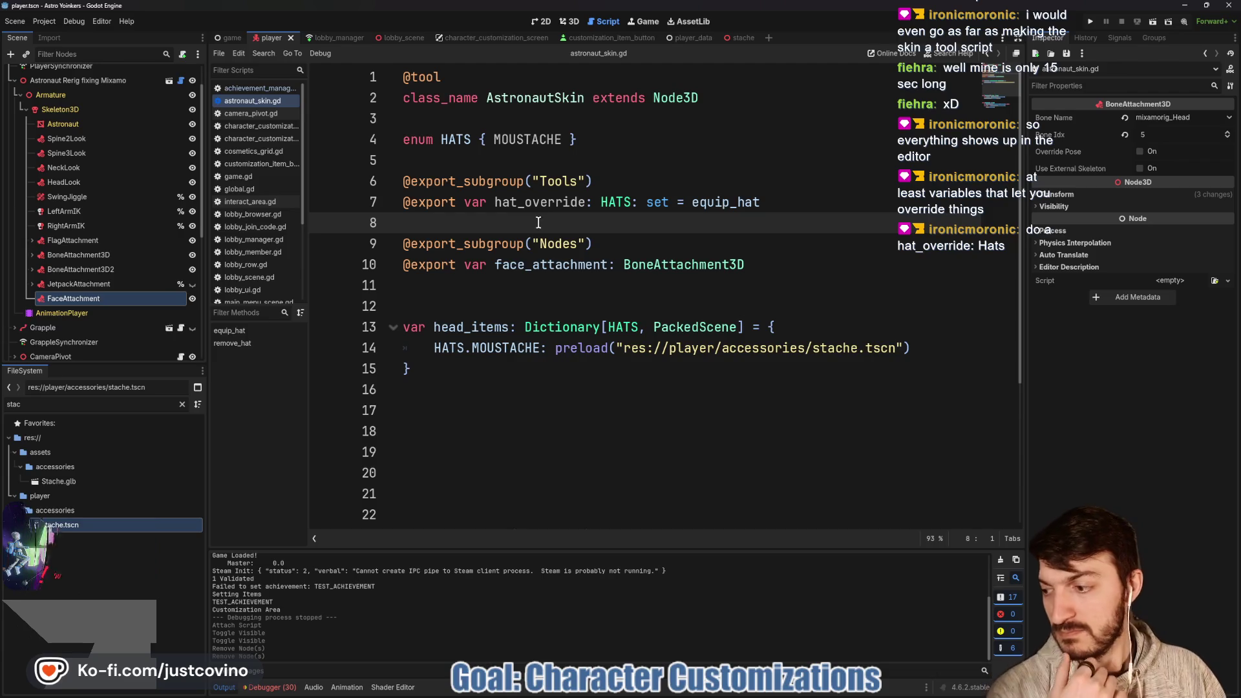
pyautogui.press('Up')
pyautogui.press('End')
pyautogui.hotkey('ctrl', 'shift', 'Left')
pyautogui.hotkey('ctrl', 'shift', 'Left')
pyautogui.hotkey('ctrl', 'shift', 'Left')
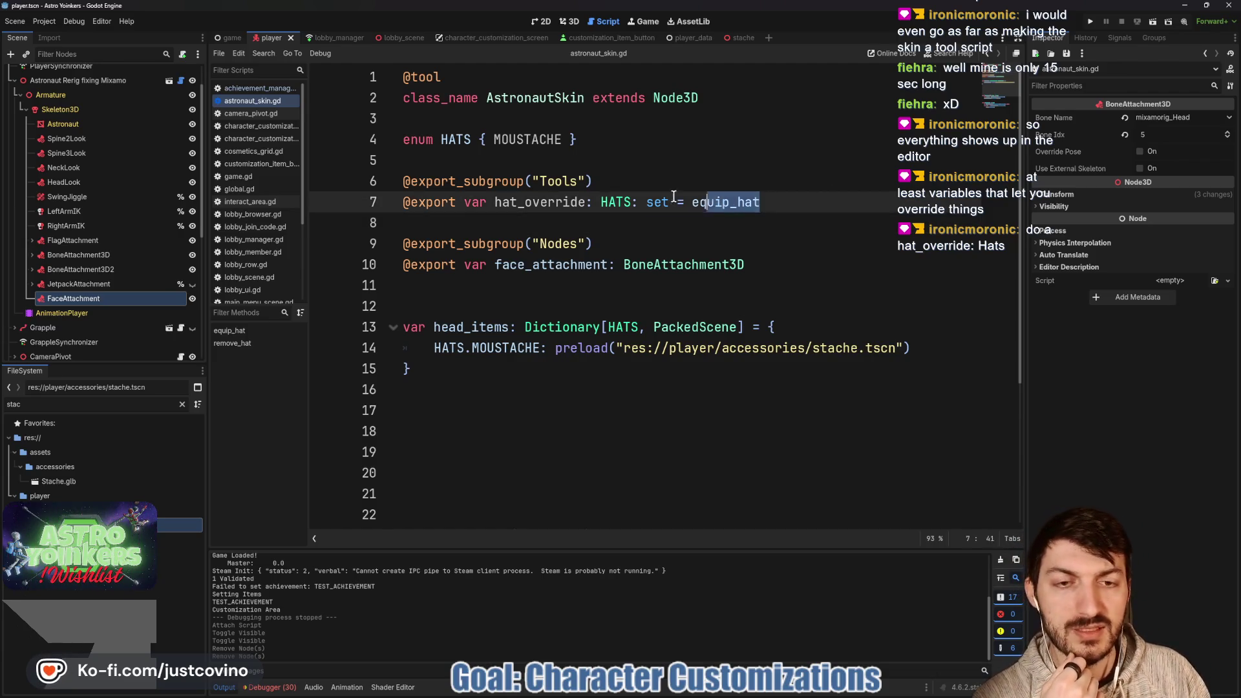
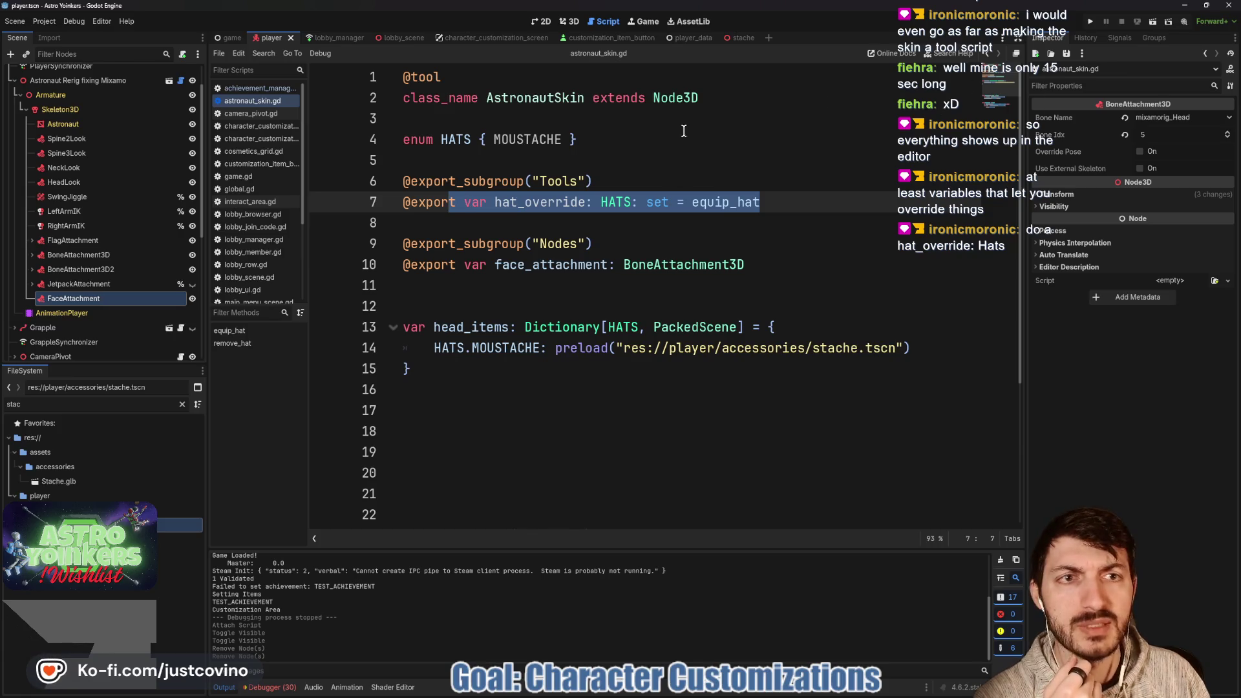
# Select the astronaut root node and inspect its Hat Override property in the 3D view.
pyautogui.click(75, 111)
pyautogui.click(61, 81)
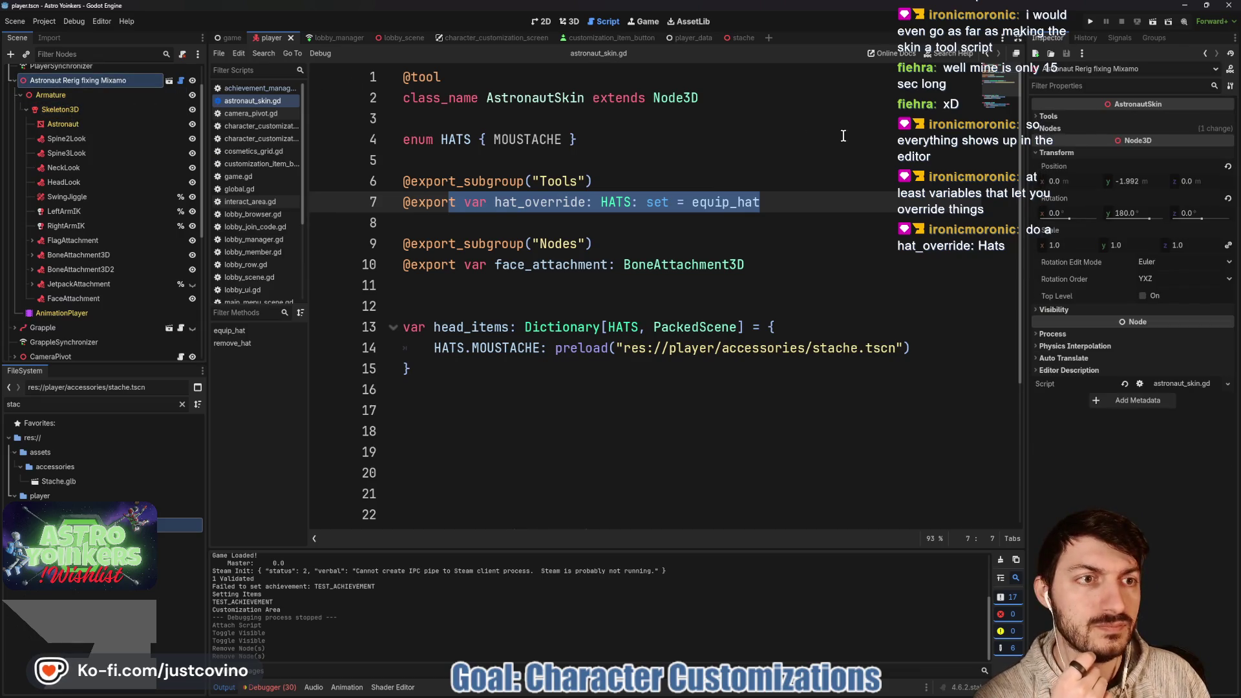
pyautogui.click(1051, 118)
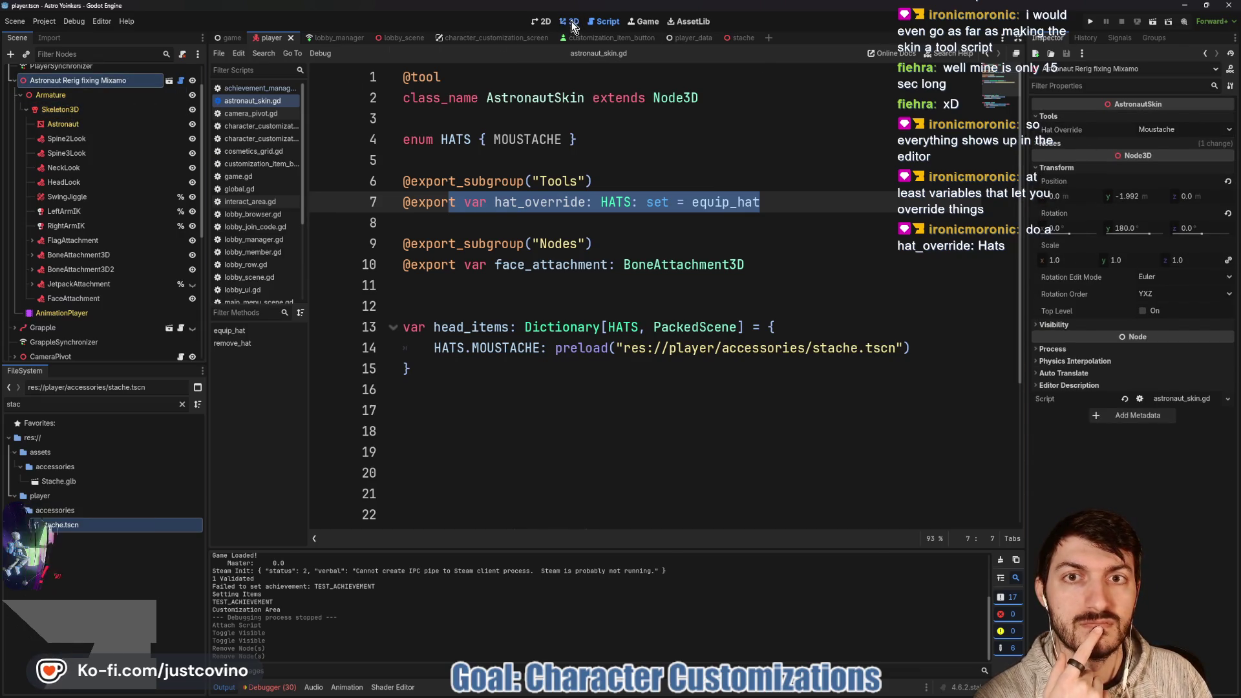
pyautogui.click(570, 22)
pyautogui.click(1066, 130)
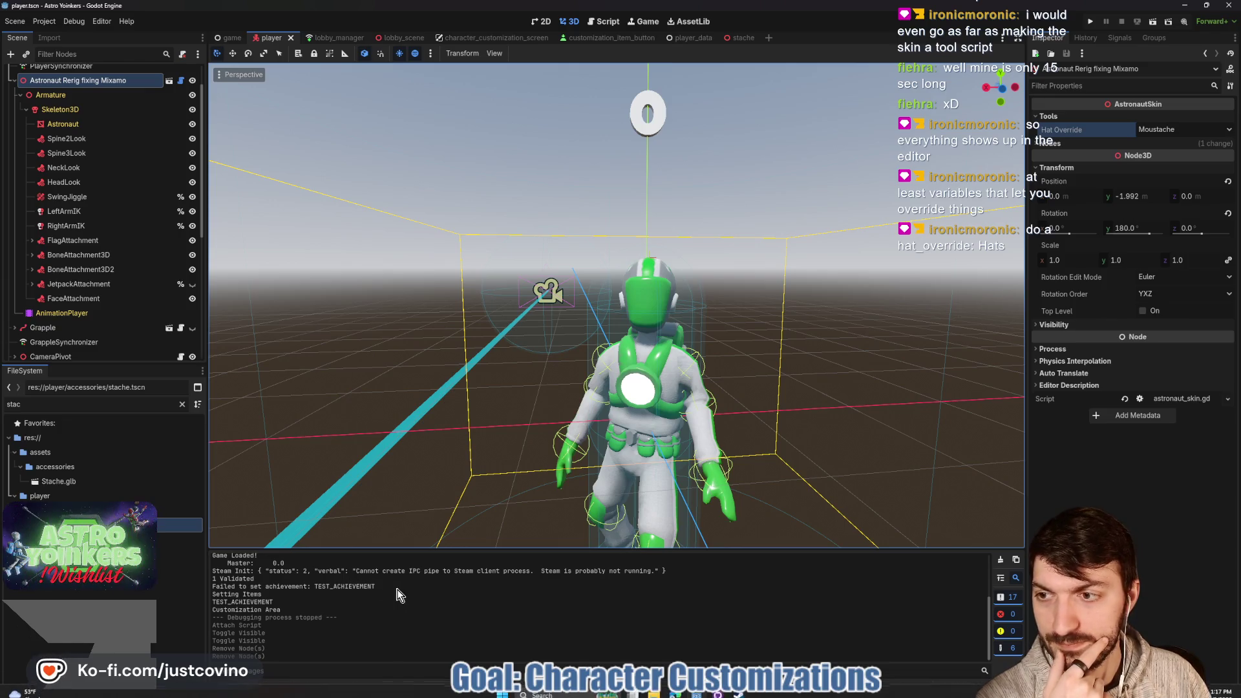
# Clear the Session 2 error list in the Debugger, then return to the Output log.
pyautogui.click(271, 687)
pyautogui.click(284, 504)
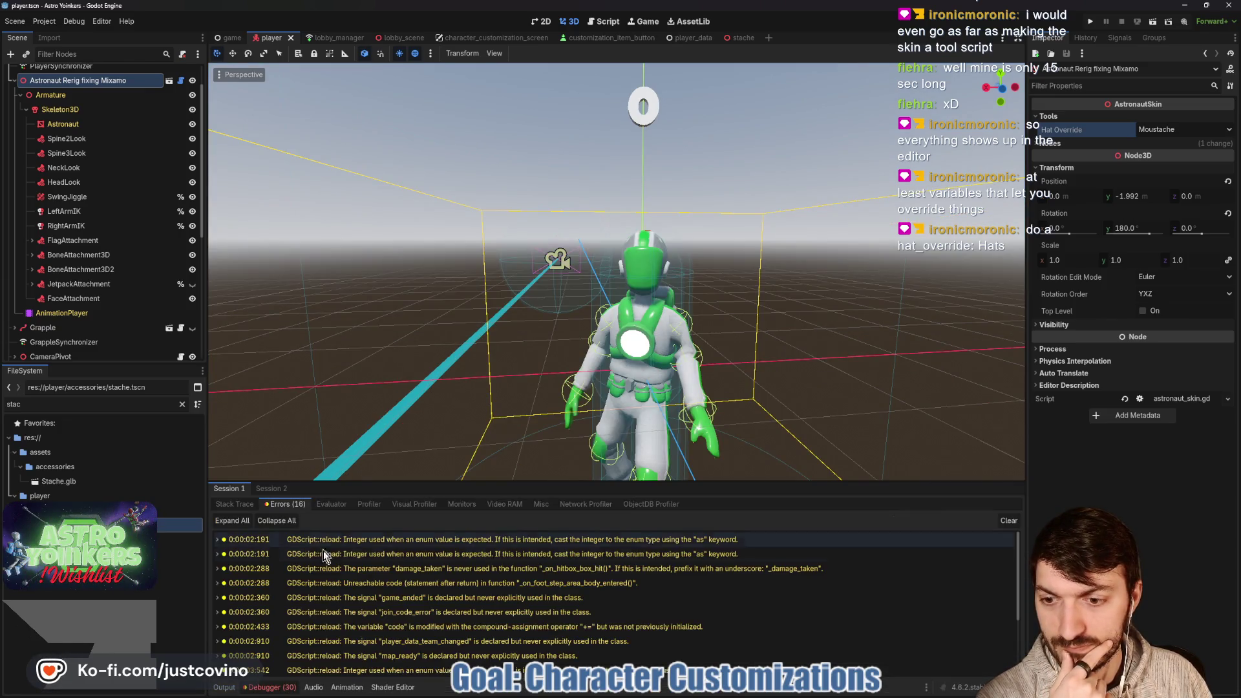
pyautogui.scroll(-3, 324, 556)
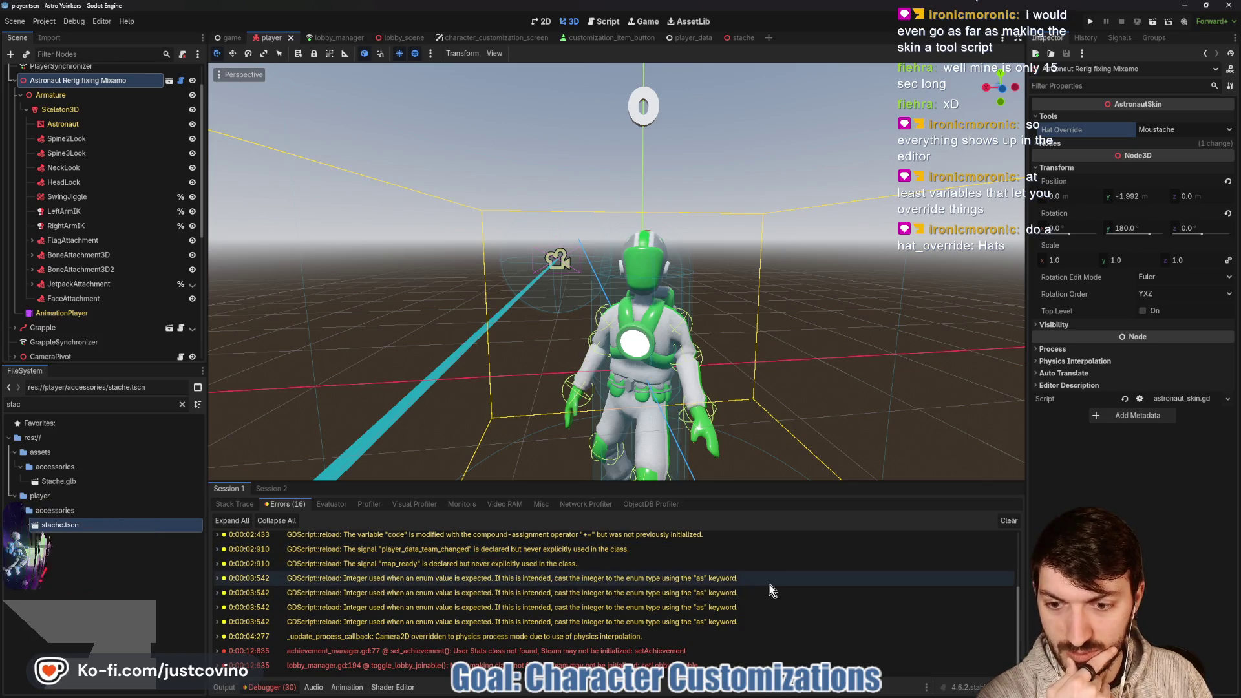
pyautogui.click(271, 489)
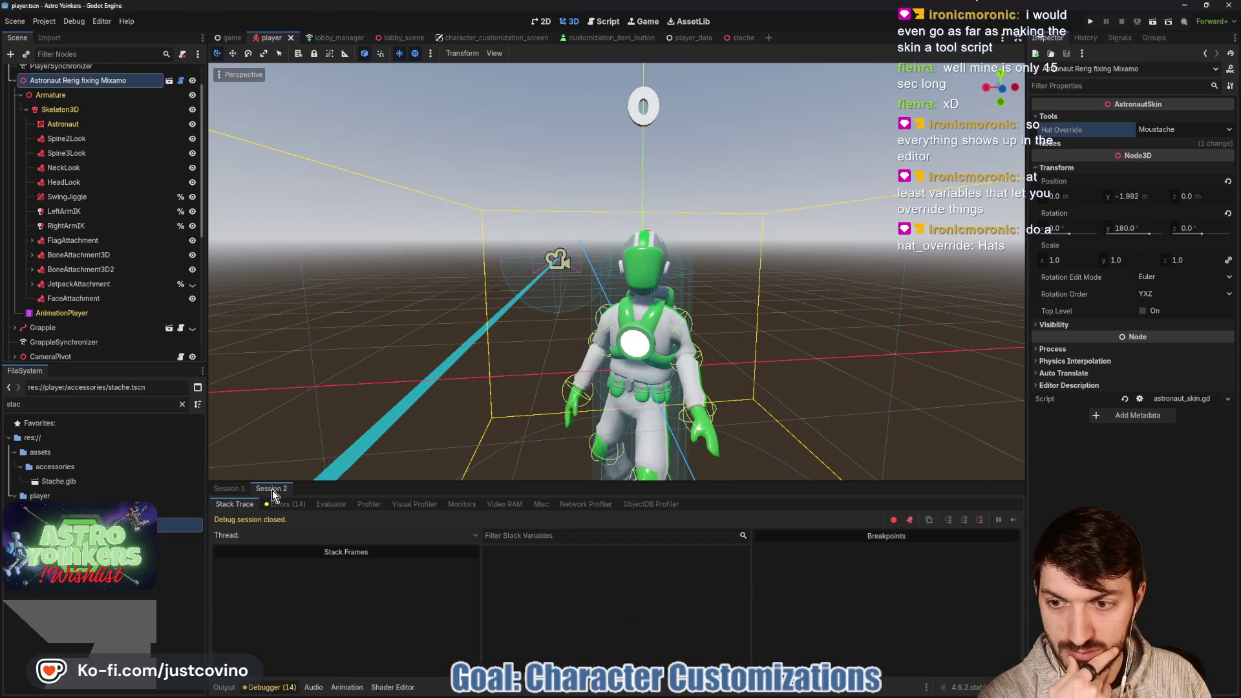
pyautogui.click(303, 504)
pyautogui.scroll(5, 706, 592)
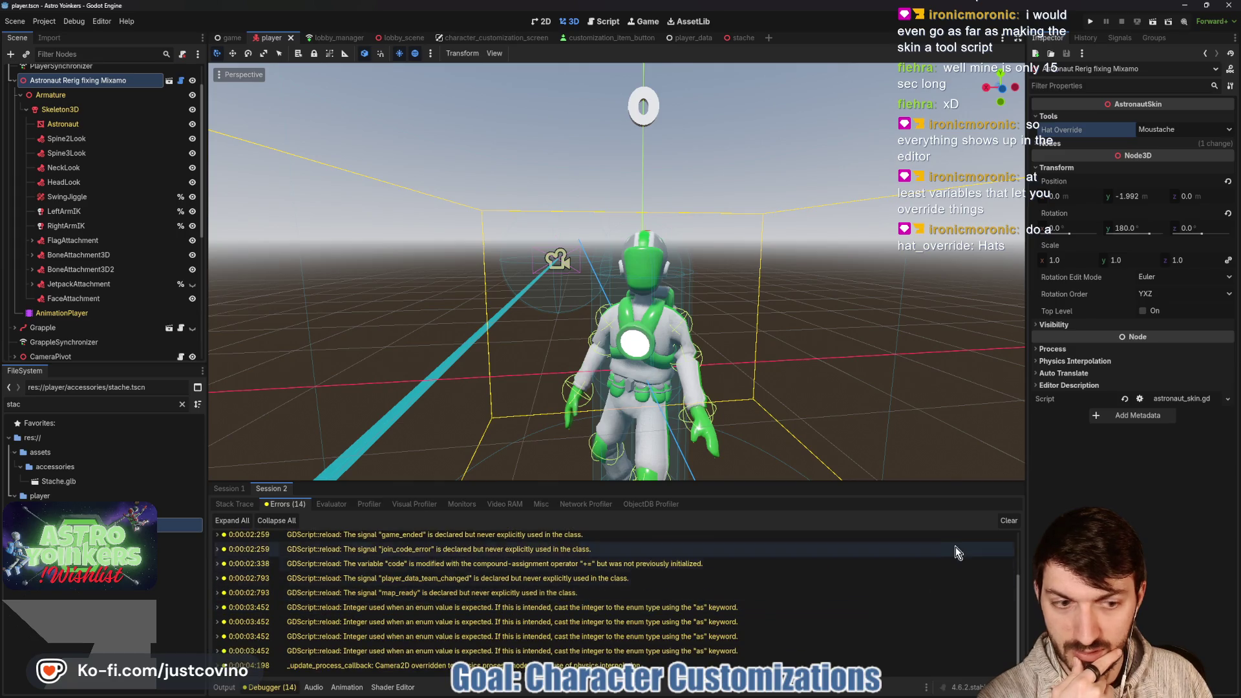
pyautogui.click(1006, 521)
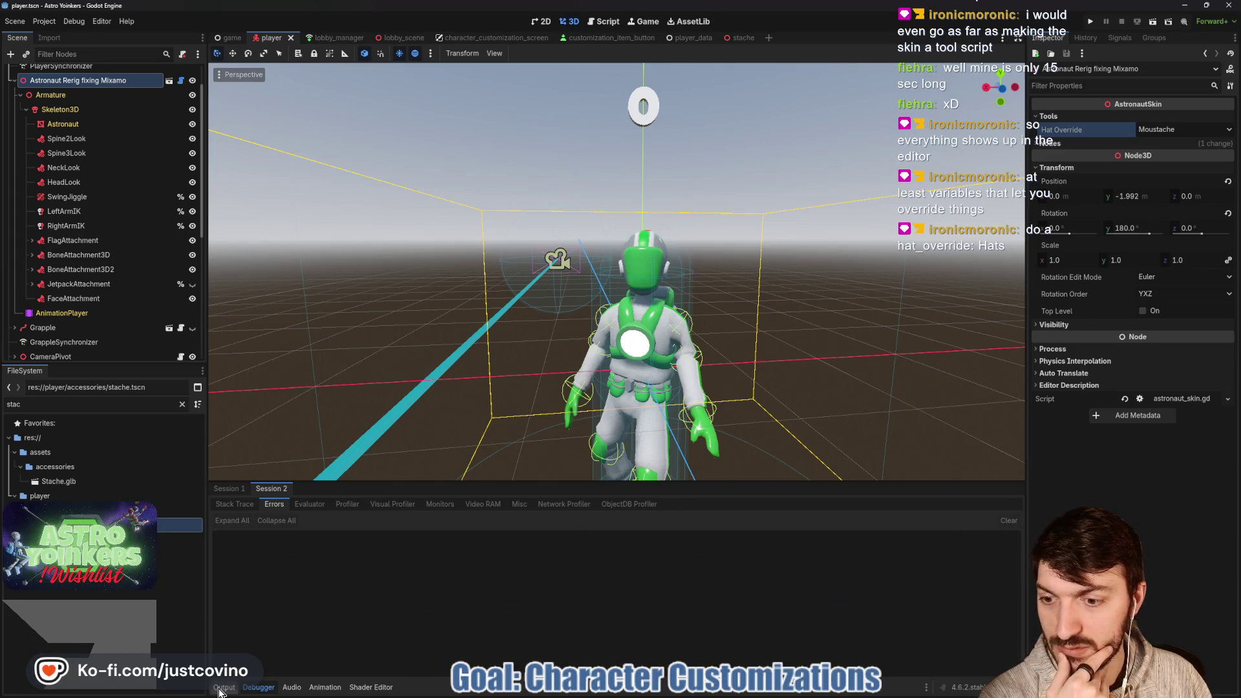
pyautogui.click(222, 689)
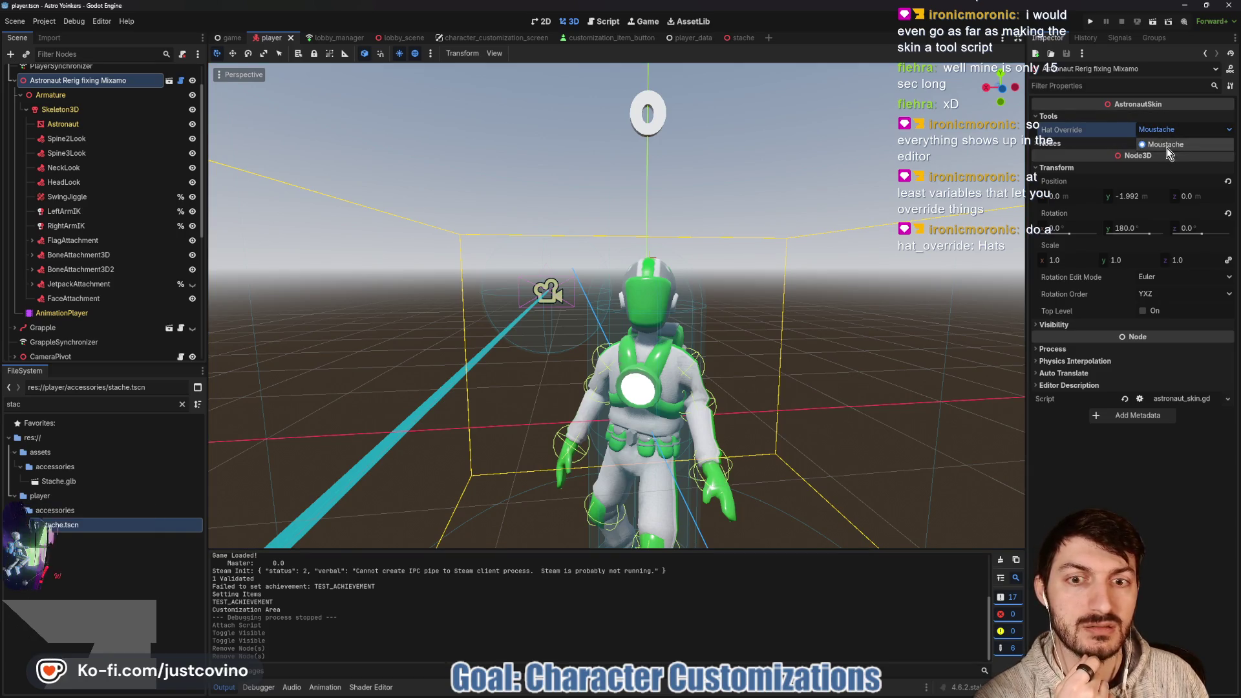
pyautogui.moveTo(749, 237)
pyautogui.mouseDown()
pyautogui.moveTo(766, 336)
pyautogui.moveTo(777, 339)
pyautogui.mouseUp()
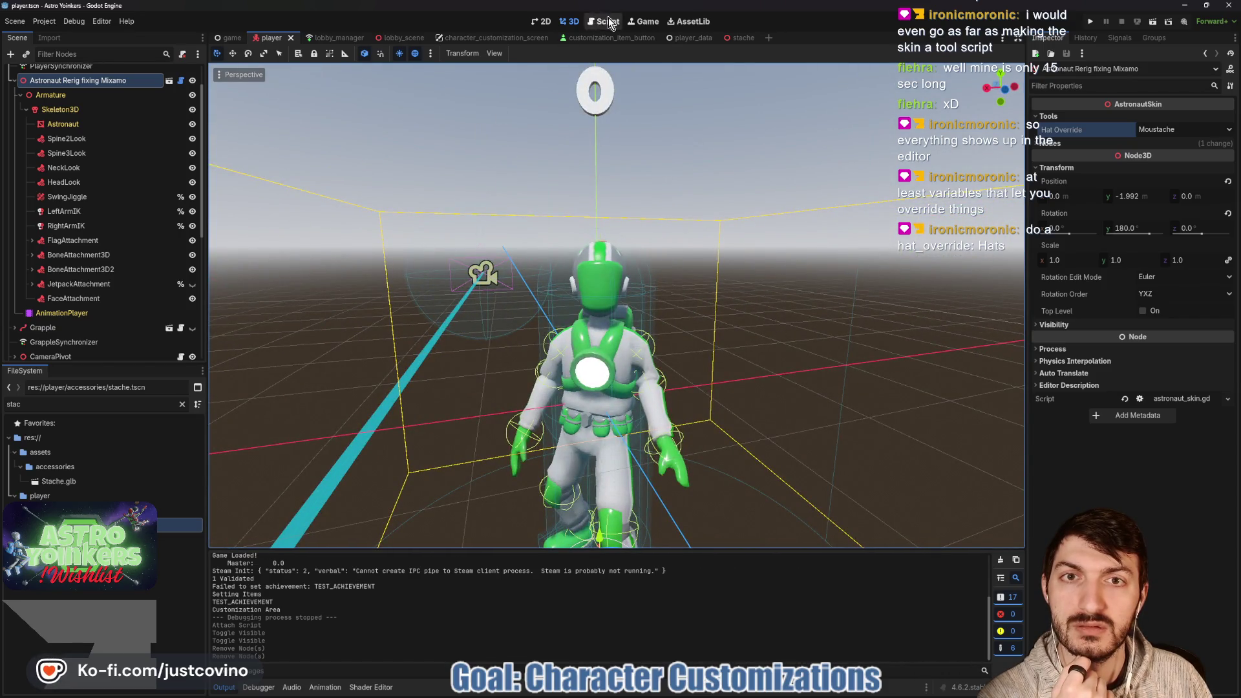
# Add NONE as the first HATS enum entry in astronaut_skin.gd, save, and return to 3D.
pyautogui.click(607, 19)
pyautogui.click(630, 202)
pyautogui.scroll(-3, 665, 264)
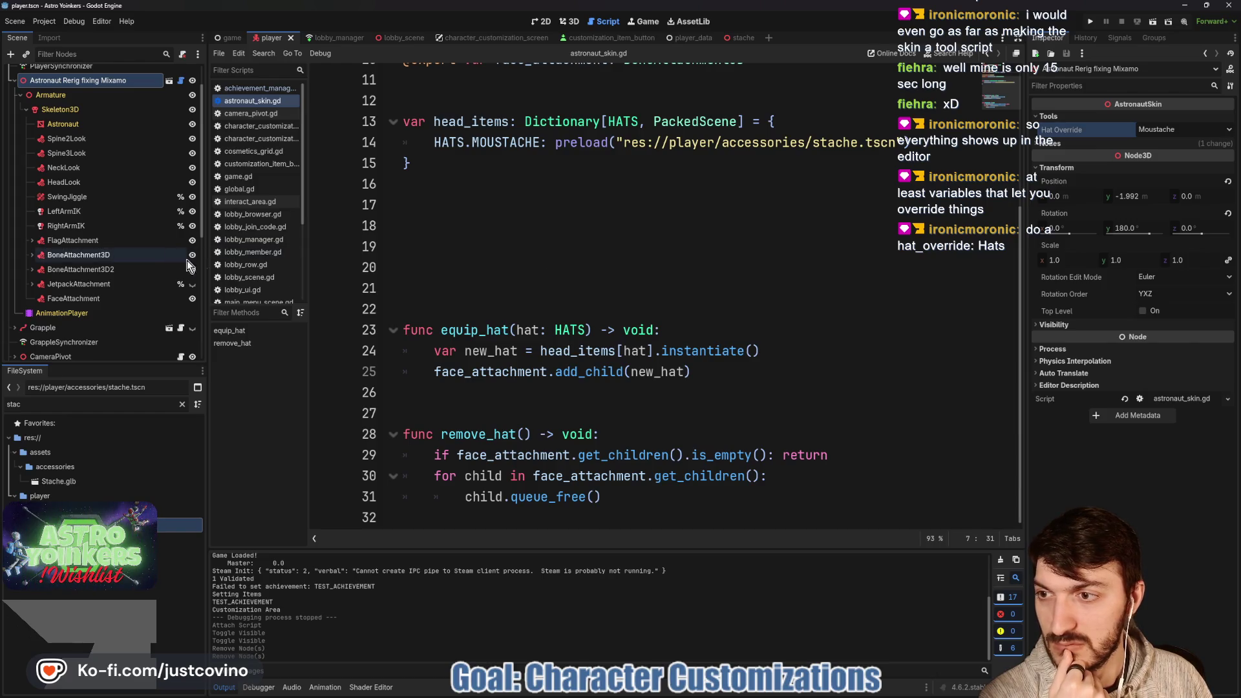
pyautogui.scroll(3, 584, 320)
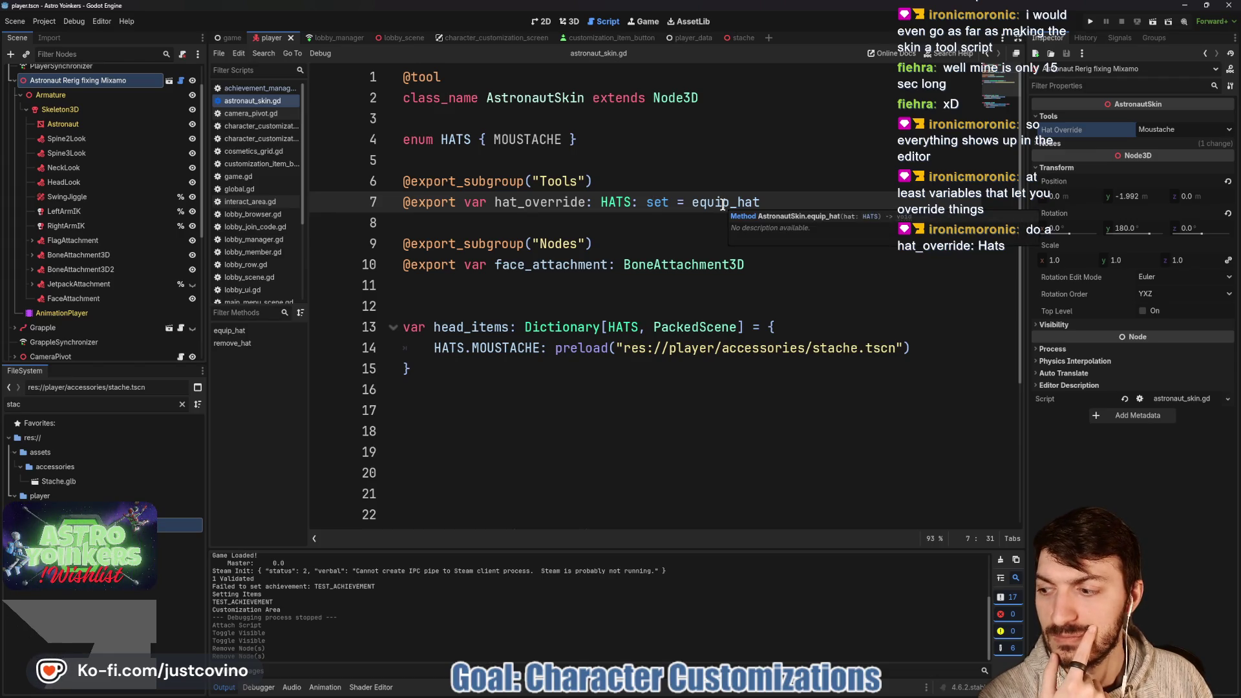
pyautogui.moveTo(458, 200)
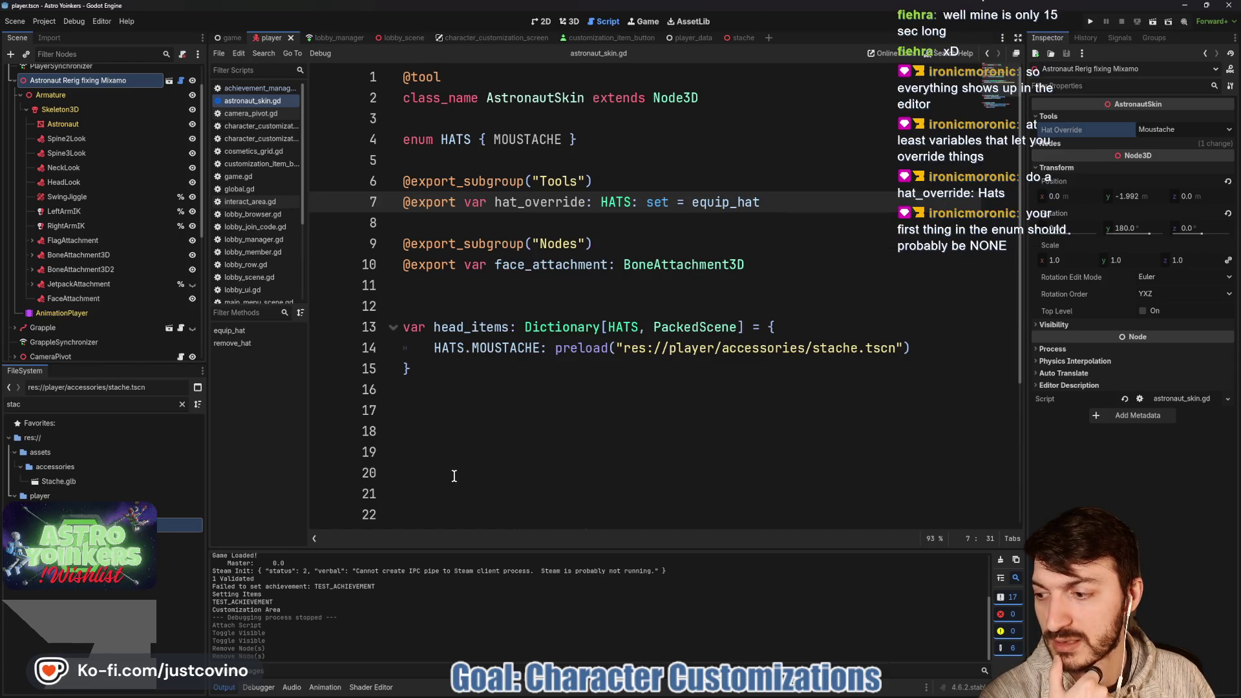
pyautogui.click(494, 138)
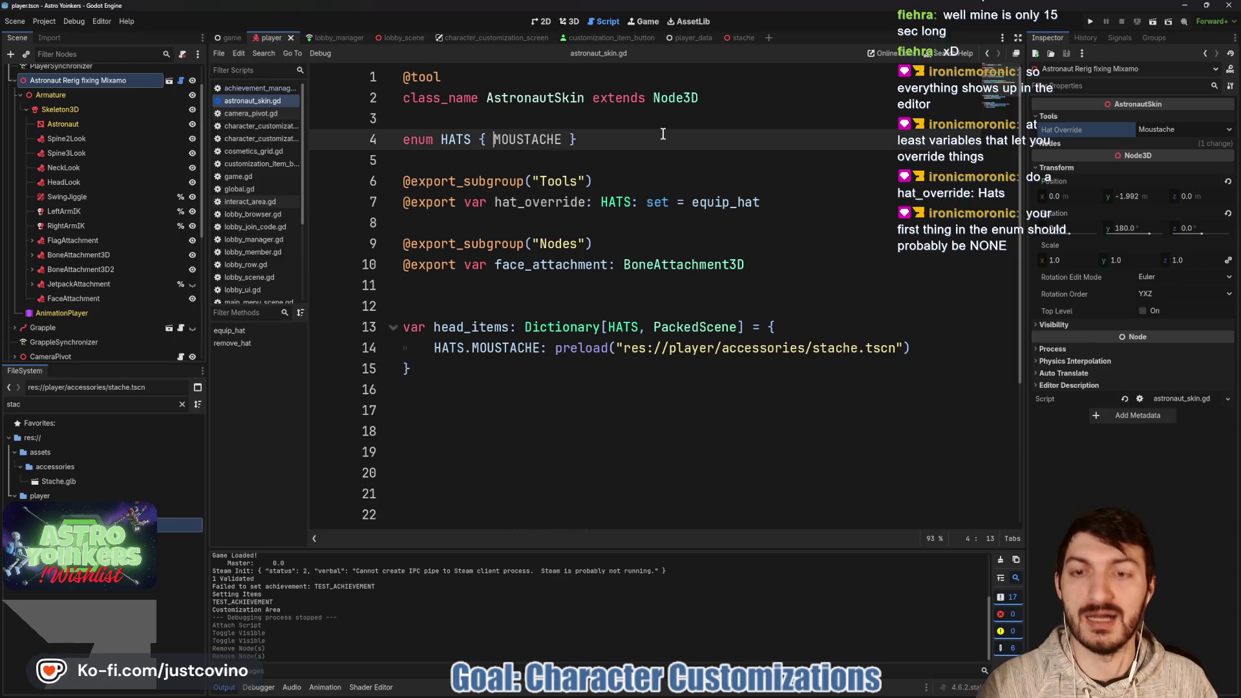
pyautogui.write('NONE,')
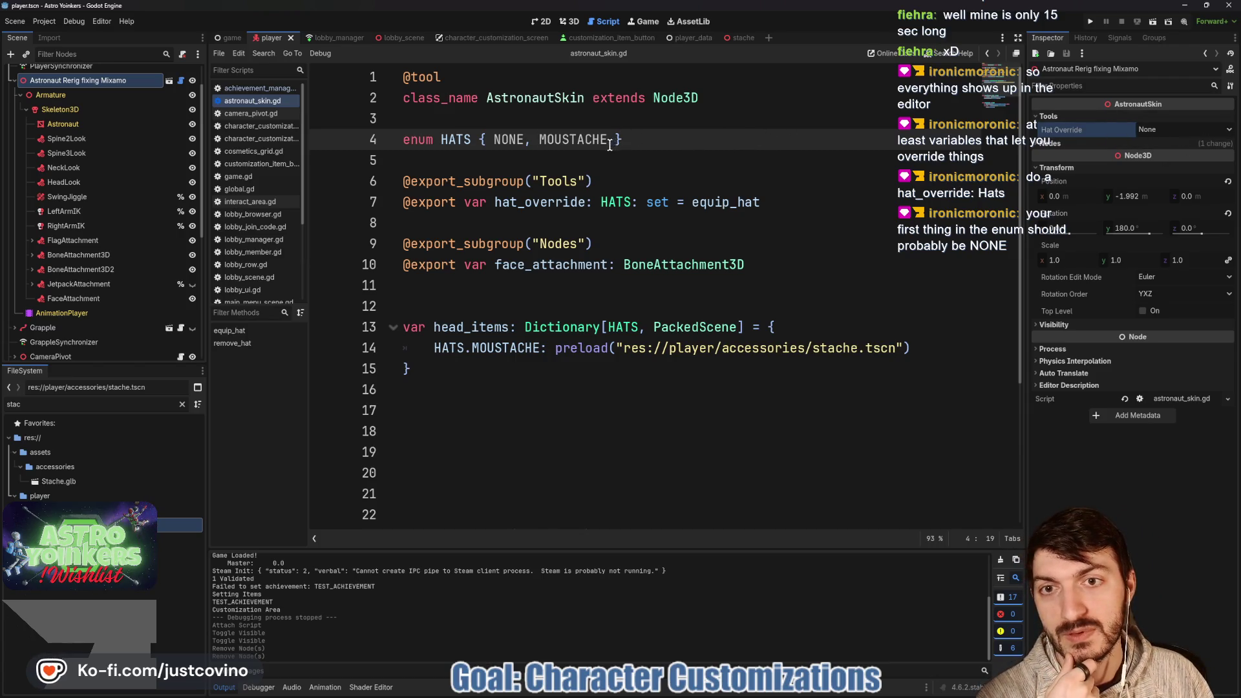
pyautogui.scroll(-4, 647, 219)
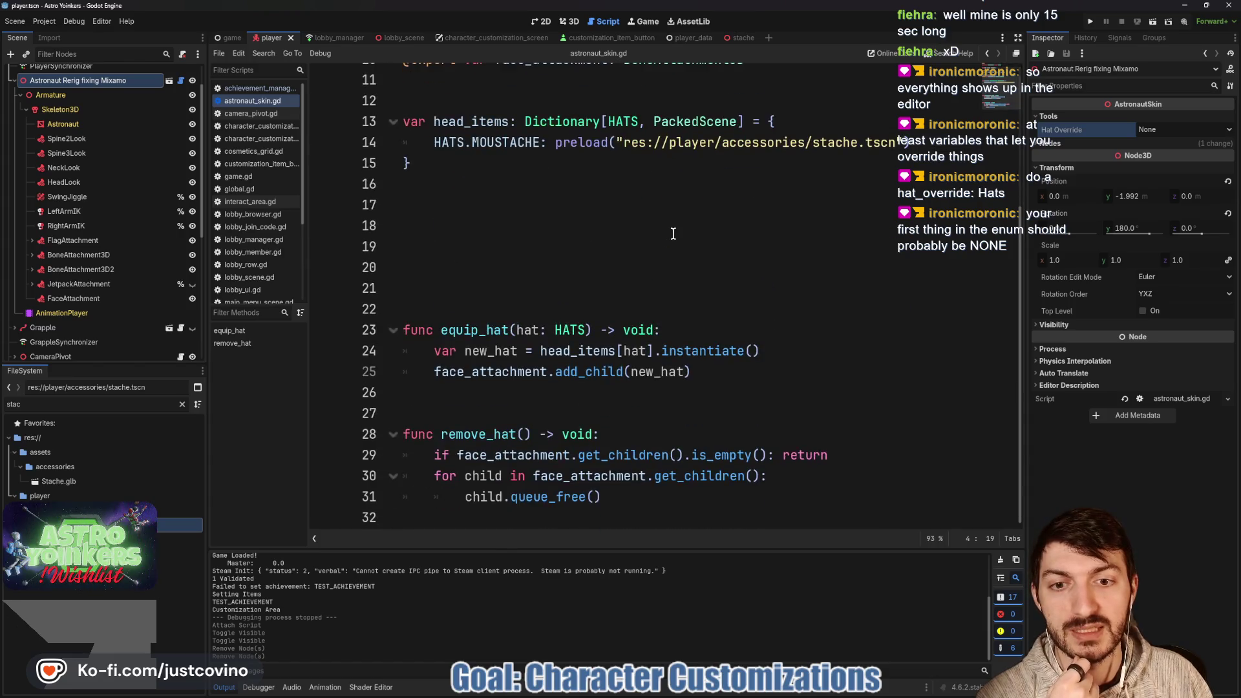
pyautogui.scroll(4, 672, 233)
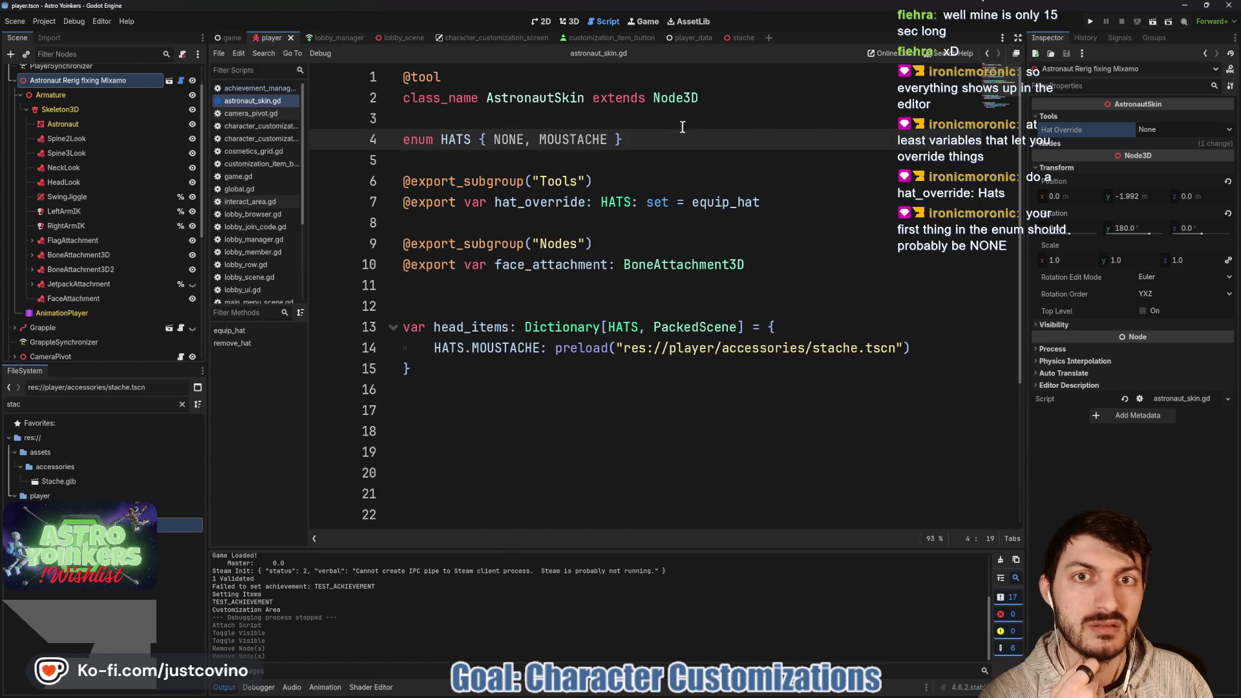
pyautogui.hotkey('ctrl', 's')
pyautogui.hotkey('ctrl', 'F2')
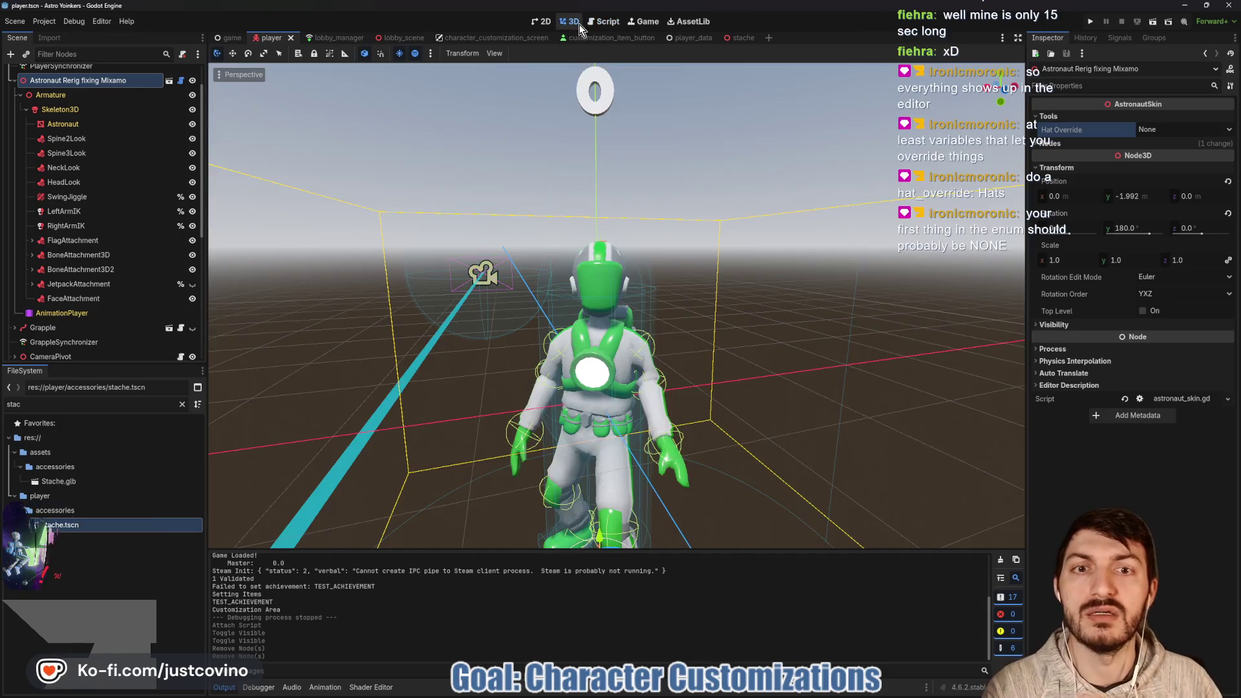
# Set Hat Override back to Moustache, inspect the astronaut in 3D, and reopen astronaut_skin.gd.
pyautogui.click(1153, 131)
pyautogui.click(1167, 157)
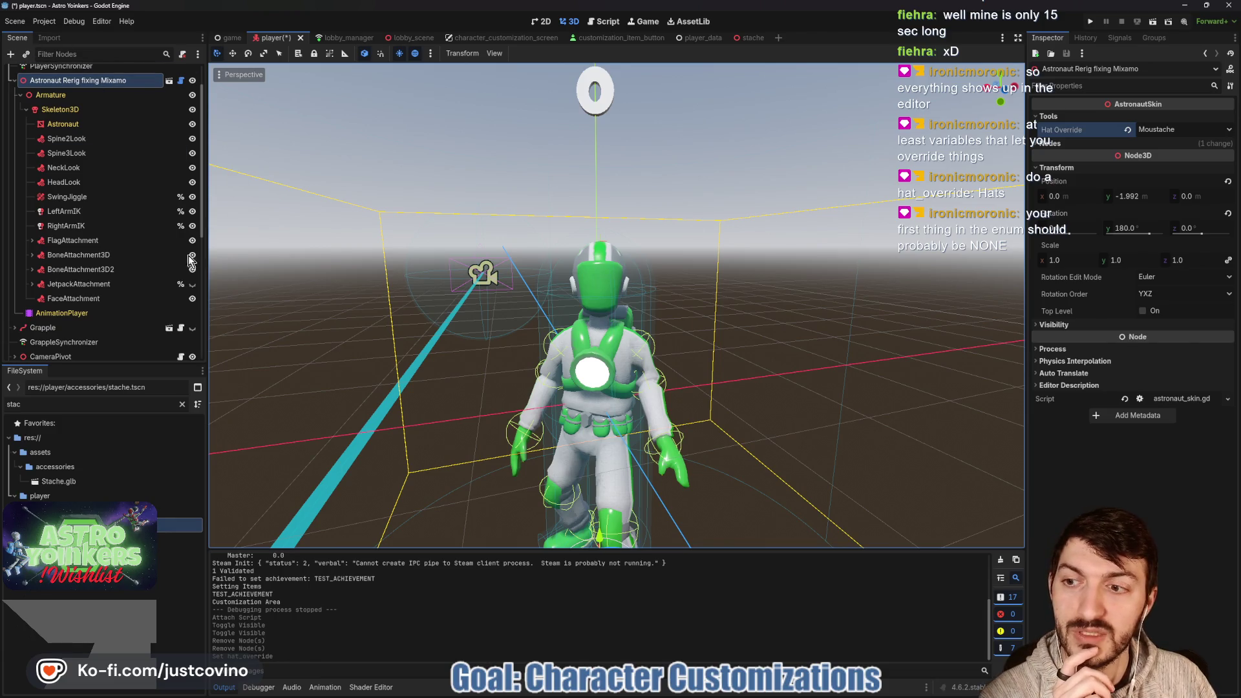
pyautogui.moveTo(387, 323)
pyautogui.mouseDown()
pyautogui.moveTo(351, 352)
pyautogui.moveTo(641, 374)
pyautogui.mouseUp()
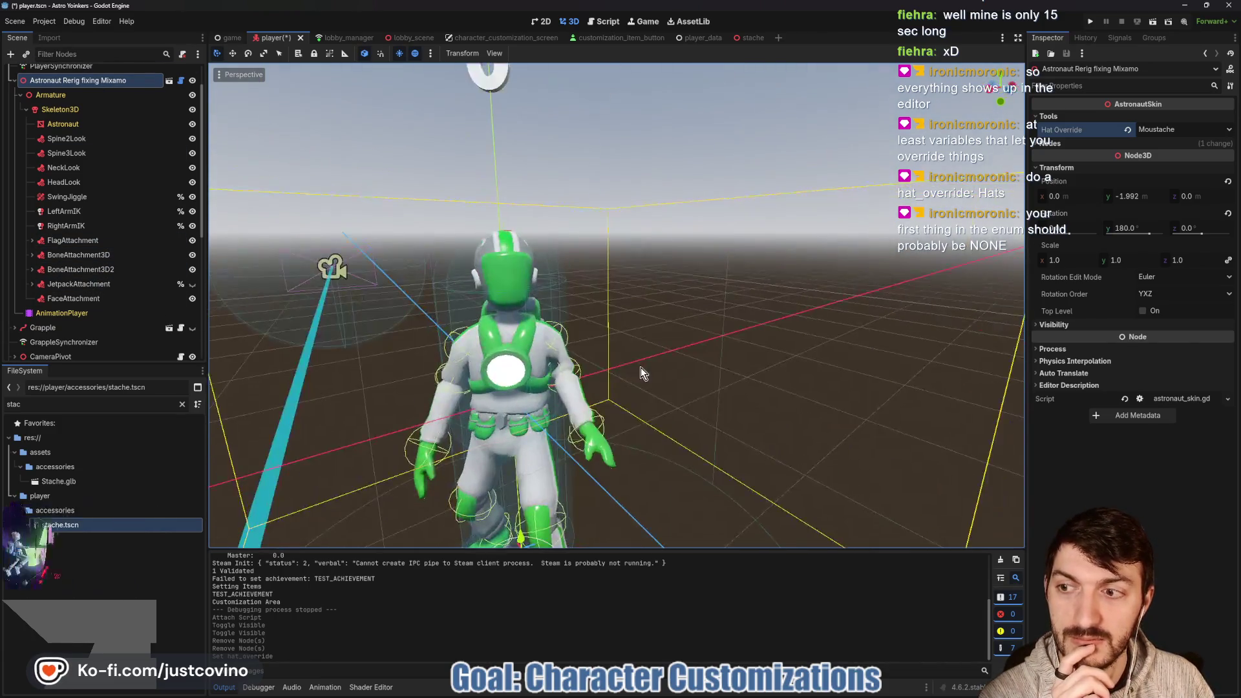
pyautogui.moveTo(657, 298)
pyautogui.mouseDown()
pyautogui.moveTo(681, 304)
pyautogui.moveTo(670, 302)
pyautogui.mouseUp()
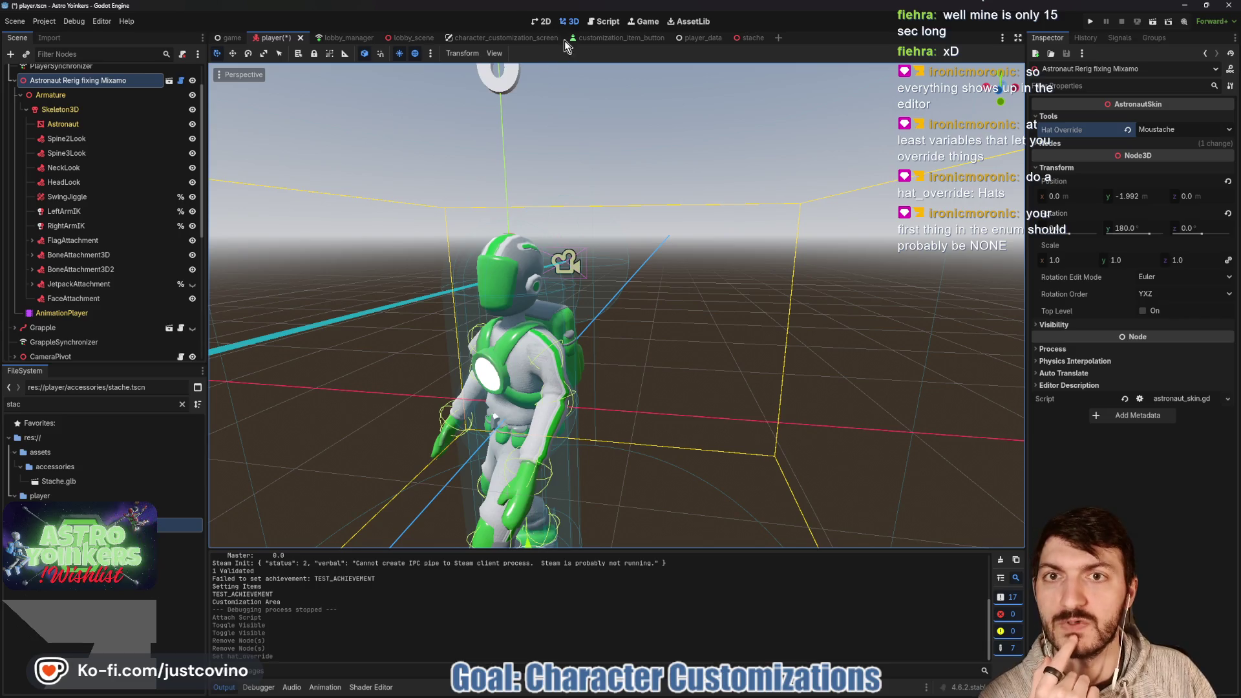
pyautogui.scroll(2, 110, 122)
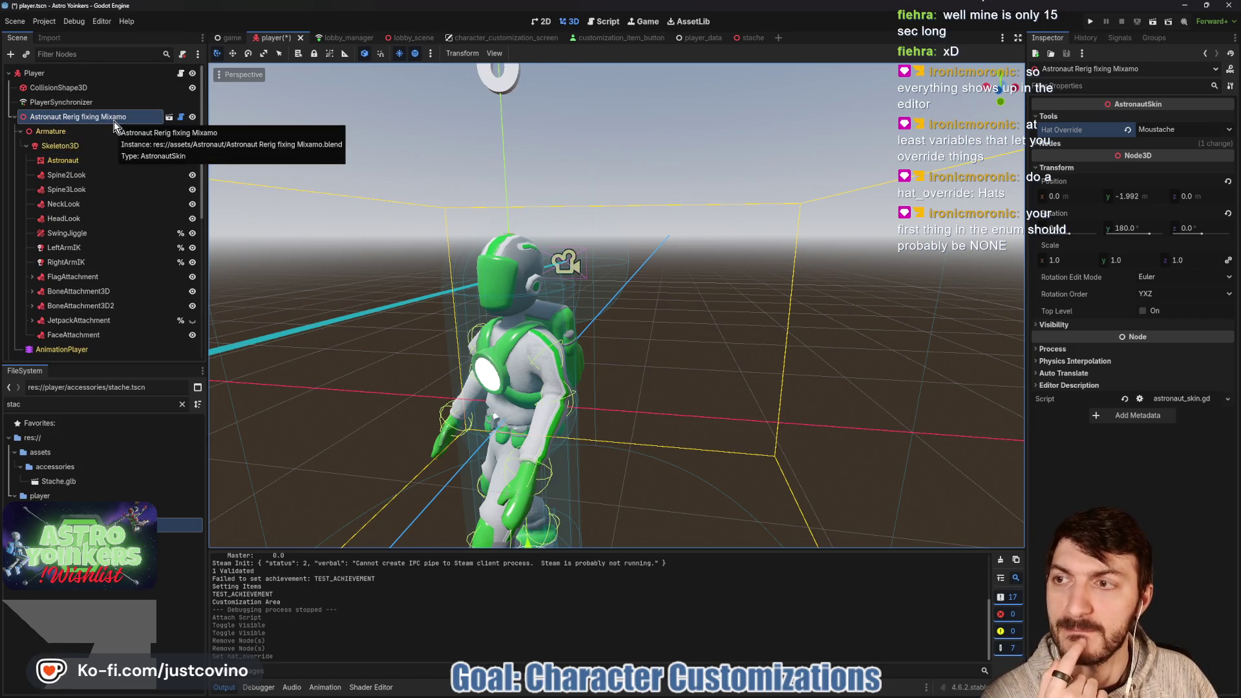
pyautogui.scroll(-4, 98, 146)
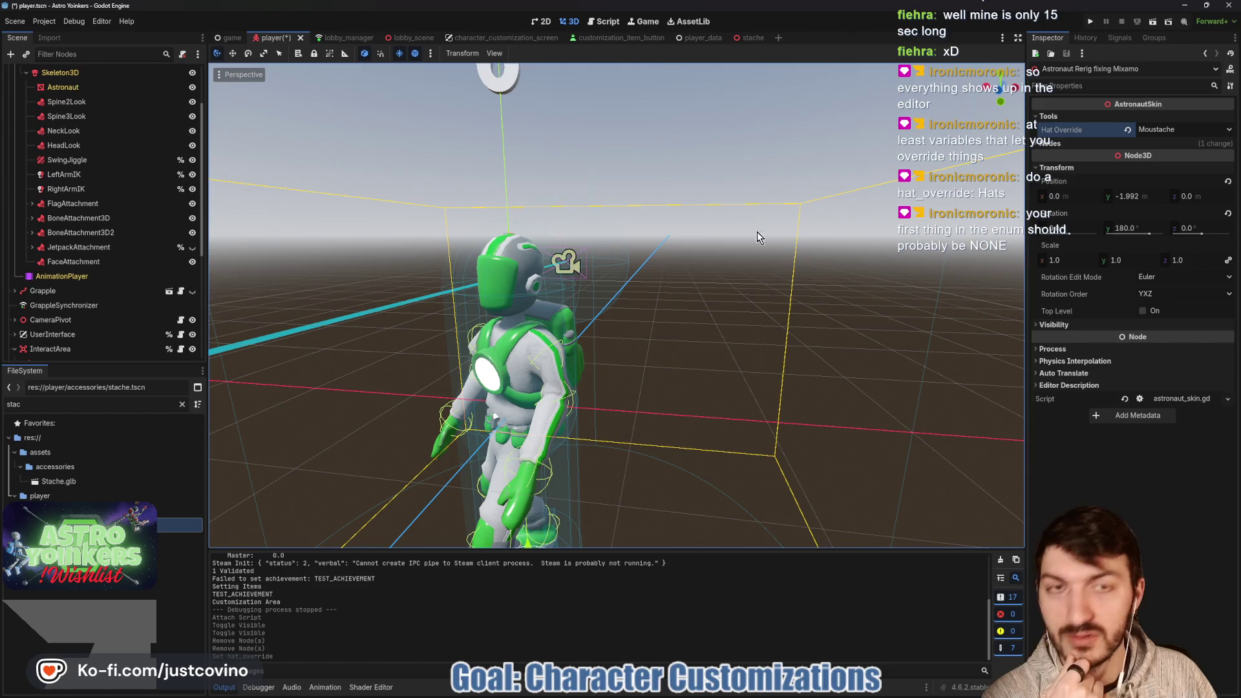
pyautogui.click(599, 18)
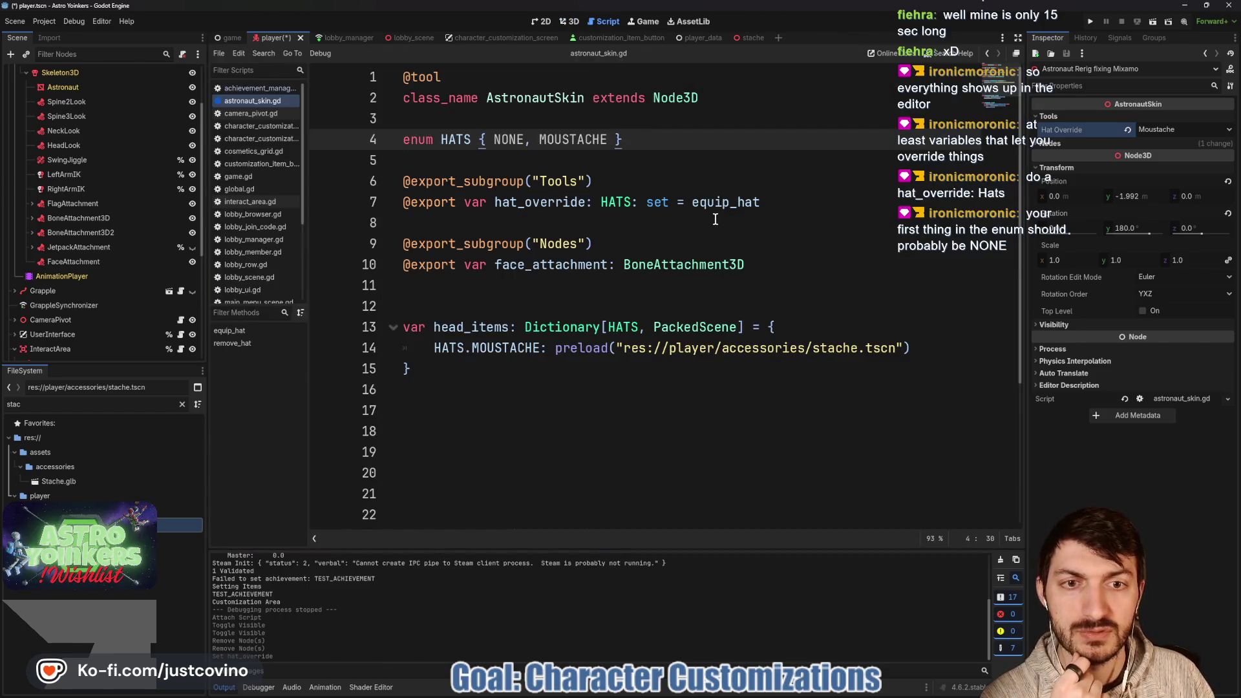
# Add print("New hat Equipped") at the top of equip_hat and save the script.
pyautogui.scroll(-4, 613, 217)
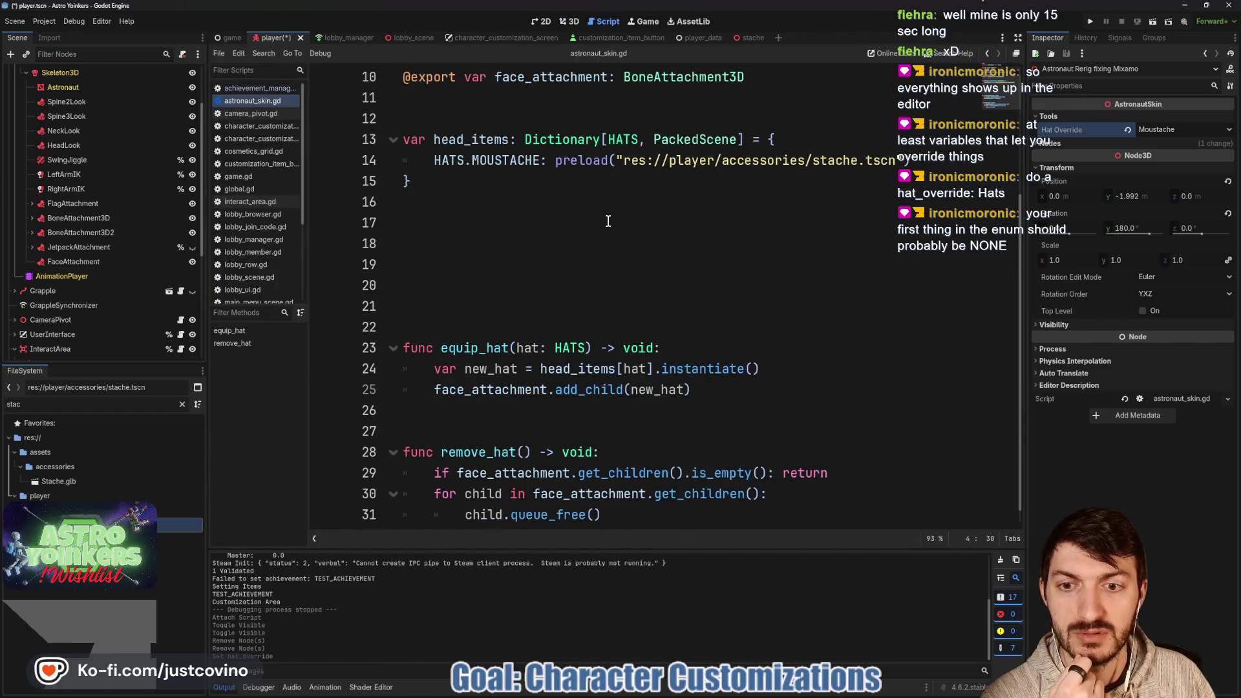
pyautogui.click(687, 325)
pyautogui.press('Return')
pyautogui.write('print("New')
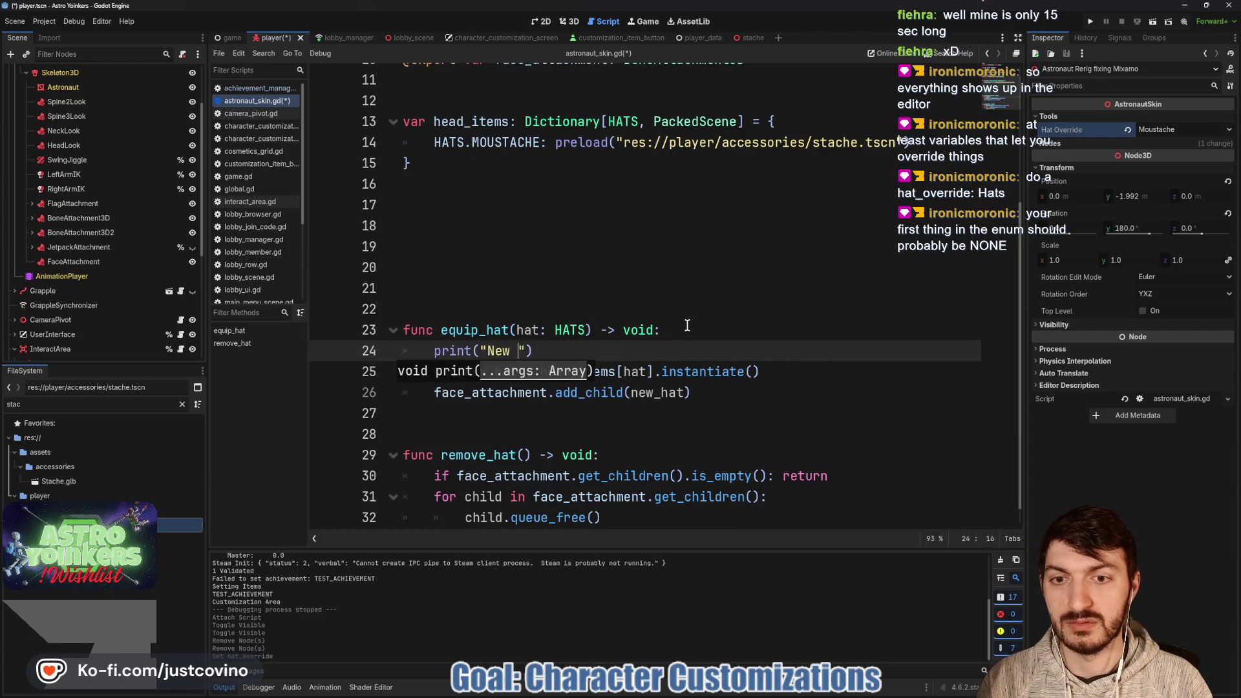
pyautogui.write('ipped')
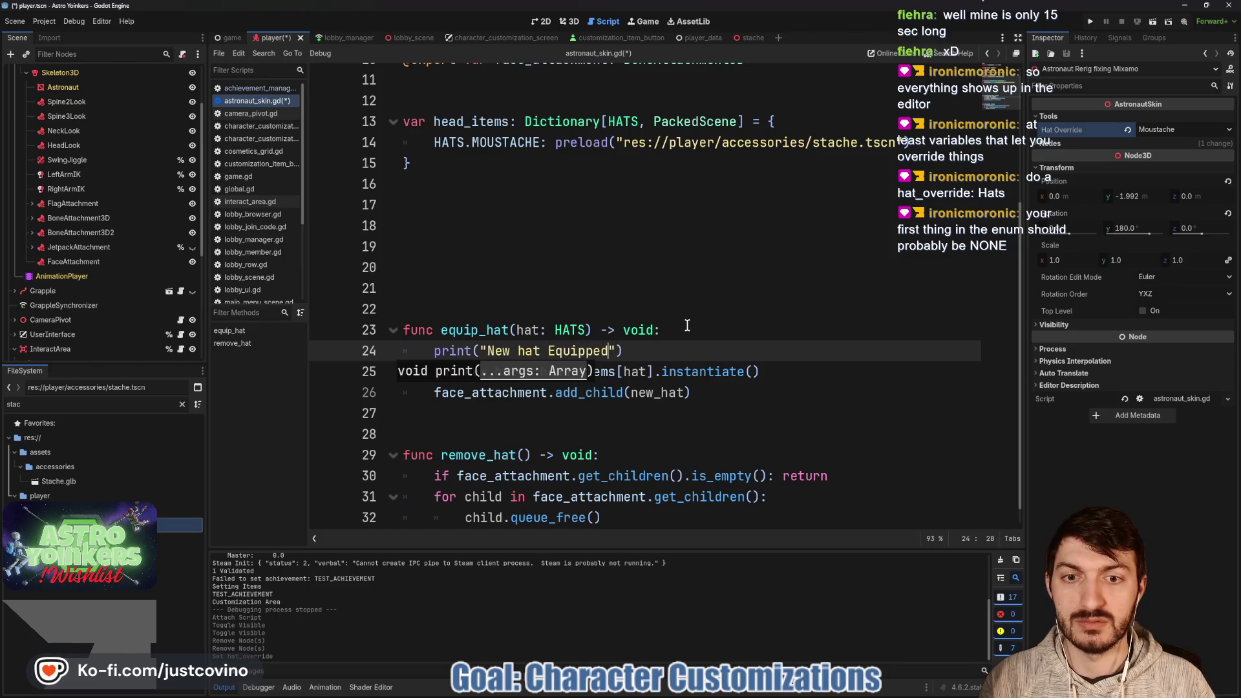
pyautogui.press('End')
pyautogui.hotkey('ctrl', 's')
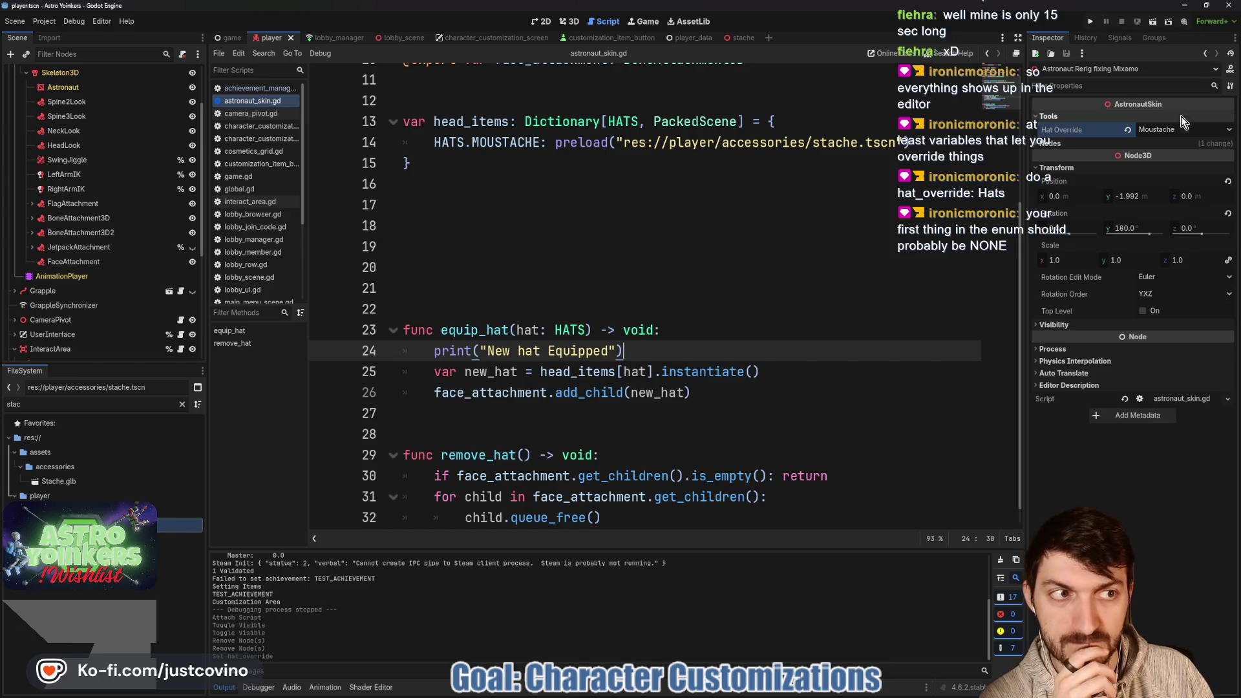
# Reset the astronaut's Hat Override to None and save the player scene.
pyautogui.scroll(4, 758, 187)
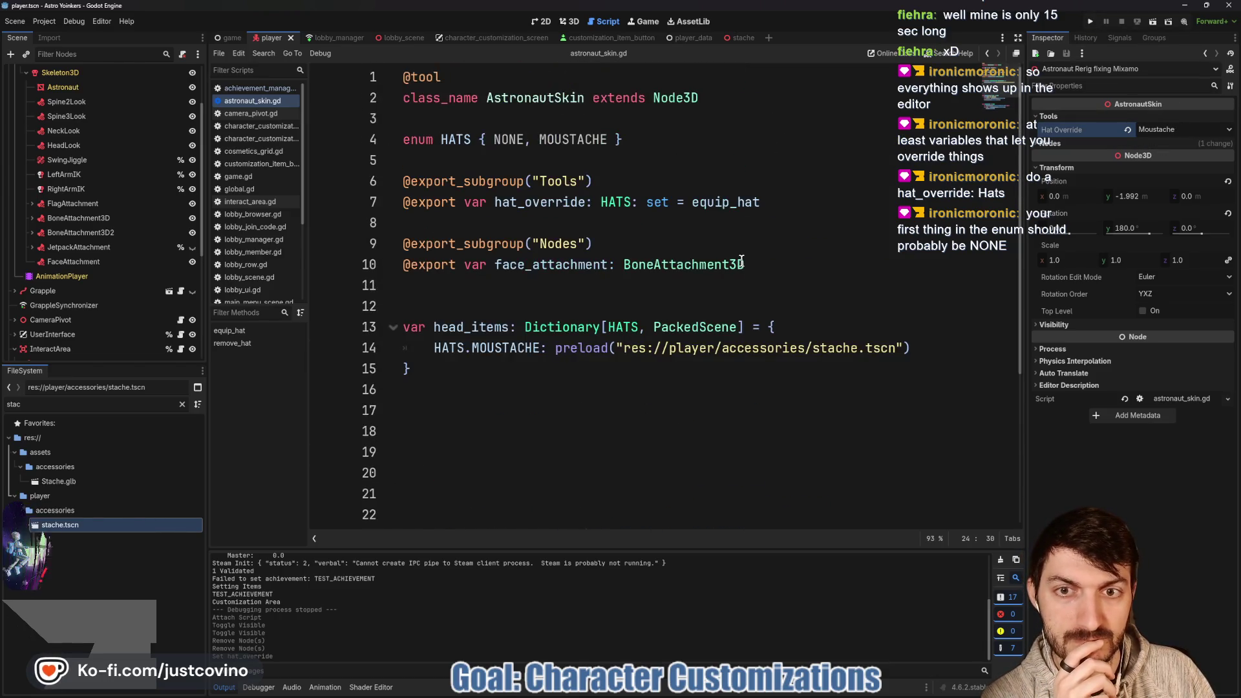
pyautogui.click(1154, 128)
pyautogui.click(1154, 144)
pyautogui.click(704, 224)
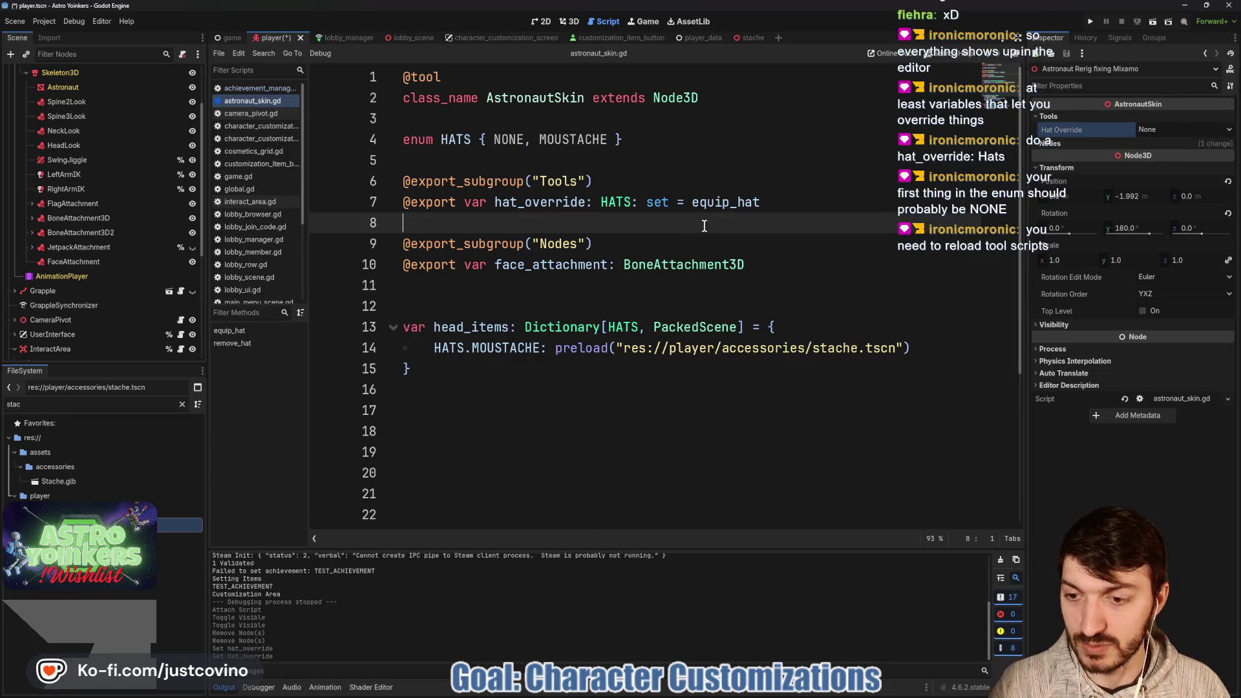
pyautogui.hotkey('ctrl', 's')
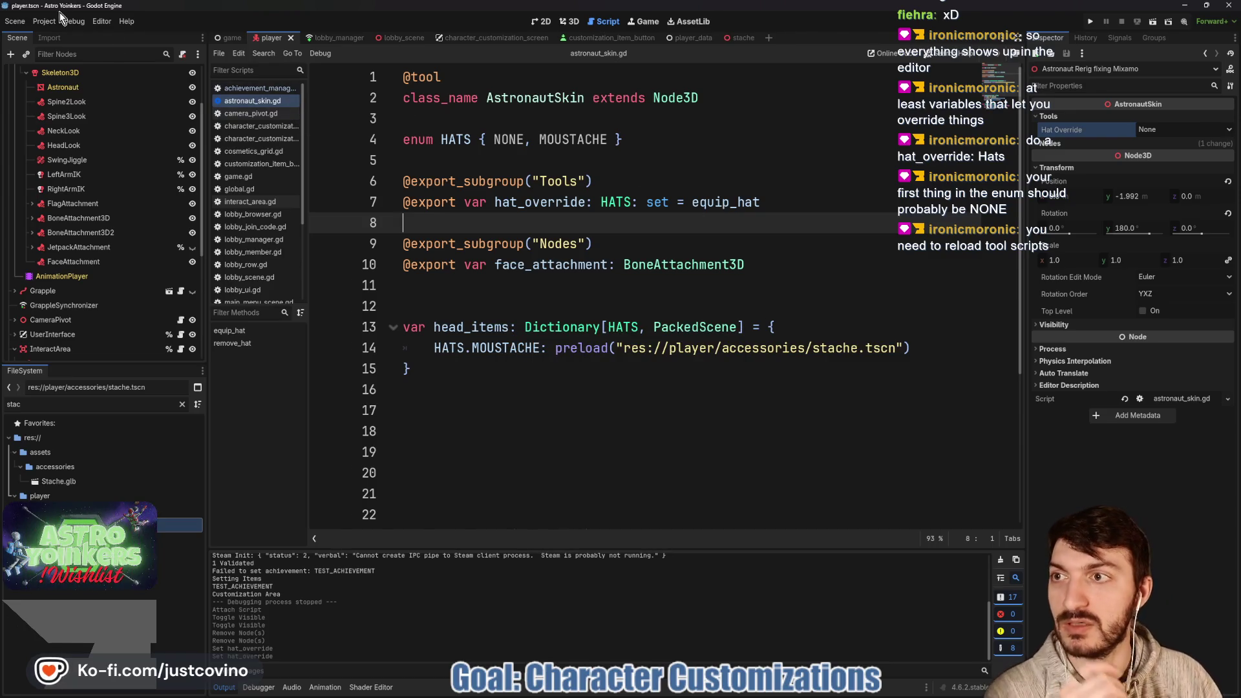
pyautogui.click(13, 22)
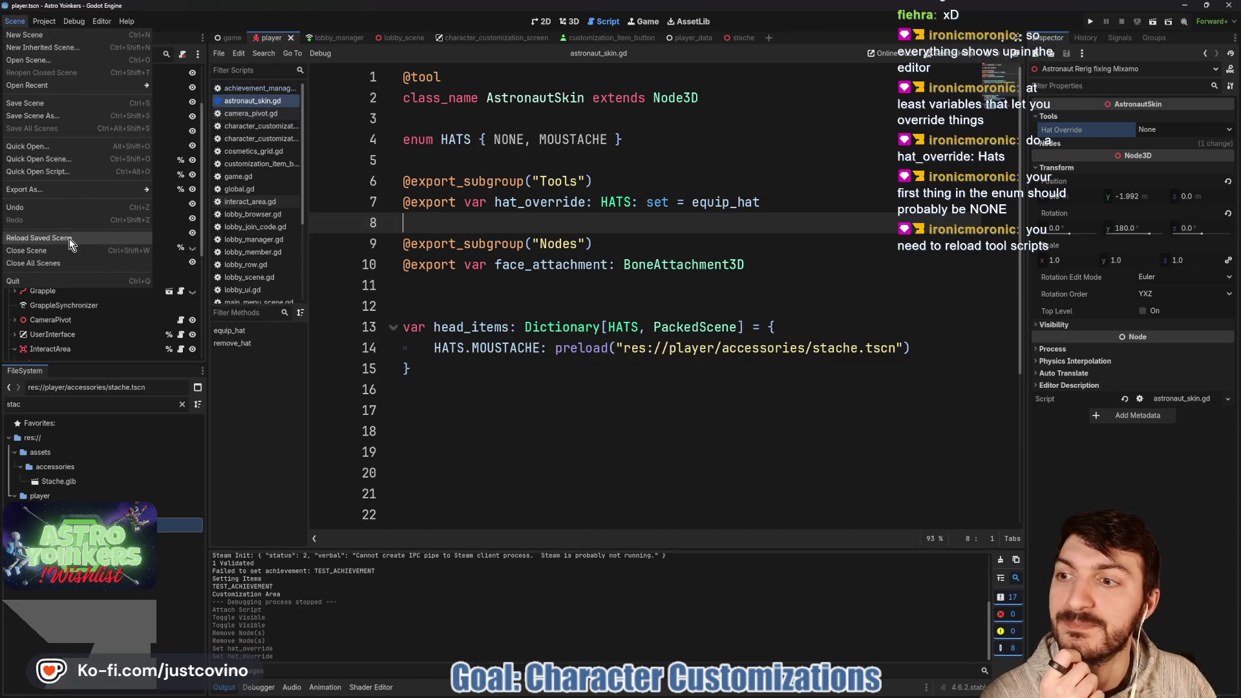
# Reload the saved player scene and view the astronaut in 3D.
pyautogui.click(87, 239)
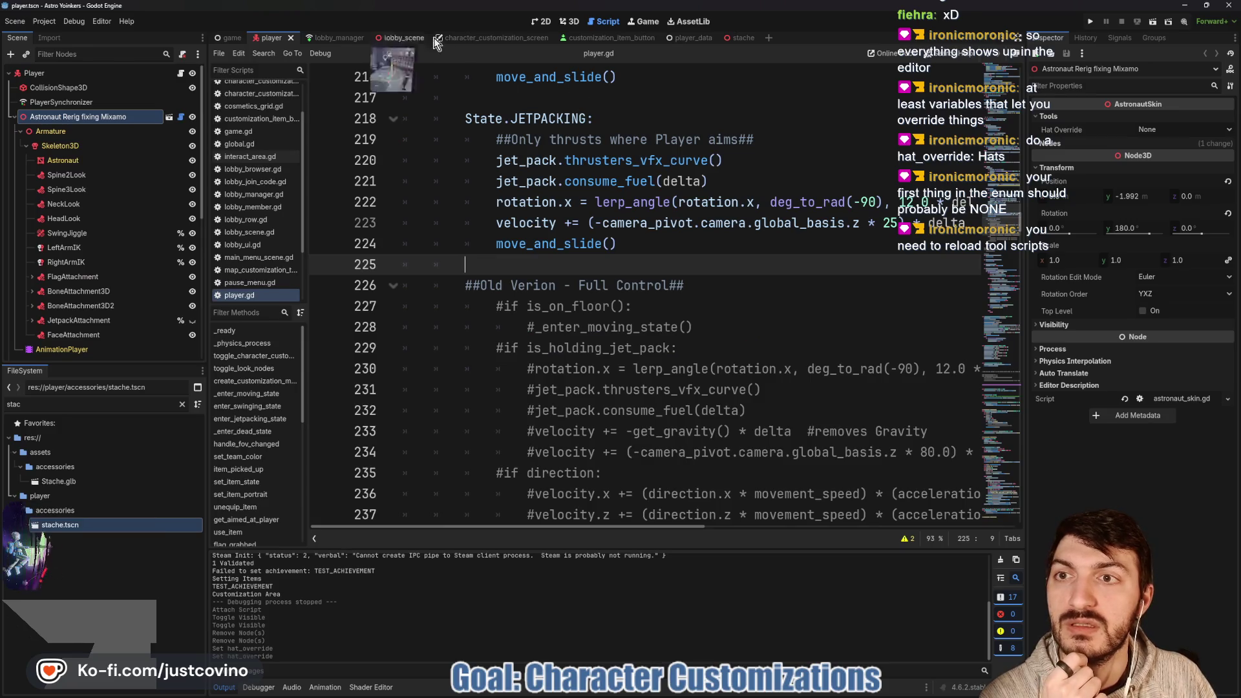
pyautogui.click(569, 22)
pyautogui.moveTo(771, 265)
pyautogui.mouseDown()
pyautogui.moveTo(711, 285)
pyautogui.moveTo(665, 193)
pyautogui.moveTo(743, 213)
pyautogui.mouseUp()
# Equip a hat through Hat Override and look closely at the astronaut's side.
pyautogui.click(1150, 129)
pyautogui.click(1163, 162)
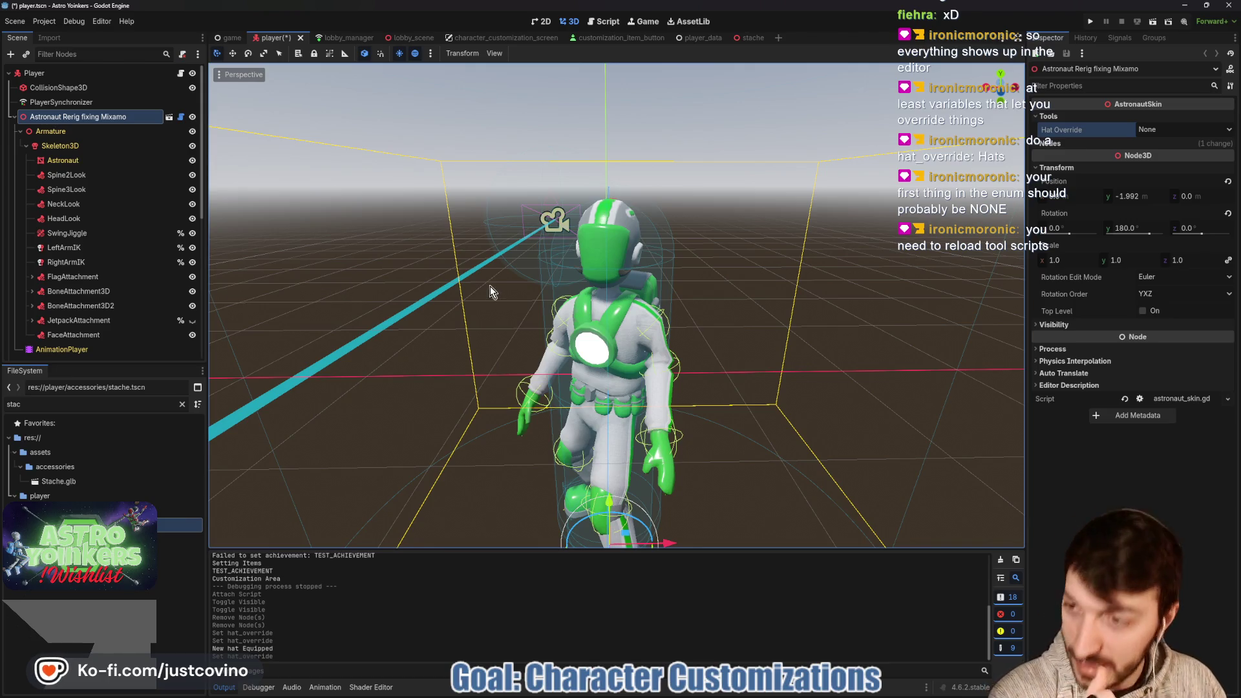
pyautogui.moveTo(682, 321)
pyautogui.mouseDown()
pyautogui.moveTo(720, 286)
pyautogui.moveTo(768, 290)
pyautogui.moveTo(581, 294)
pyautogui.moveTo(659, 278)
pyautogui.mouseUp()
pyautogui.scroll(5, 744, 288)
pyautogui.scroll(-5, 633, 278)
pyautogui.click(741, 38)
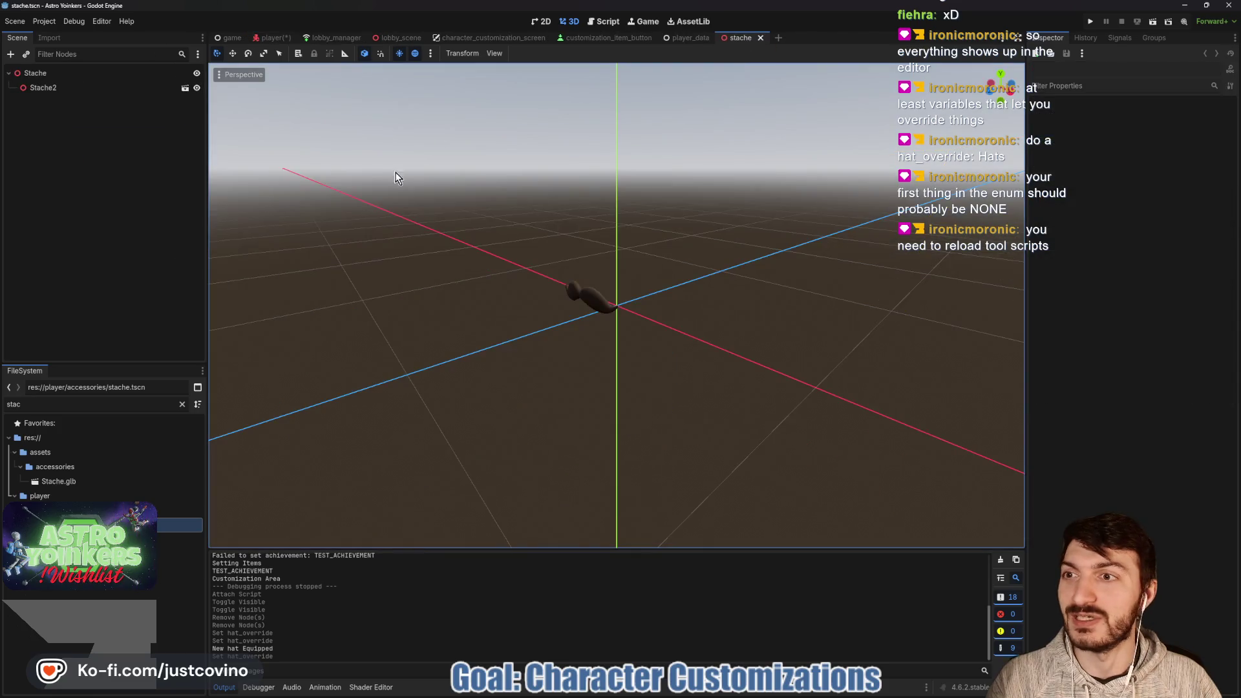
# Select Stache2 in the stache scene, try Y position 0, then undo it.
pyautogui.click(63, 74)
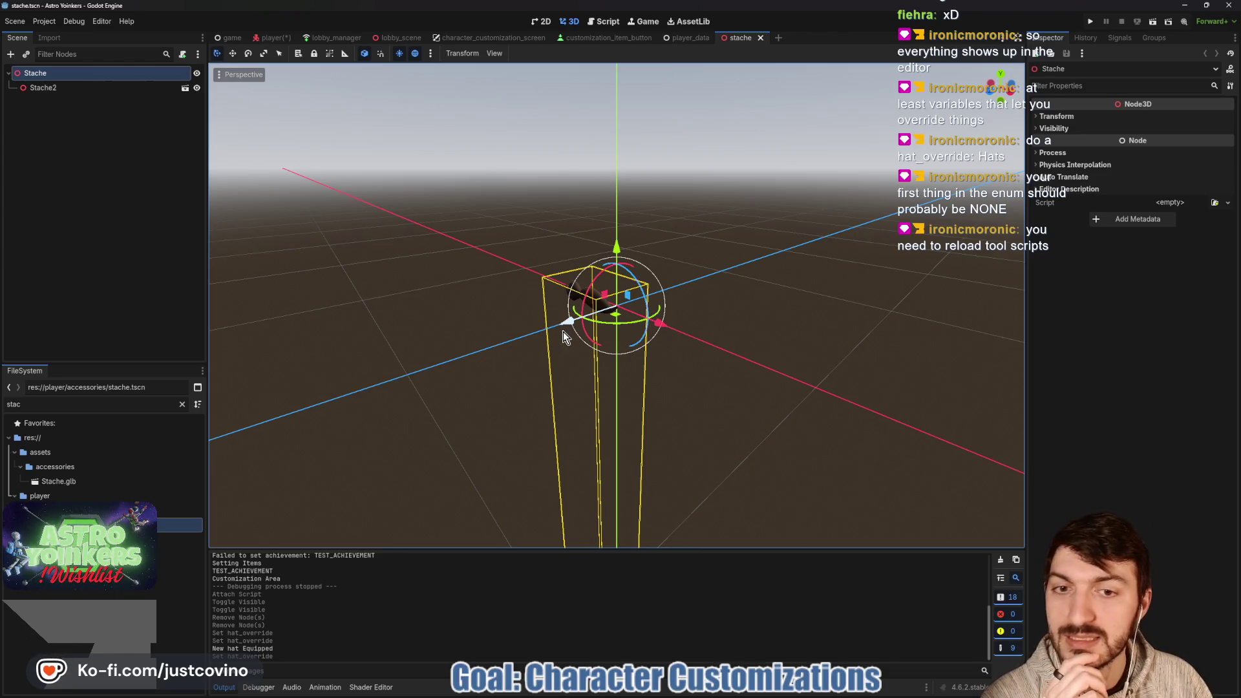
pyautogui.click(97, 87)
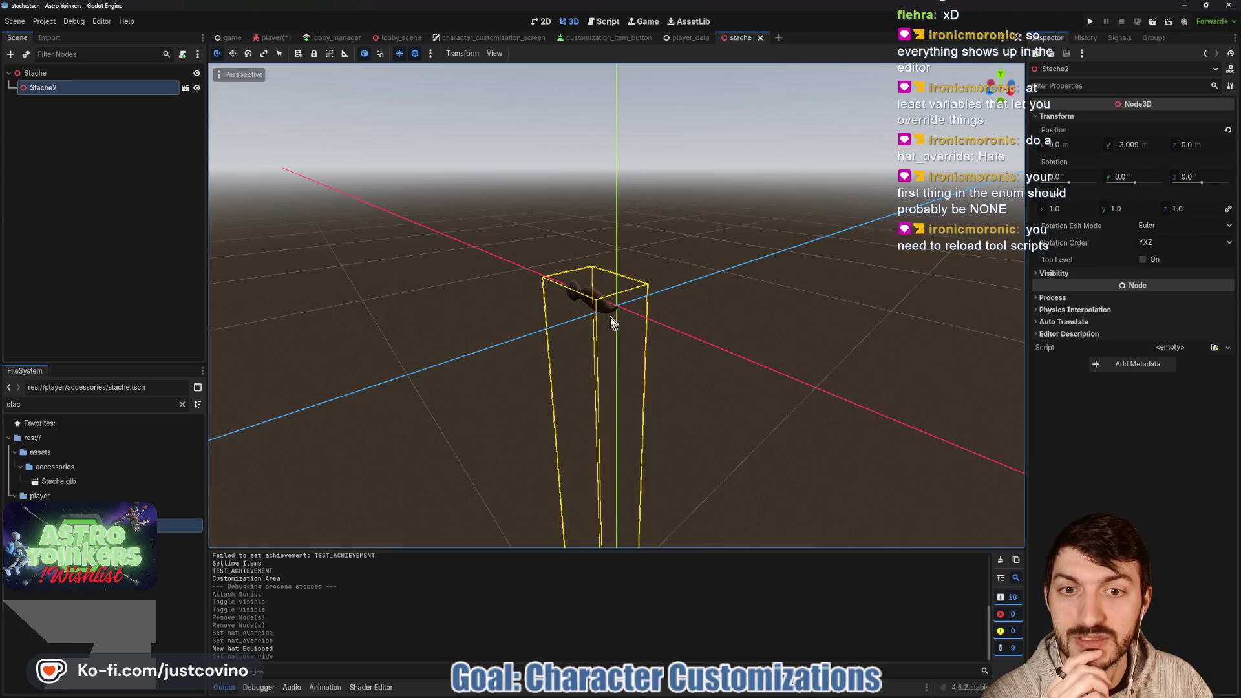
pyautogui.scroll(-5, 632, 389)
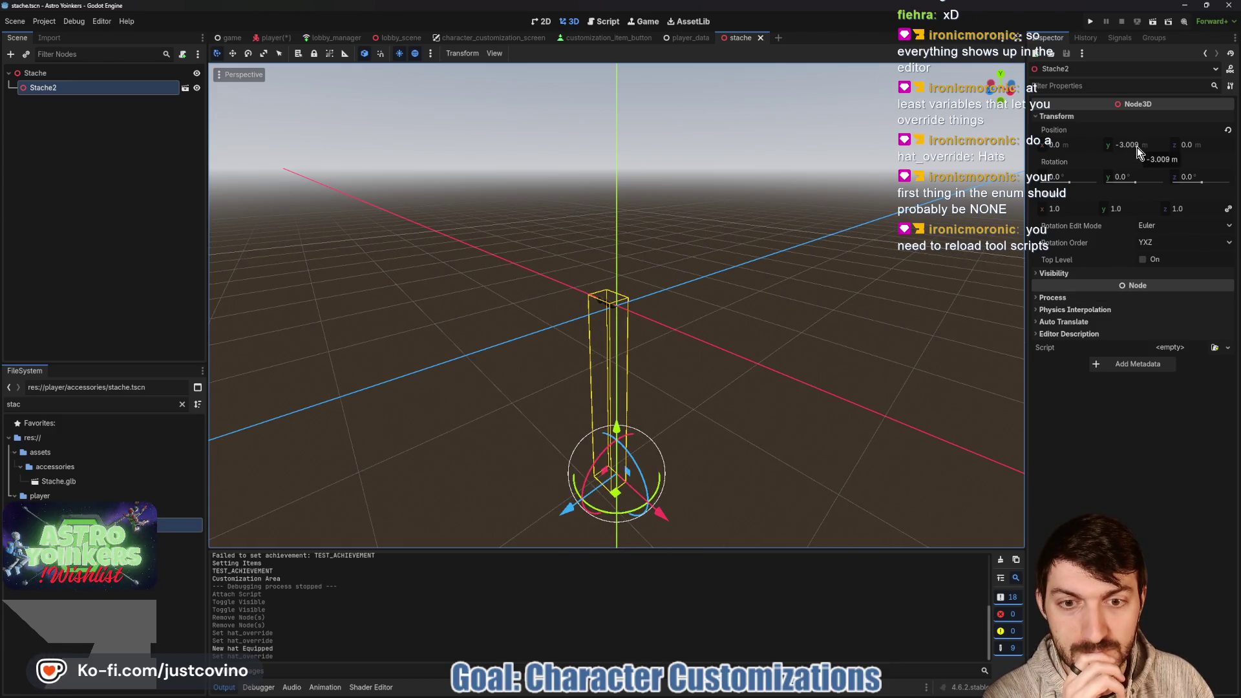
pyautogui.moveTo(866, 317)
pyautogui.mouseDown()
pyautogui.moveTo(847, 341)
pyautogui.moveTo(935, 318)
pyautogui.moveTo(808, 324)
pyautogui.moveTo(804, 312)
pyautogui.mouseUp()
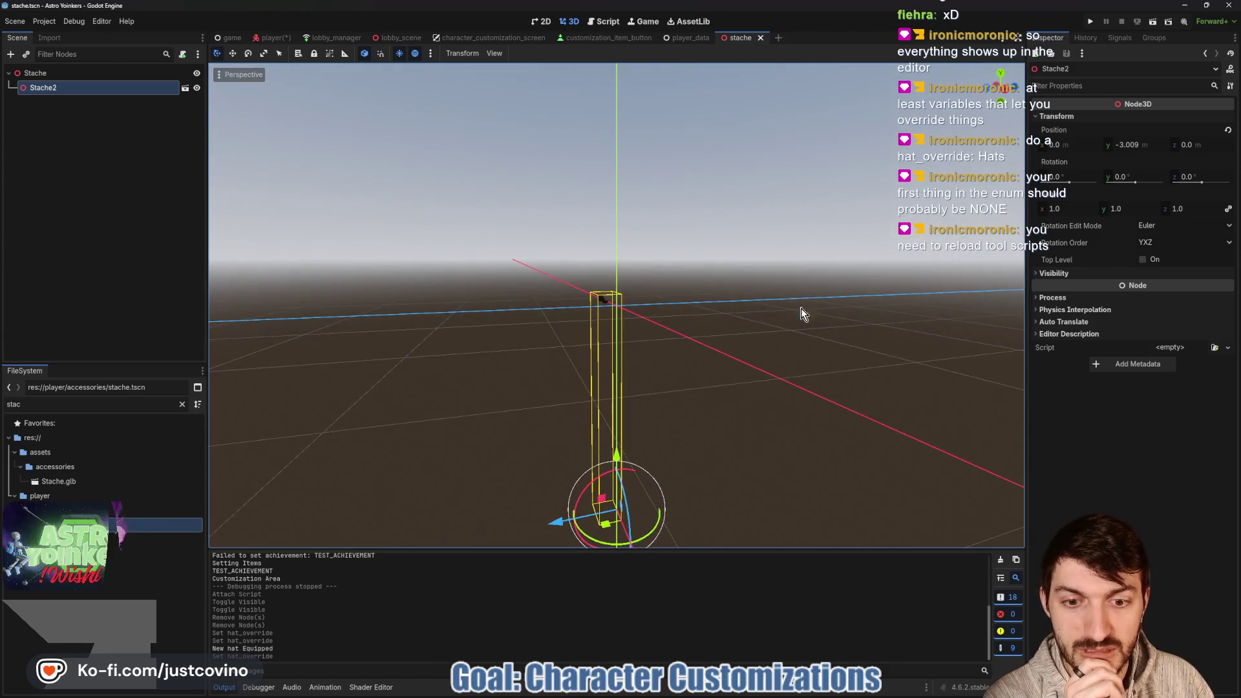
pyautogui.click(1144, 145)
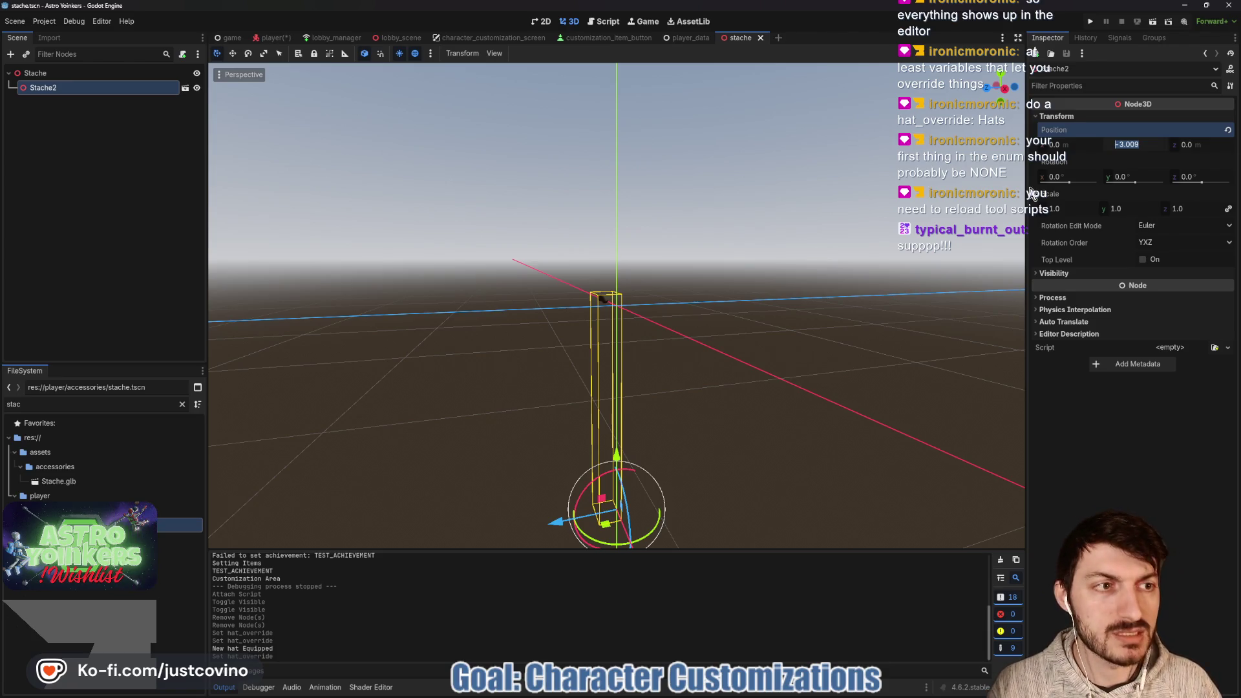
pyautogui.press('Return')
pyautogui.scroll(-4, 818, 239)
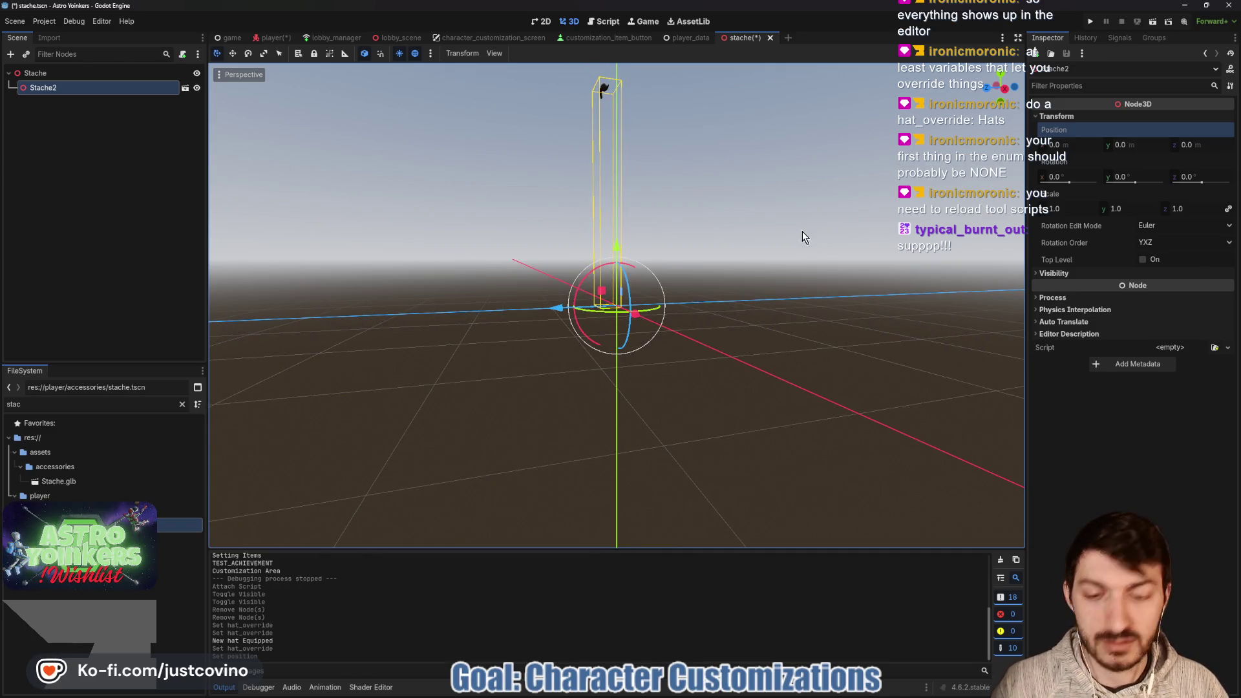
pyautogui.hotkey('ctrl', 'z')
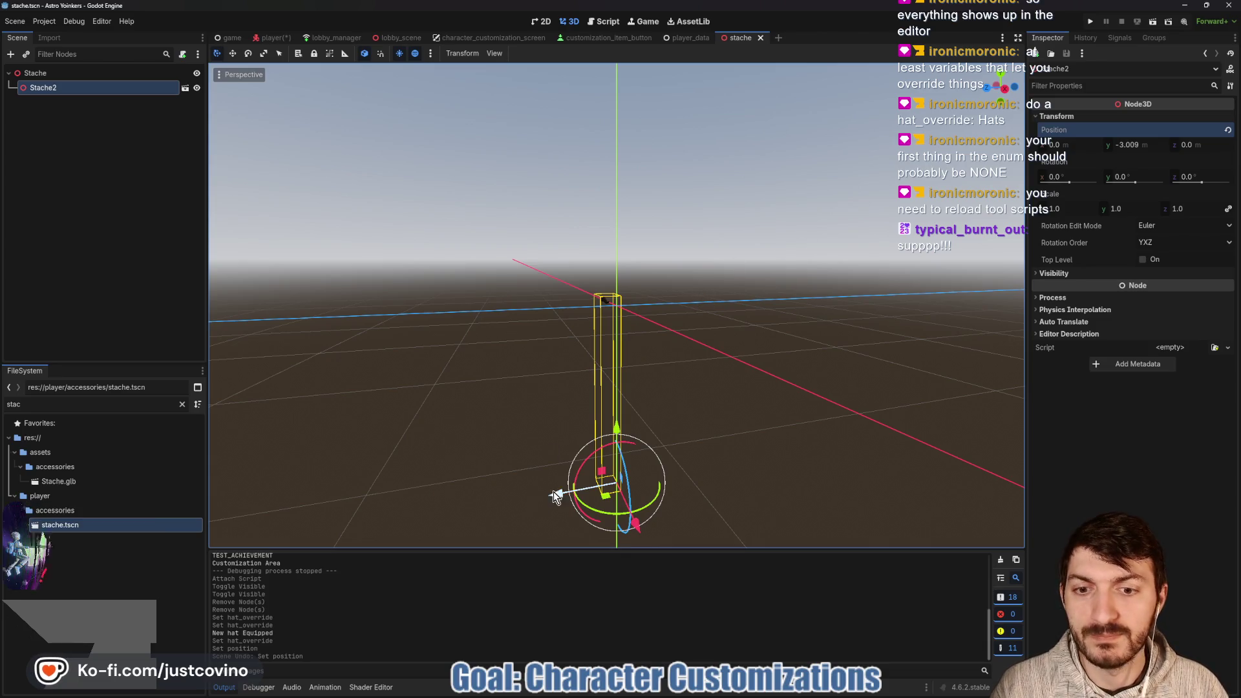
# Drag Stache2 forward along Z to 0.273 and save the stache scene.
pyautogui.moveTo(555, 492); pyautogui.dragTo(540, 498)
pyautogui.hotkey('ctrl', 's')
pyautogui.click(272, 37)
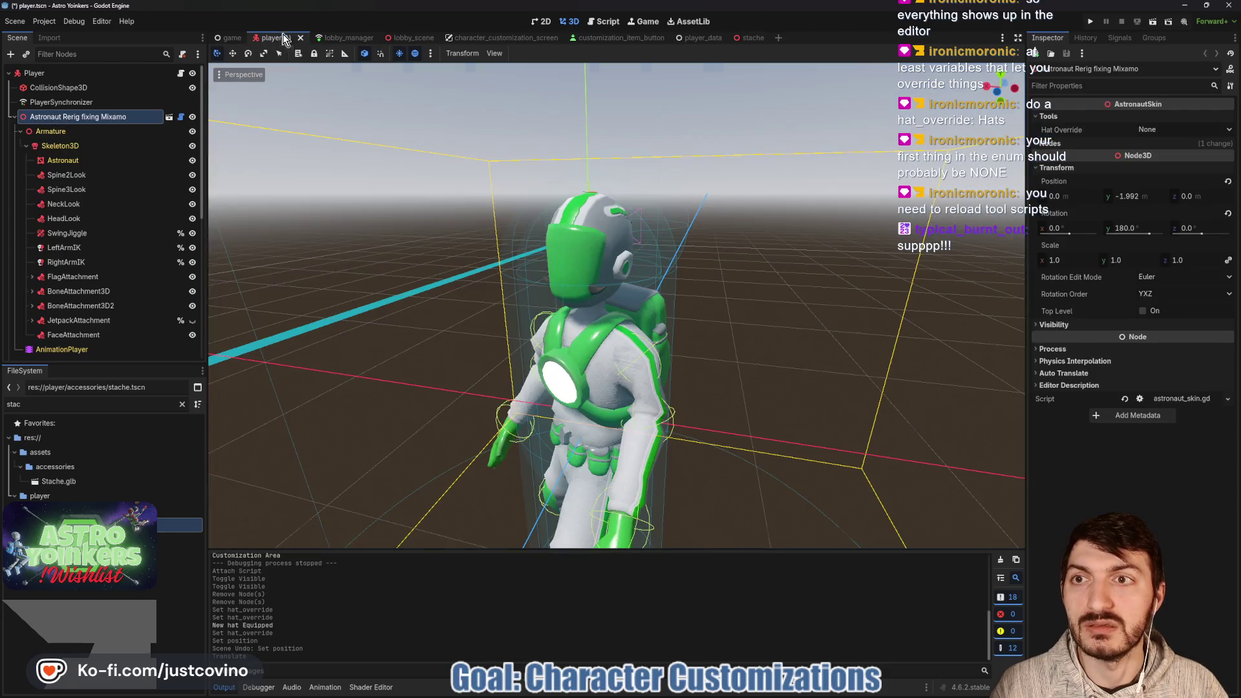
# Save the player scene and equip the Moustache on the astronaut via Hat Override.
pyautogui.moveTo(718, 283)
pyautogui.mouseDown()
pyautogui.moveTo(765, 255)
pyautogui.moveTo(839, 311)
pyautogui.mouseUp()
pyautogui.hotkey('ctrl', 's')
pyautogui.click(1162, 129)
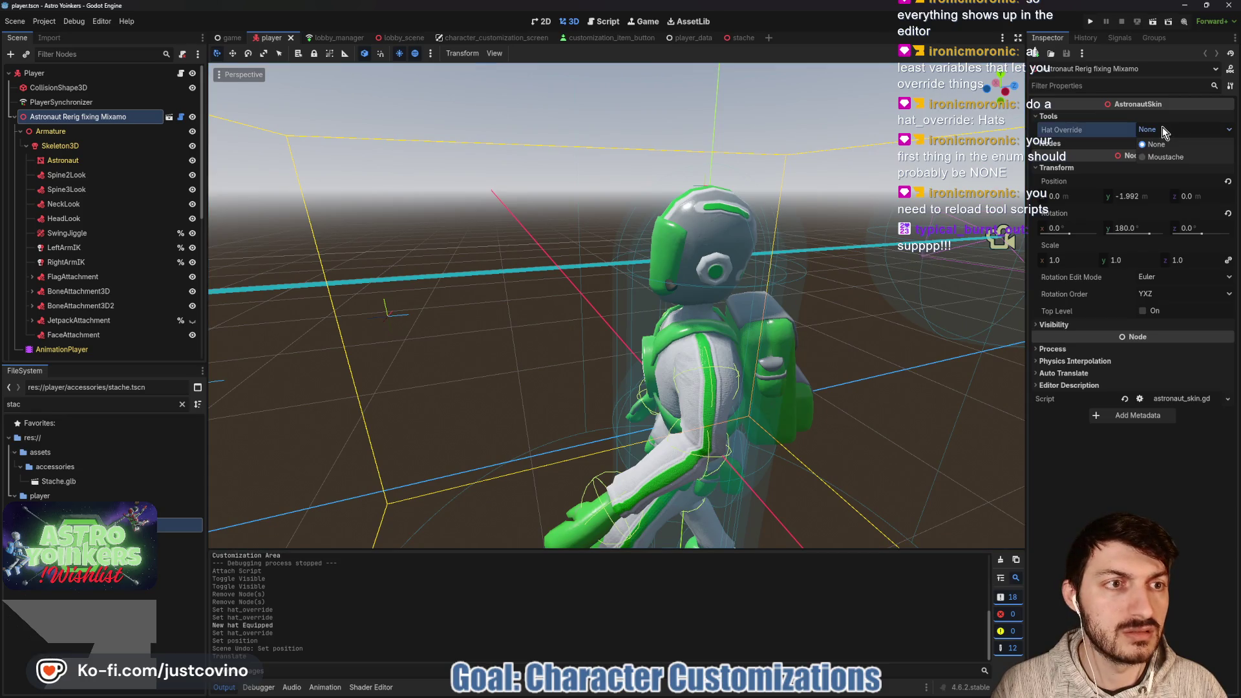
pyautogui.click(1164, 154)
pyautogui.click(1156, 129)
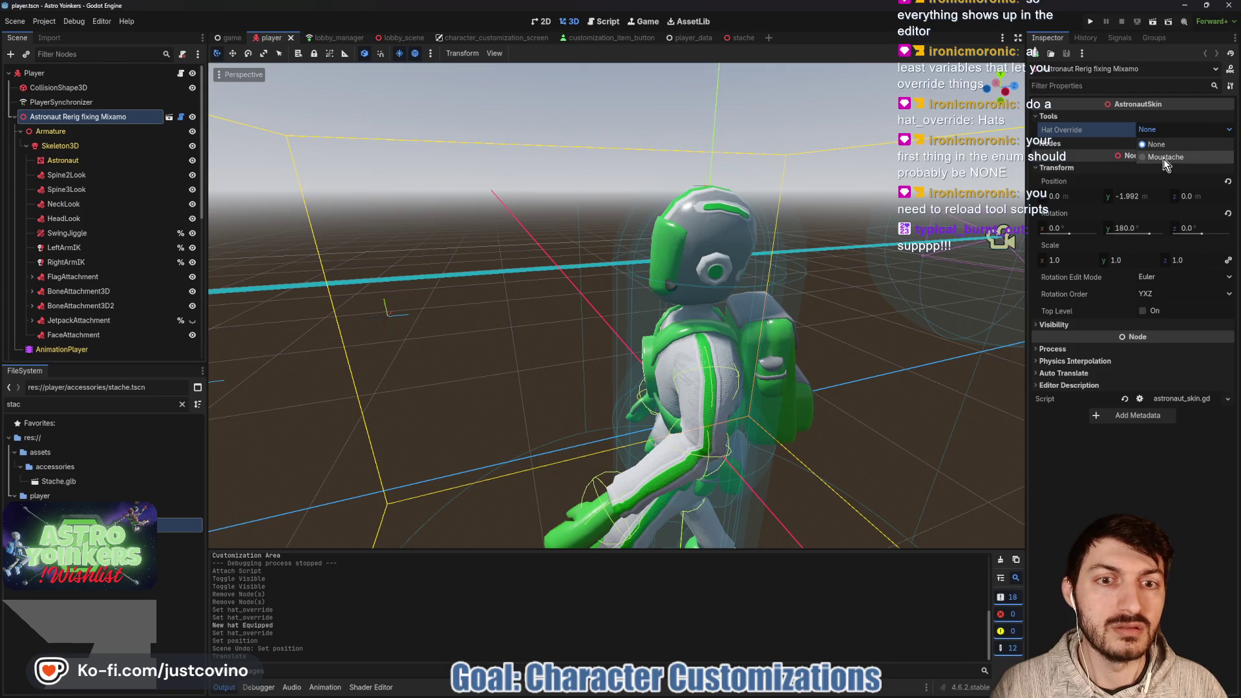
pyautogui.click(1164, 157)
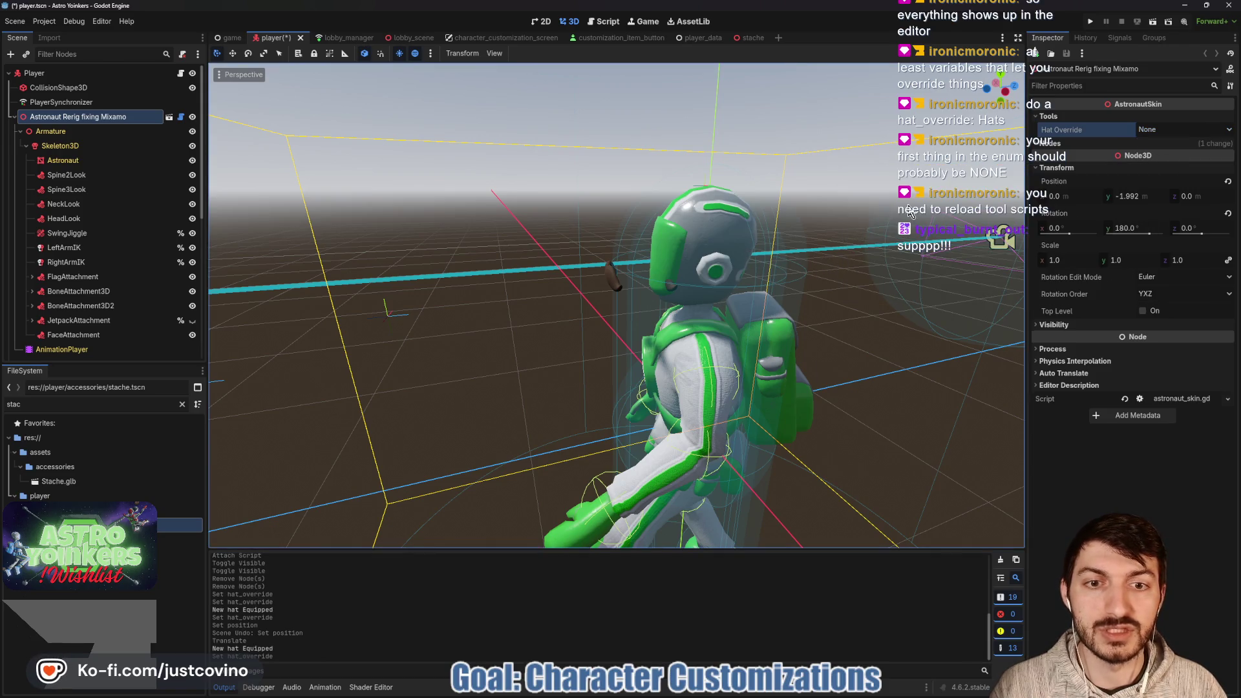
pyautogui.click(745, 41)
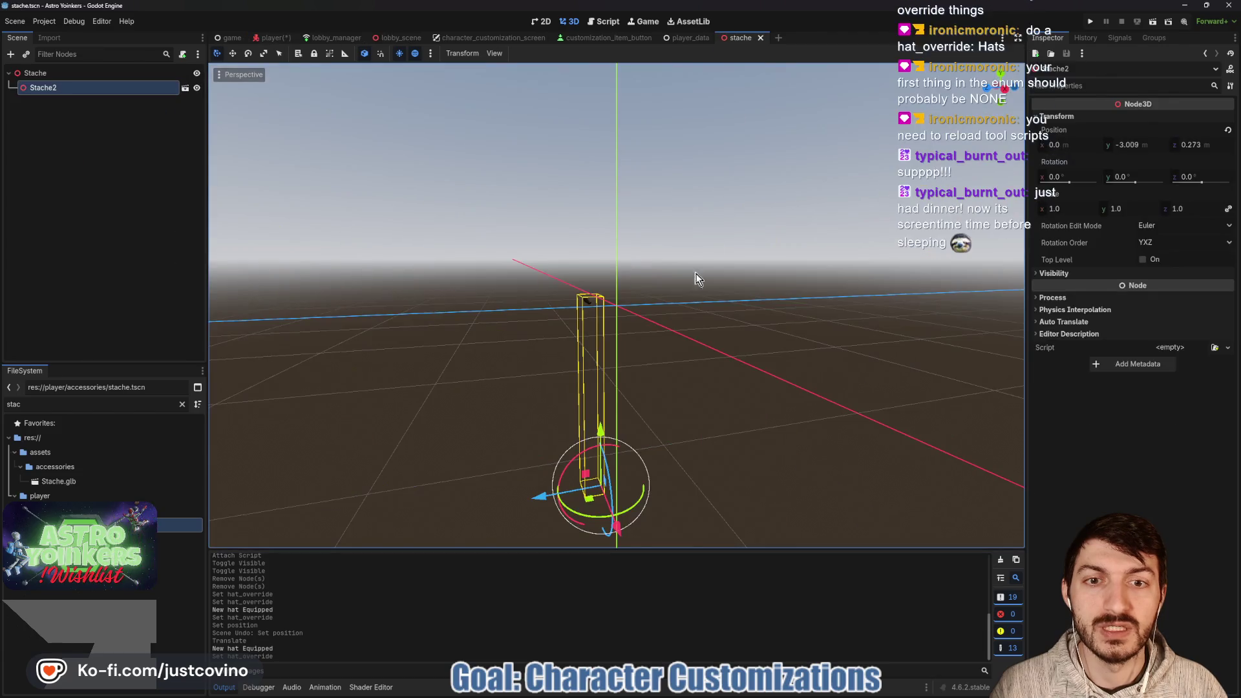
# Pull Stache2 back along Z to 0.052, save, and re-equip the Moustache on the astronaut.
pyautogui.moveTo(543, 500); pyautogui.dragTo(556, 492)
pyautogui.hotkey('ctrl', 's')
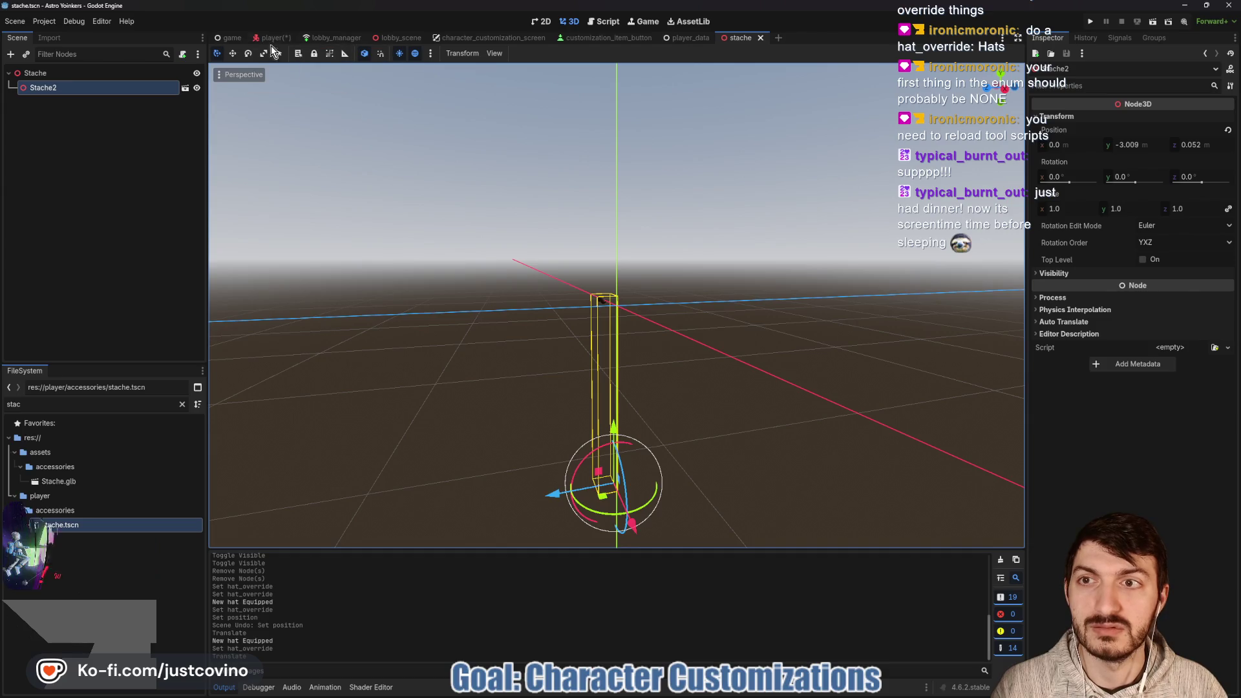
pyautogui.click(272, 39)
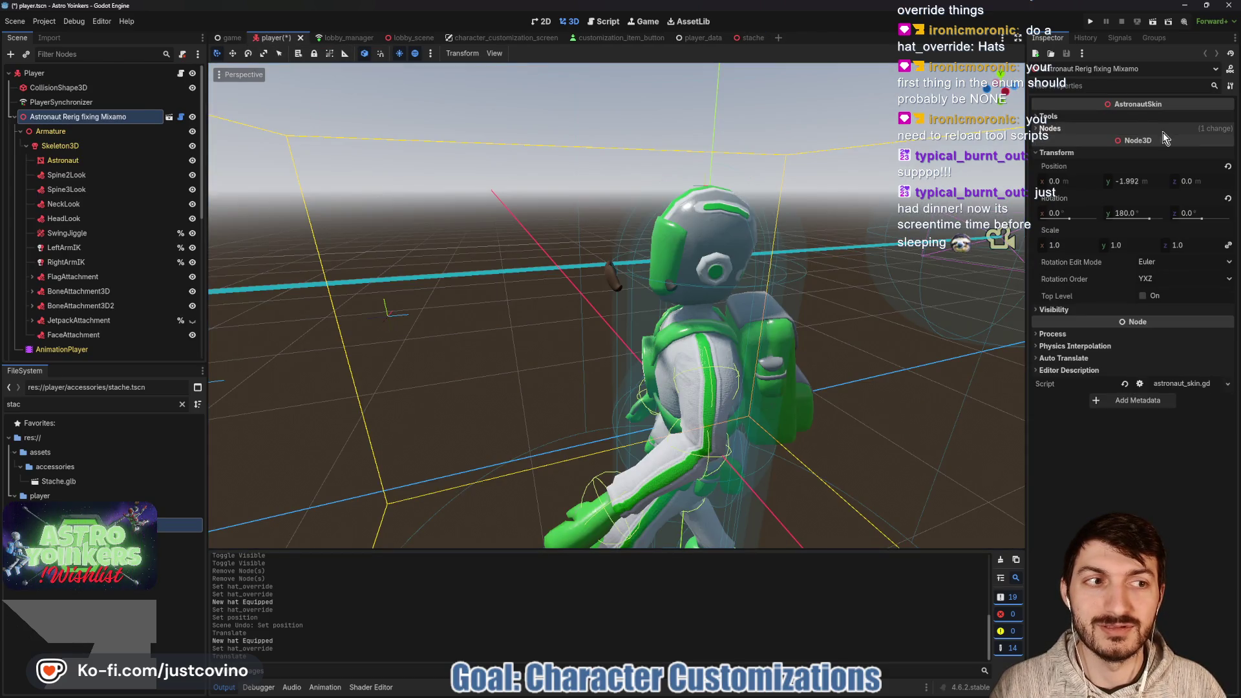
pyautogui.click(1167, 130)
pyautogui.click(1177, 161)
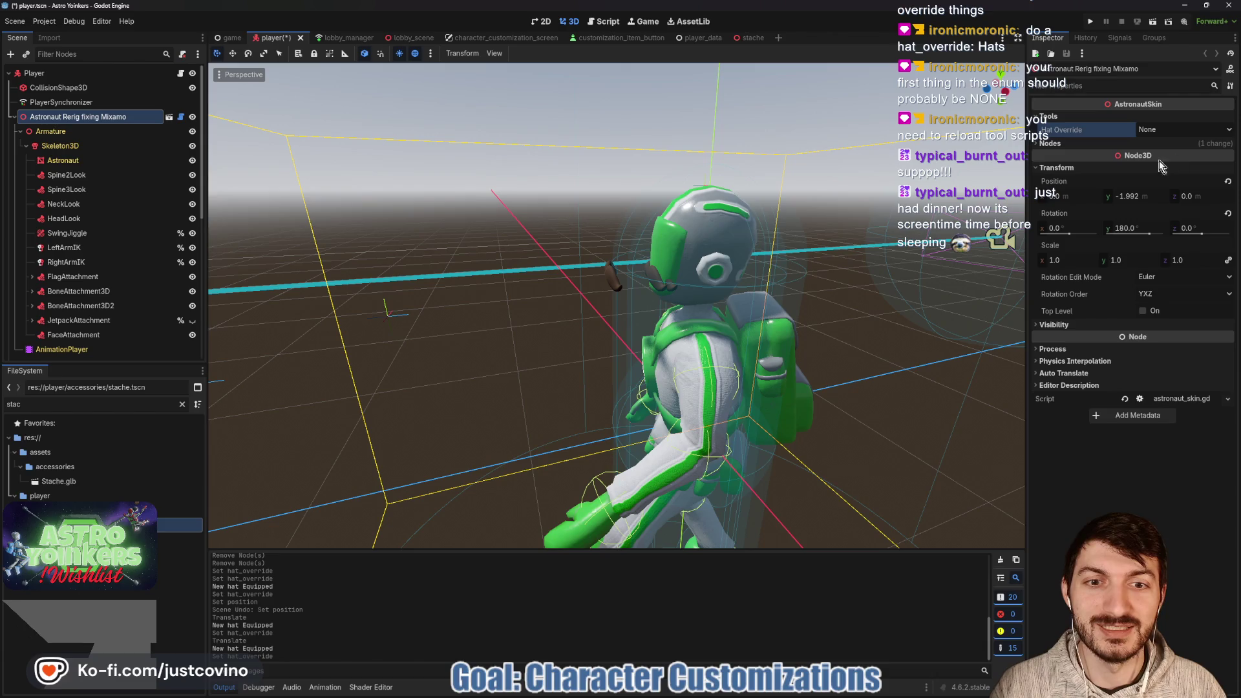
pyautogui.scroll(3, 800, 347)
pyautogui.moveTo(613, 304)
pyautogui.mouseDown()
pyautogui.moveTo(484, 304)
pyautogui.moveTo(791, 282)
pyautogui.mouseUp()
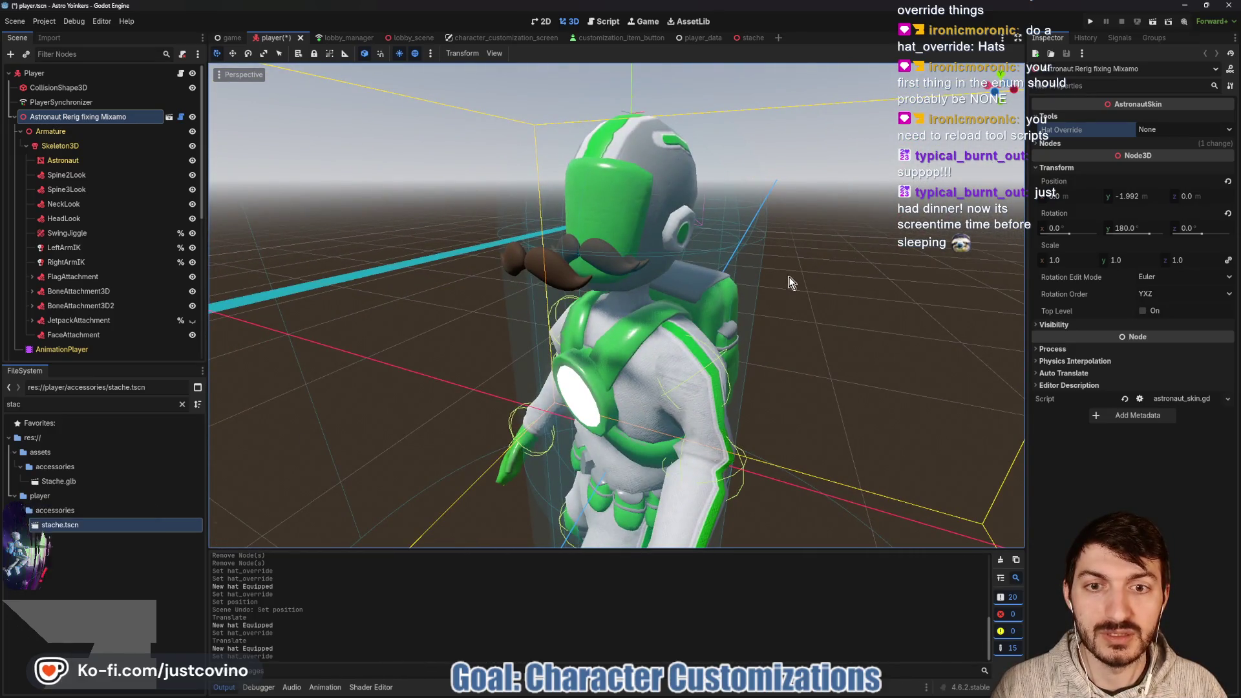
# Raise the moustache slightly in the stache scene, save, and re-equip it on the astronaut.
pyautogui.click(746, 37)
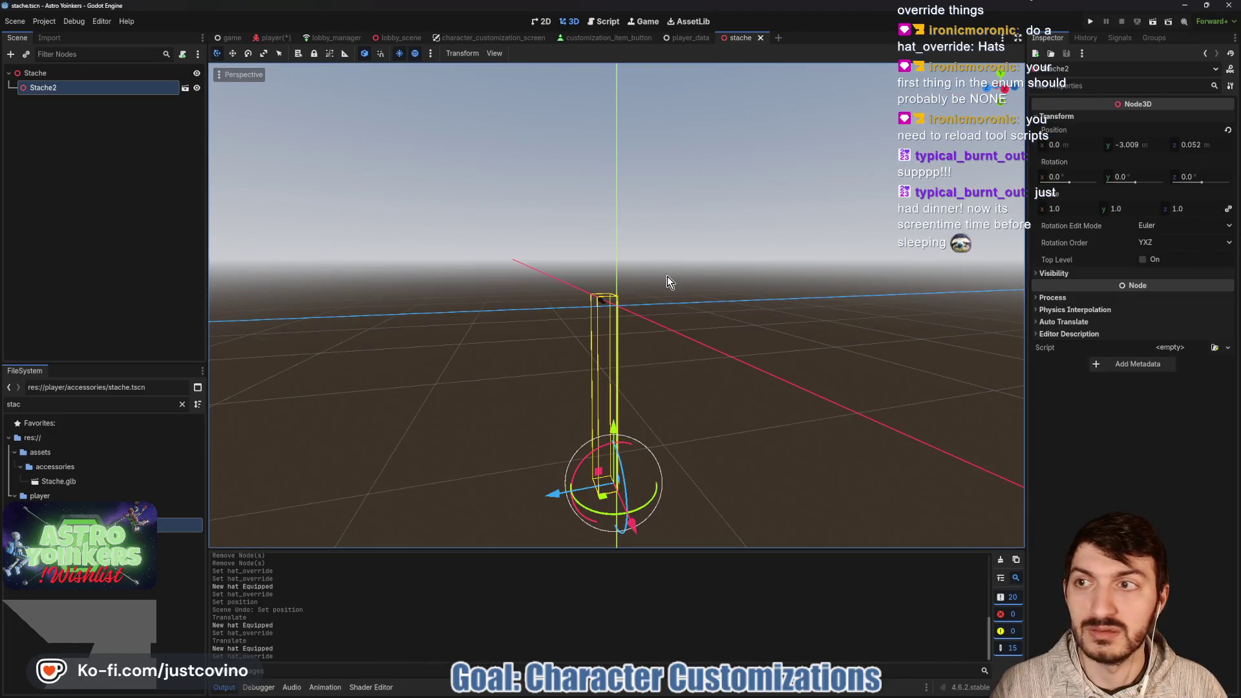
pyautogui.moveTo(614, 432); pyautogui.dragTo(614, 418)
pyautogui.hotkey('ctrl', 's')
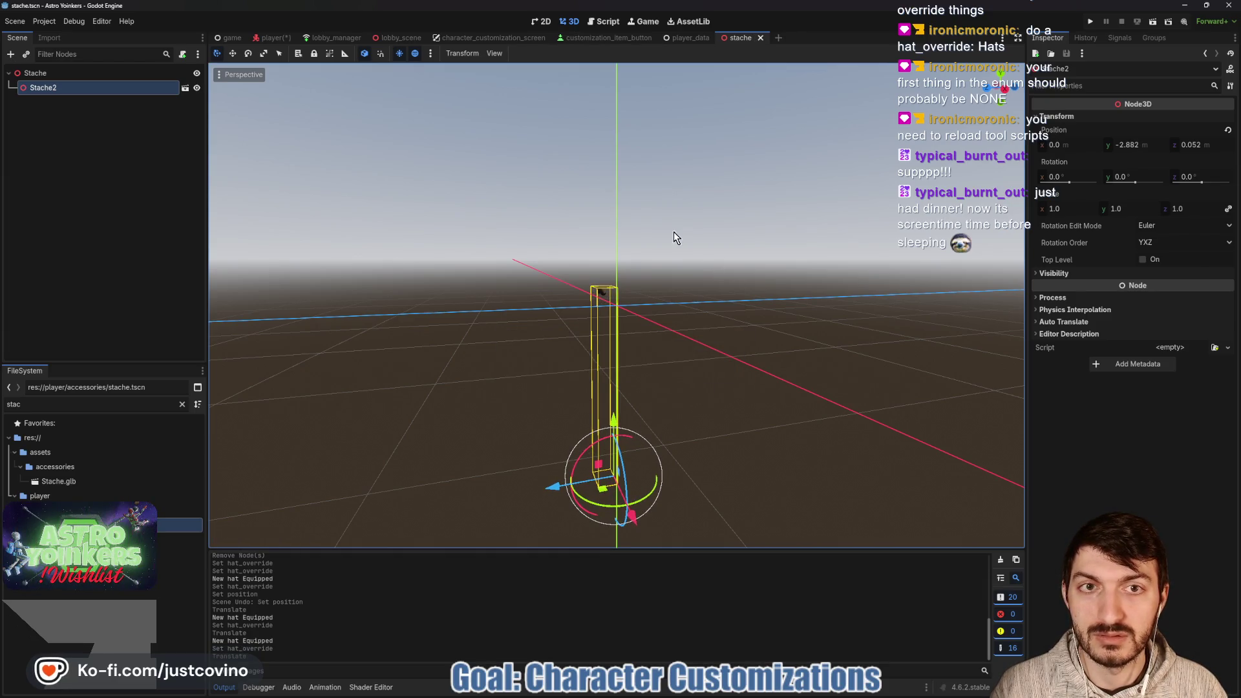
pyautogui.click(272, 37)
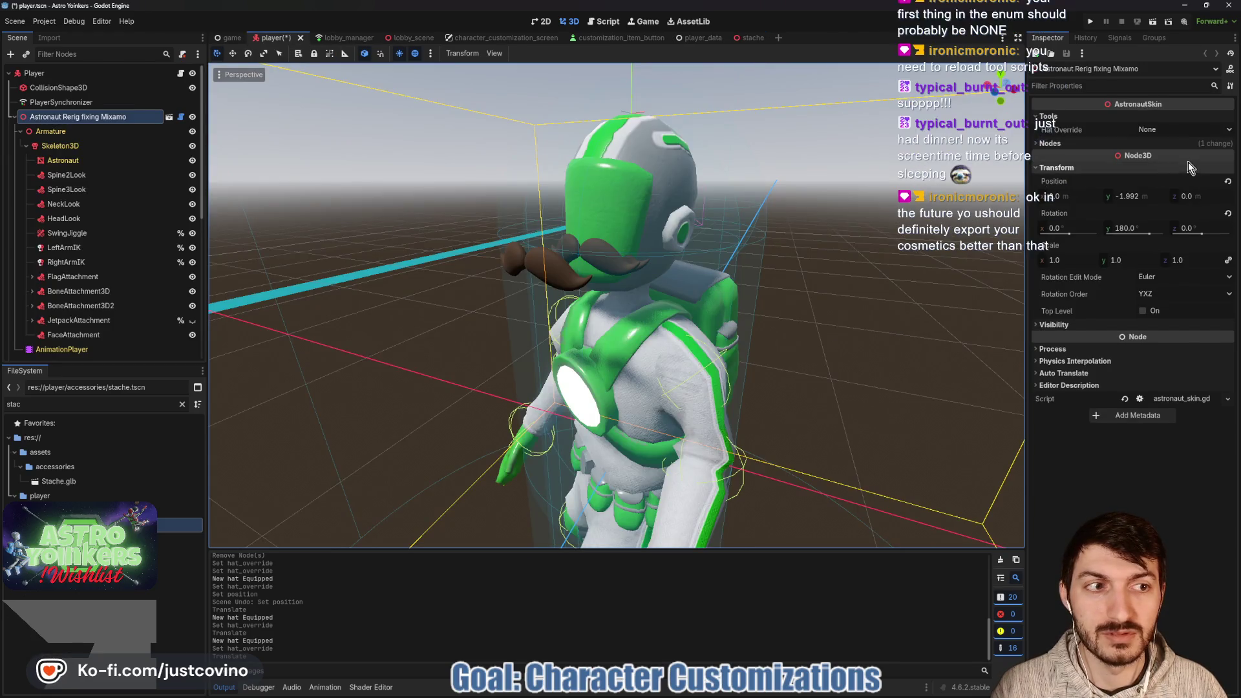
pyautogui.click(1173, 130)
pyautogui.click(1167, 157)
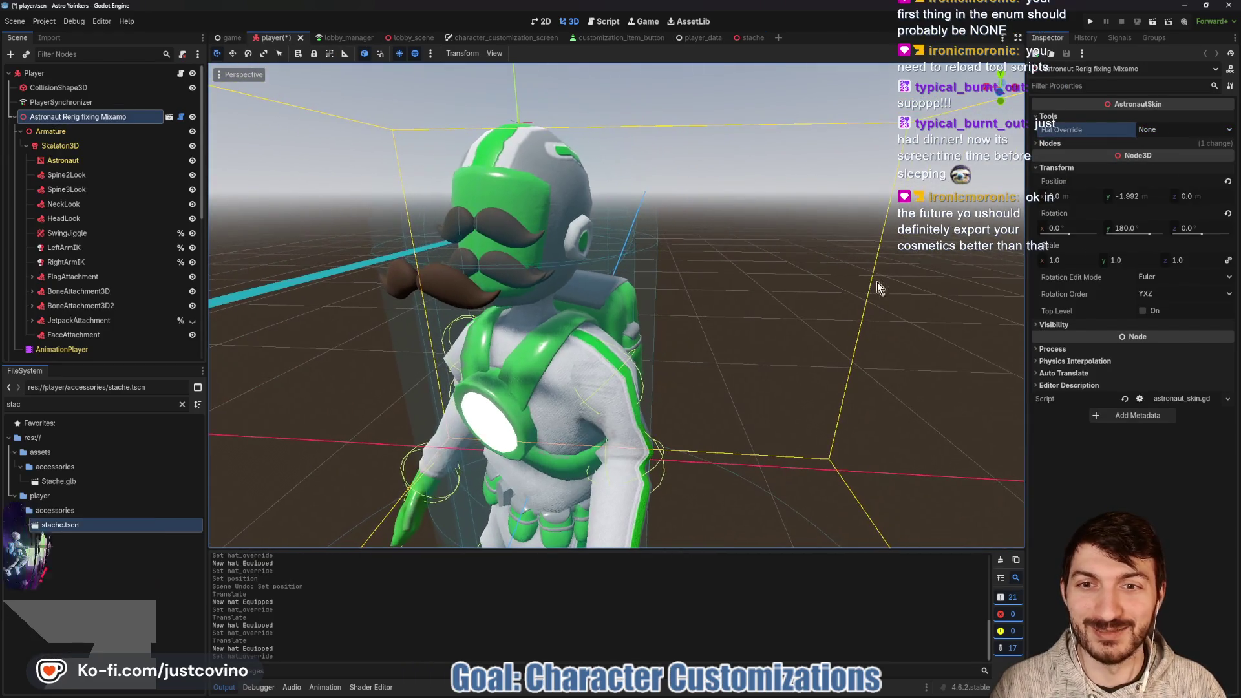
# Lower the moustache a little to Y −2.941, then save both stache and player scenes.
pyautogui.click(747, 37)
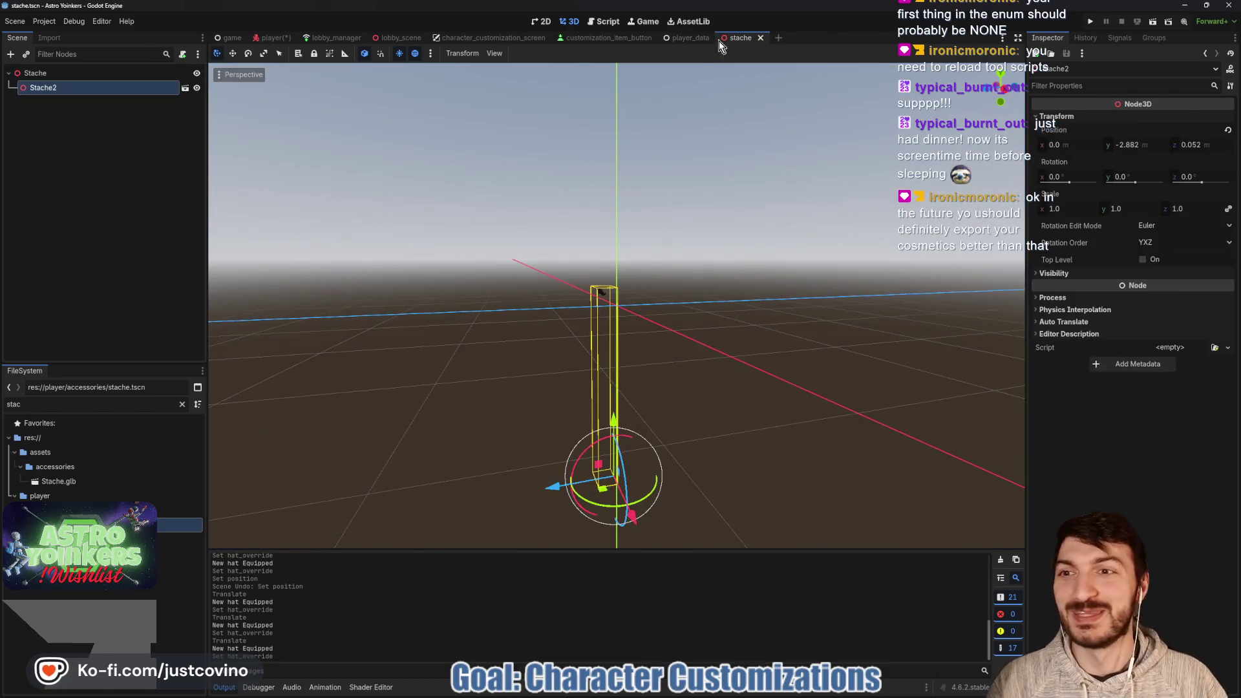
pyautogui.moveTo(614, 422); pyautogui.dragTo(616, 428)
pyautogui.hotkey('ctrl', 's')
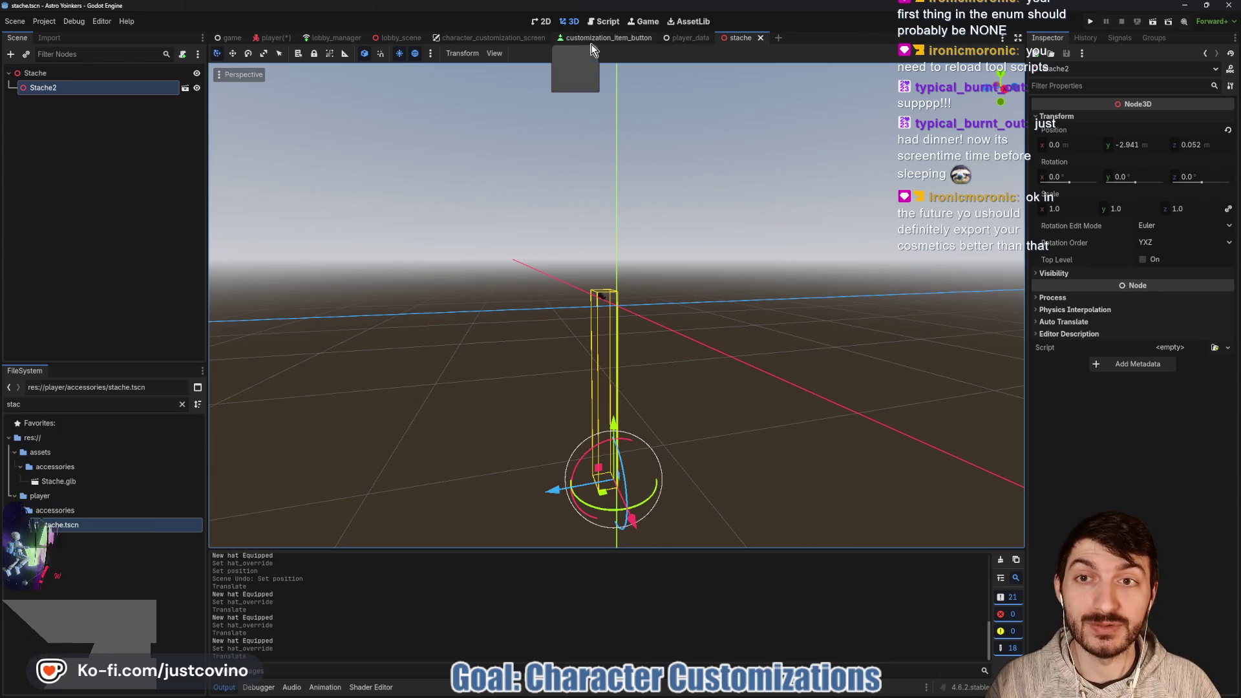
pyautogui.click(271, 38)
pyautogui.hotkey('ctrl', 's')
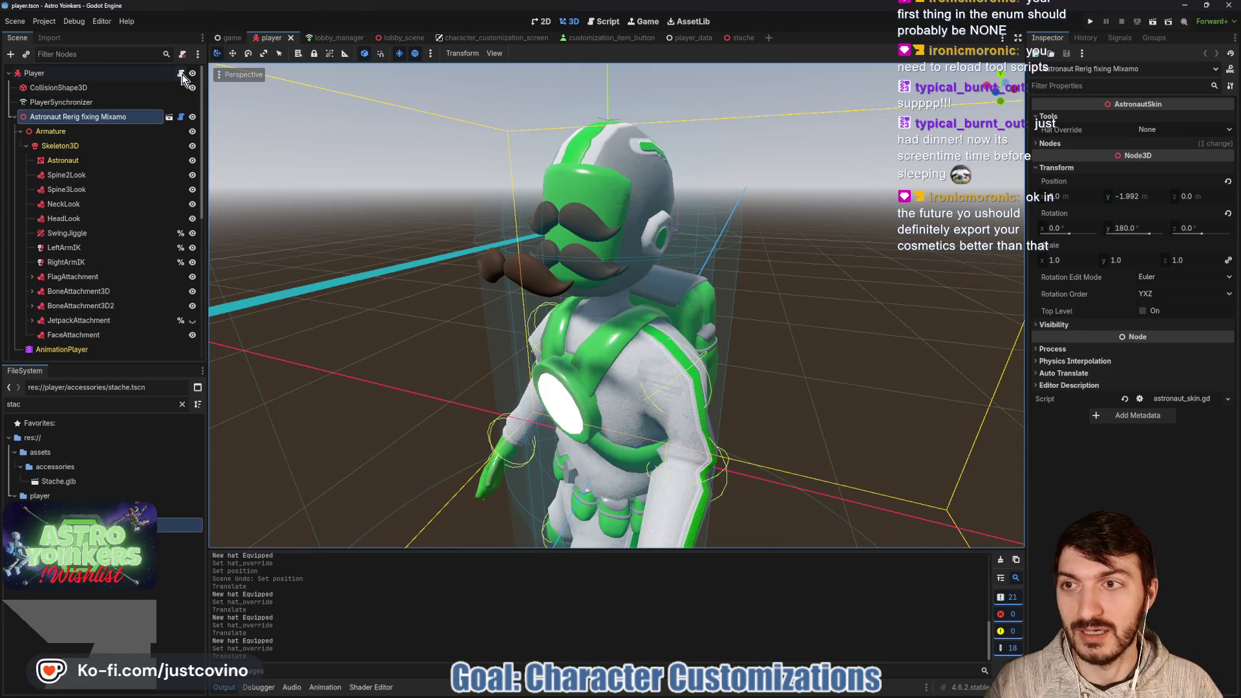
pyautogui.hotkey('ctrl', 'F3')
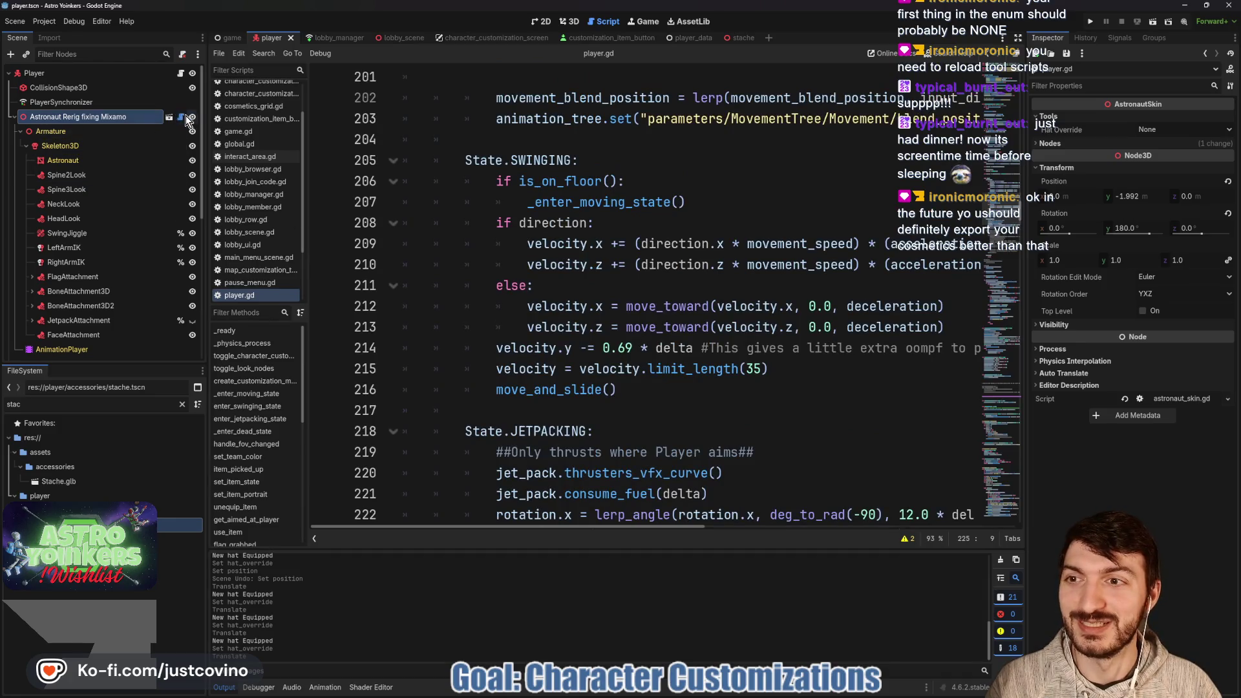
# Open astronaut_skin.gd and make a blank line above the hat_override export.
pyautogui.click(181, 117)
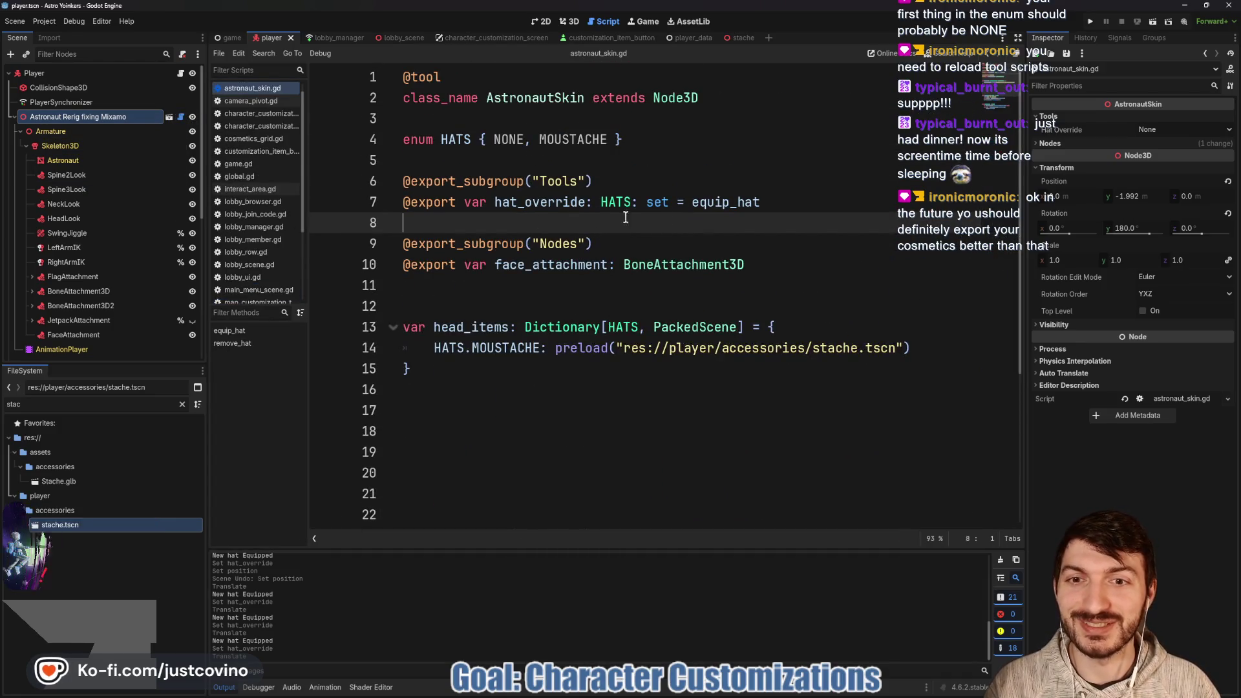
pyautogui.scroll(-4, 630, 267)
pyautogui.scroll(1, 630, 267)
pyautogui.scroll(3, 634, 266)
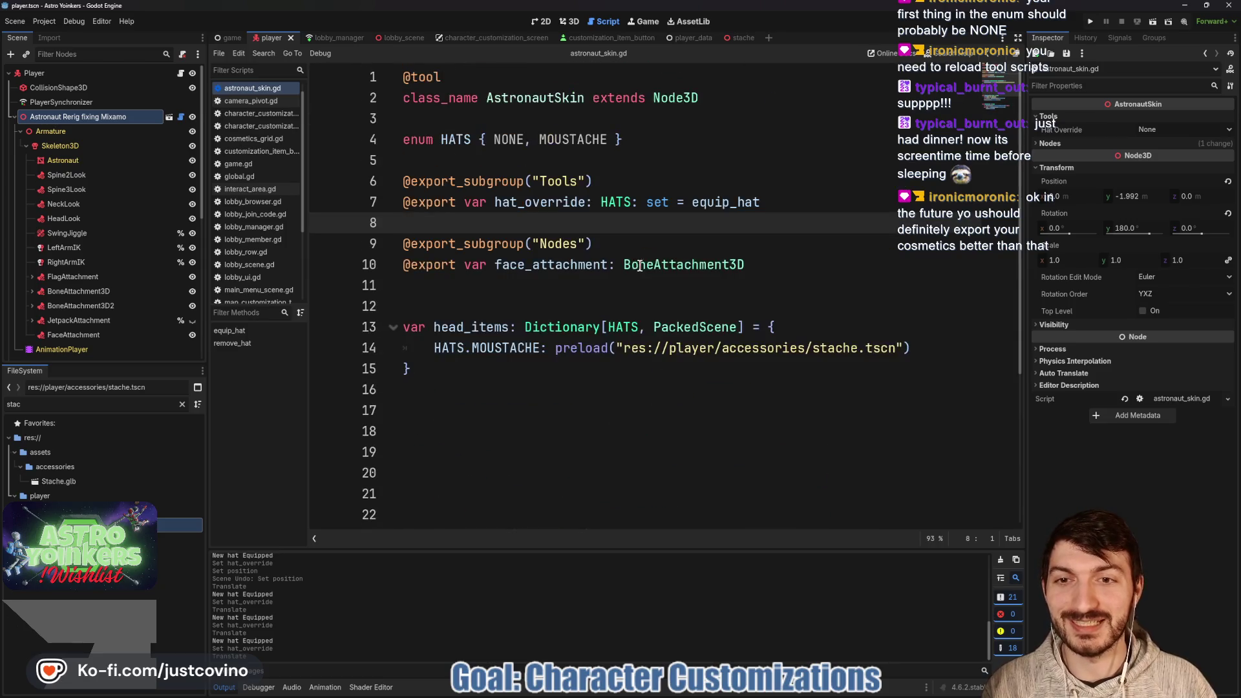
pyautogui.press('Return')
pyautogui.press('Return')
pyautogui.press('Up')
pyautogui.press('Up')
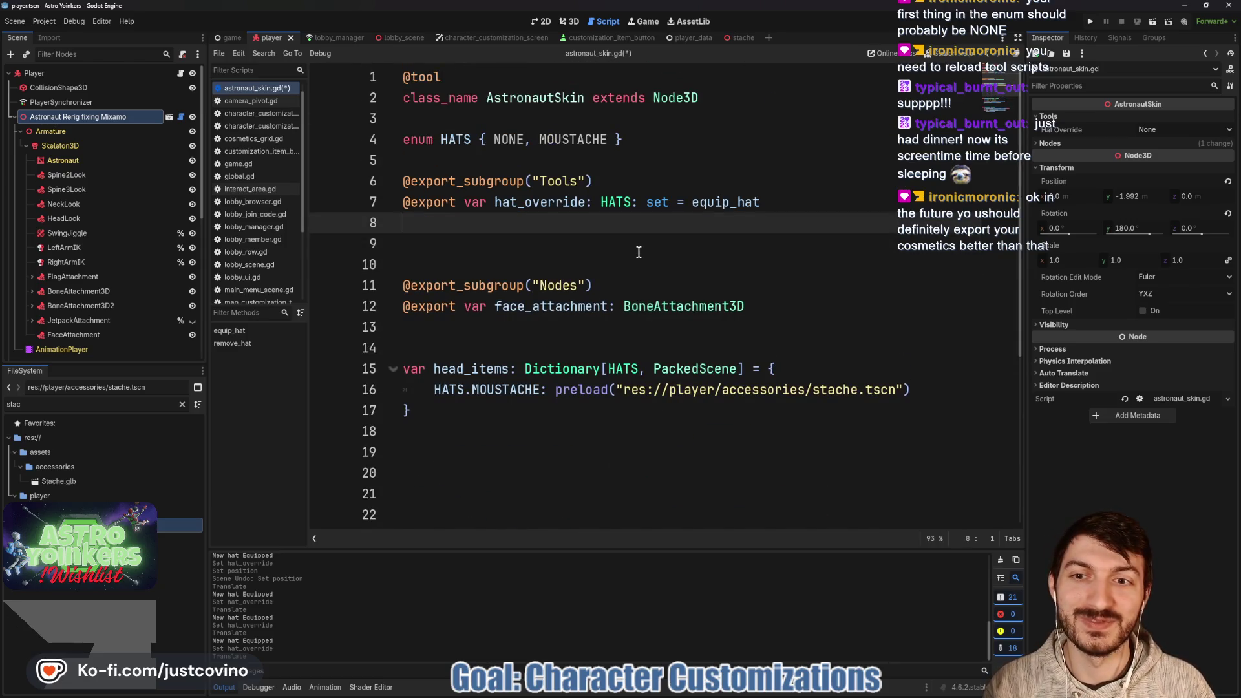
pyautogui.press('Up')
pyautogui.press('Return')
pyautogui.press('Up')
pyautogui.write('@expo')
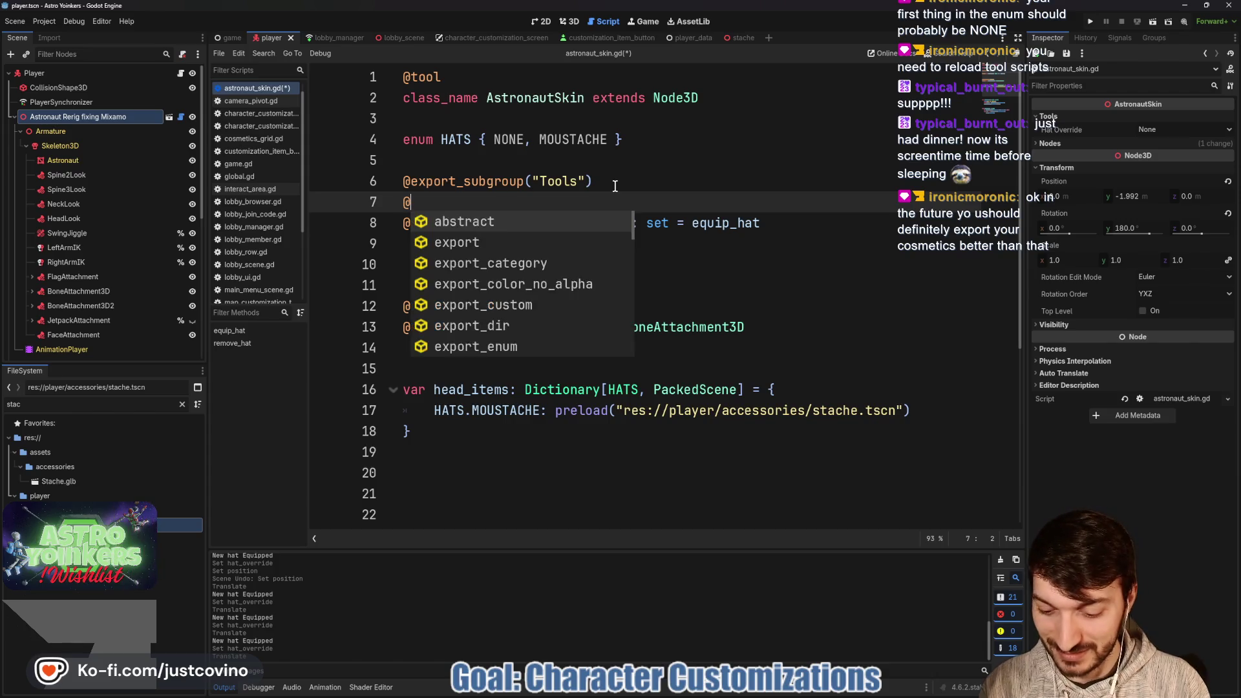
pyautogui.write('rt_too')
pyautogui.press('Return')
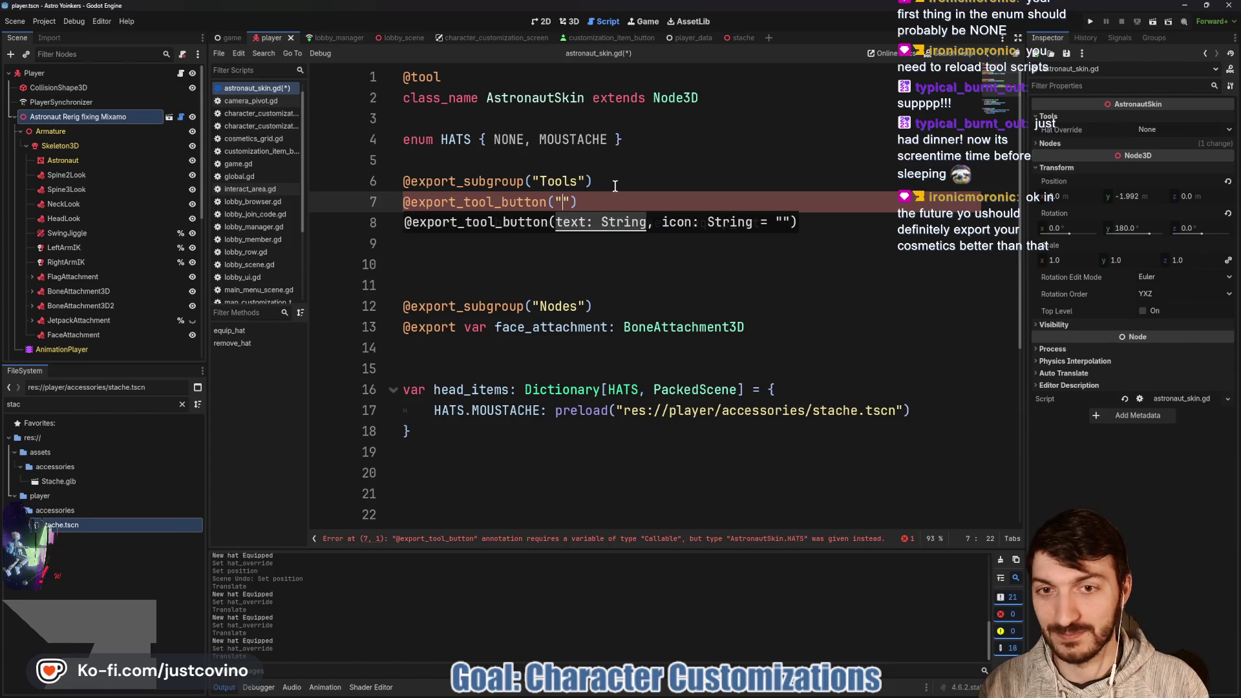
pyautogui.write('Clear')
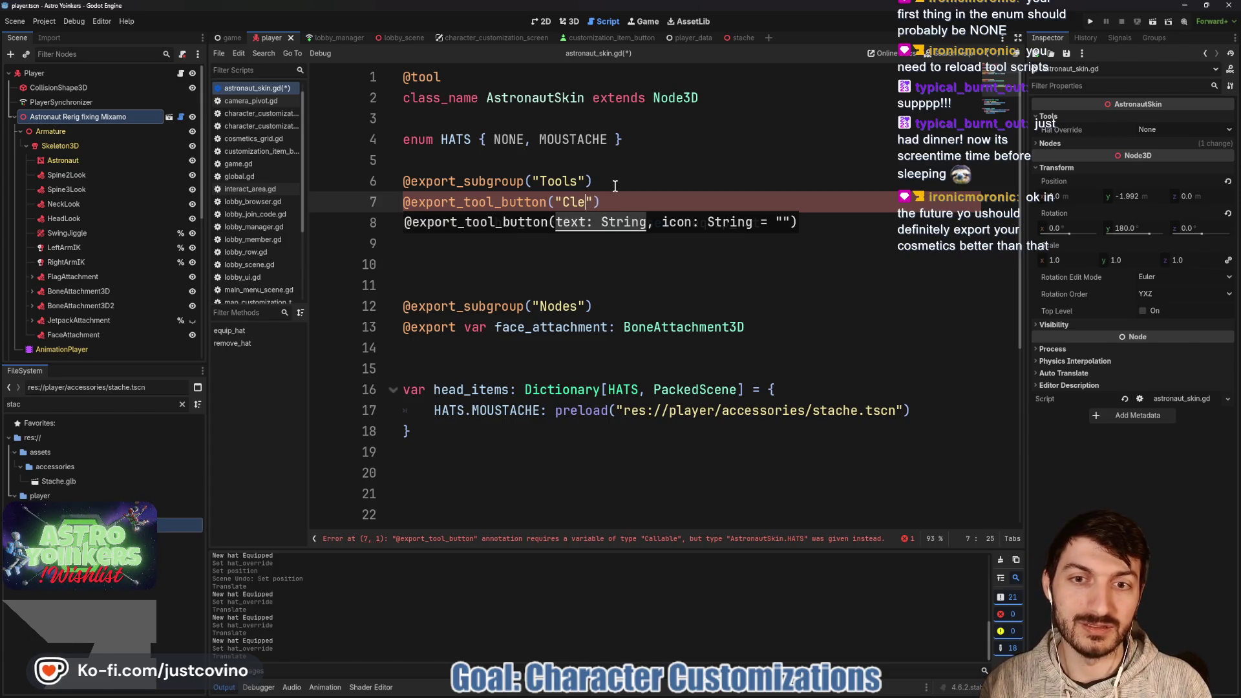
pyautogui.write('LEAR_ALL')
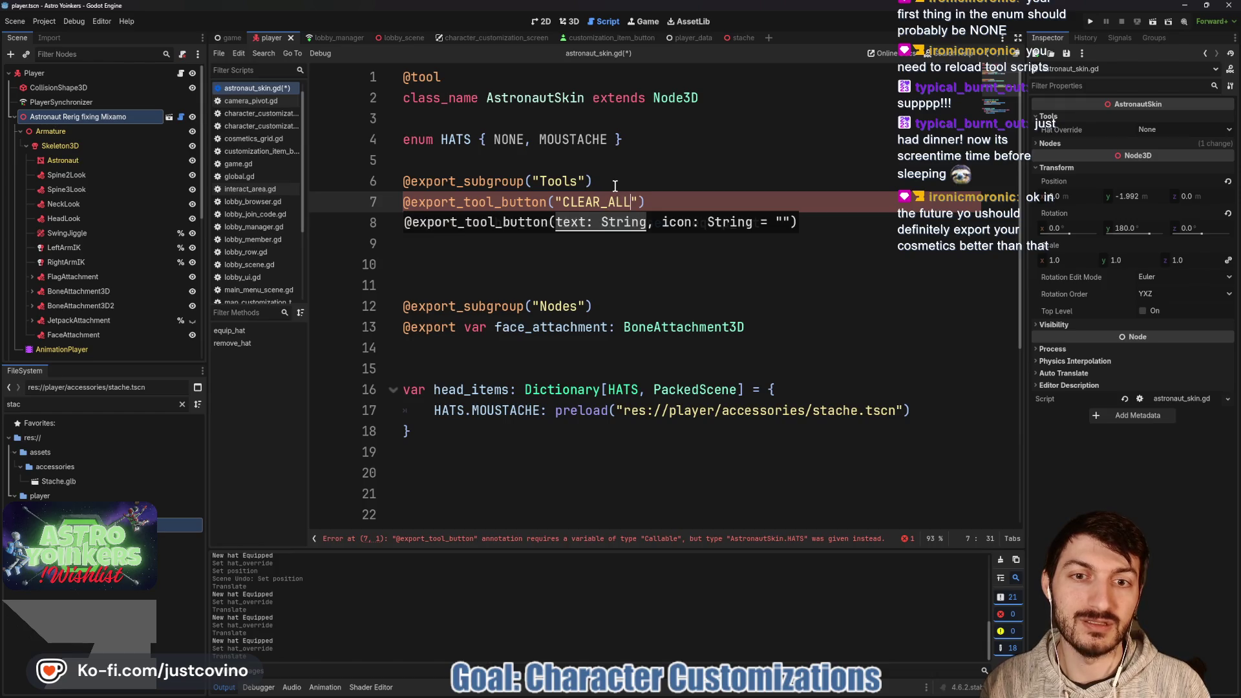
pyautogui.press('End')
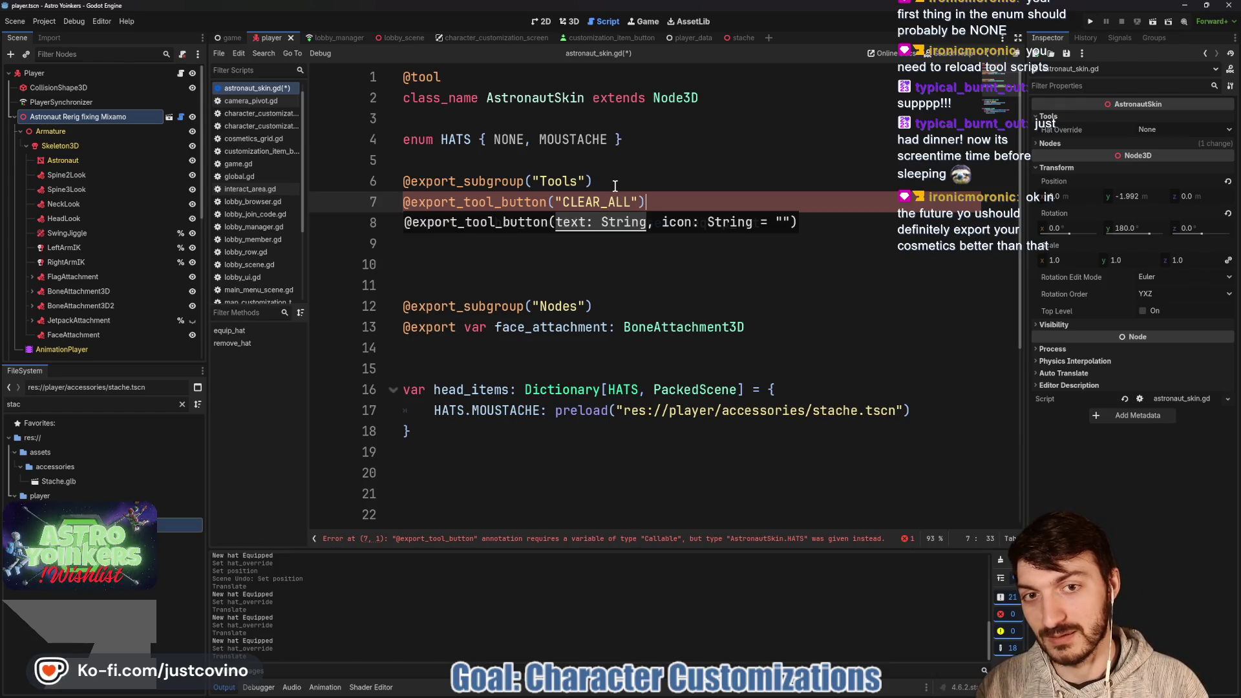
pyautogui.write('var _clear = ')
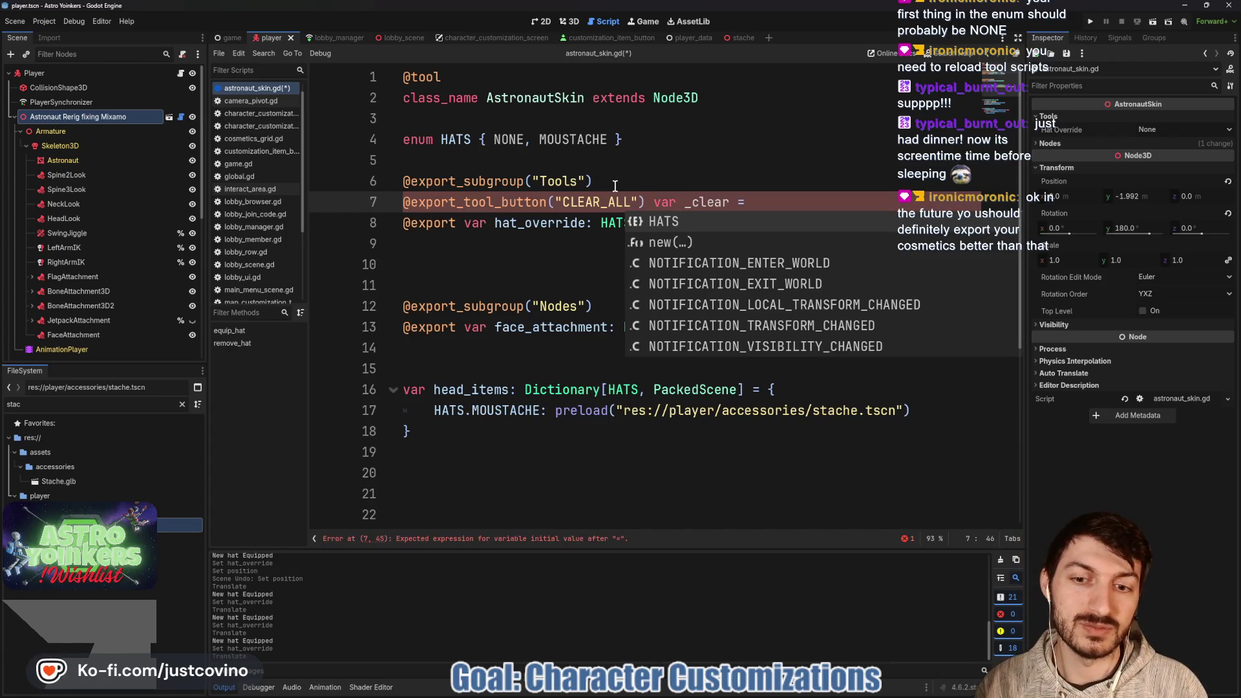
pyautogui.write('remove')
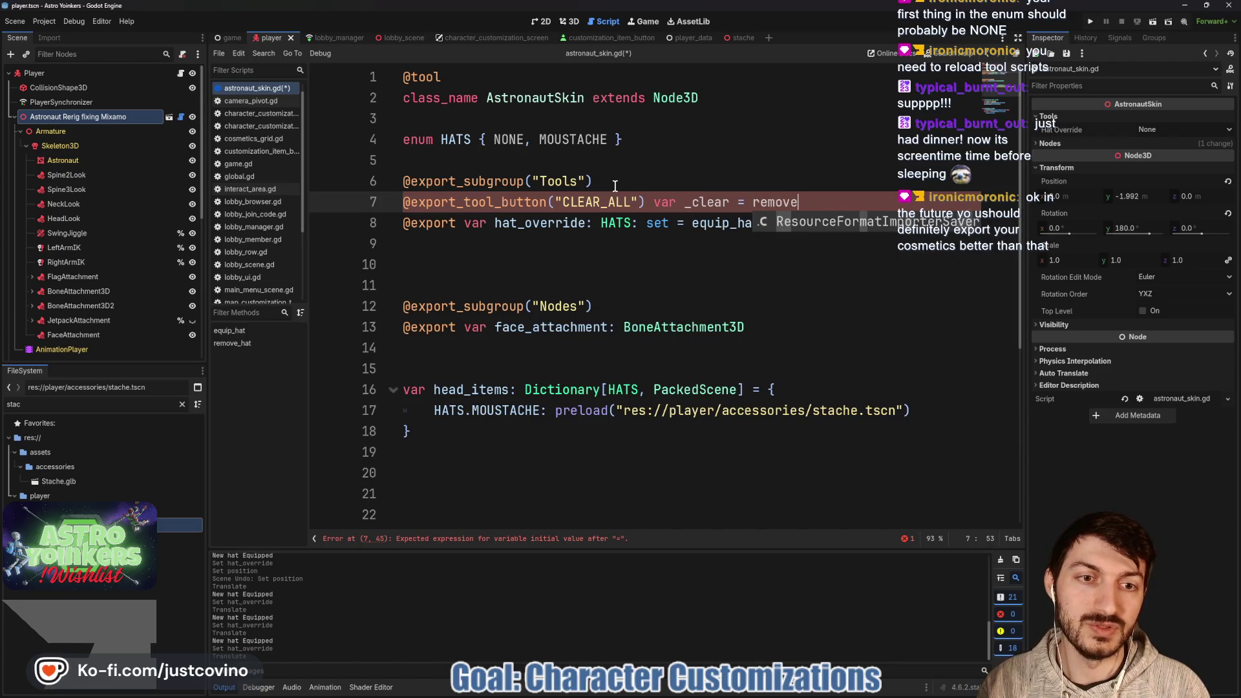
pyautogui.press('BackSpace')
pyautogui.press('BackSpace')
pyautogui.press('BackSpace')
pyautogui.press('BackSpace')
pyautogui.press('BackSpace')
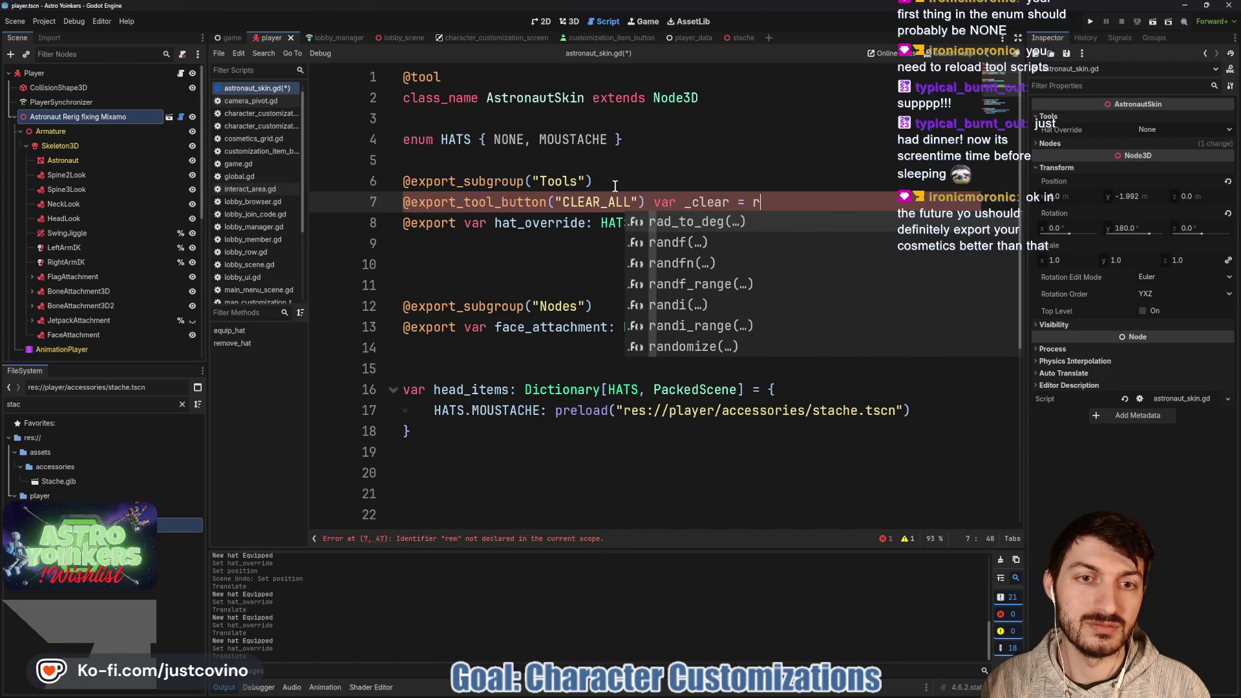
pyautogui.scroll(-4, 546, 313)
pyautogui.scroll(4, 651, 262)
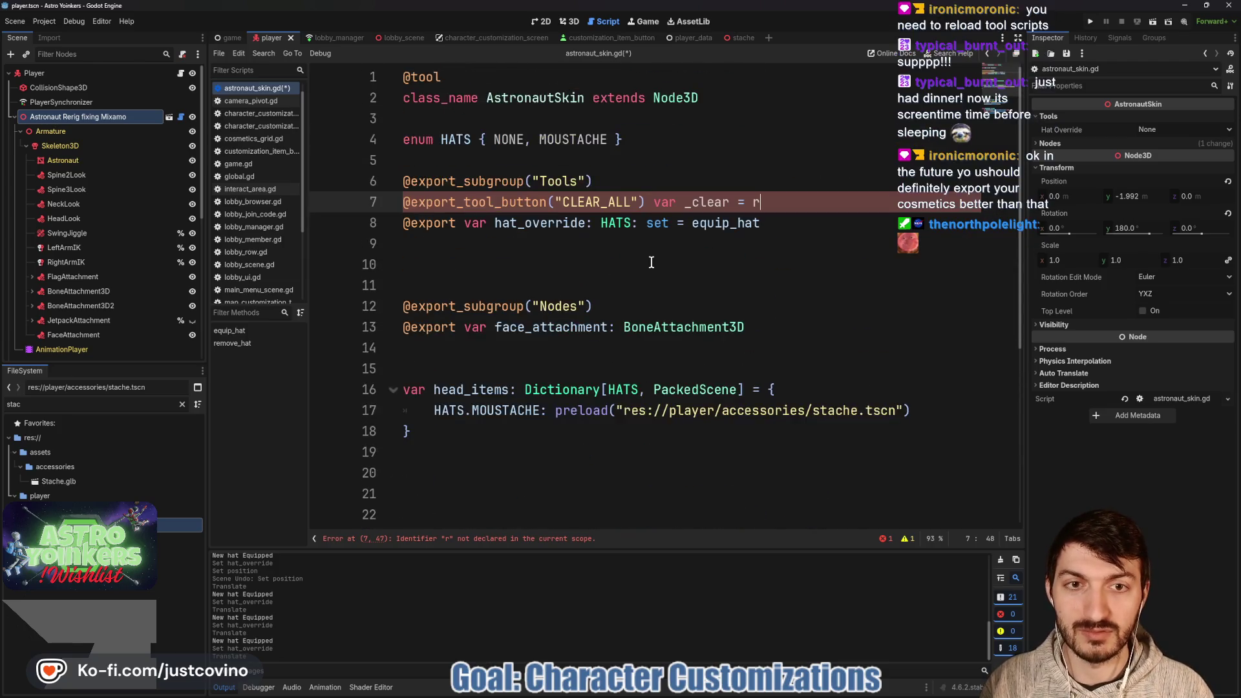
pyautogui.write('emove_hat()')
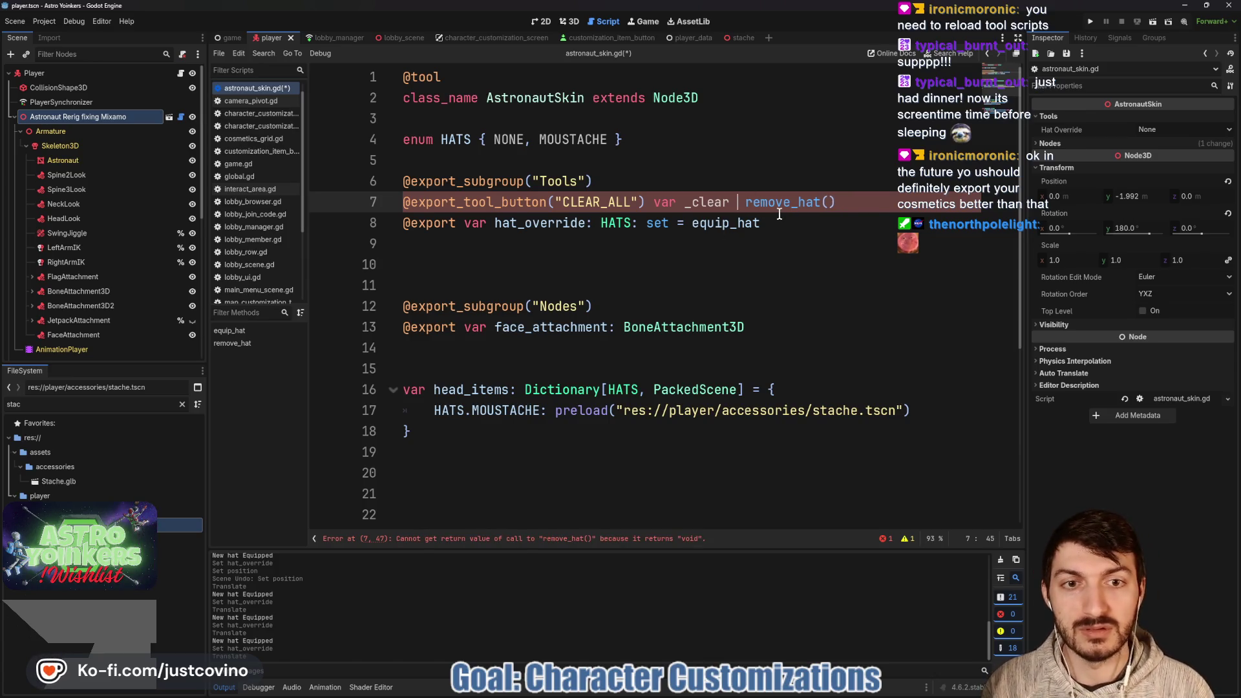
pyautogui.write('r')
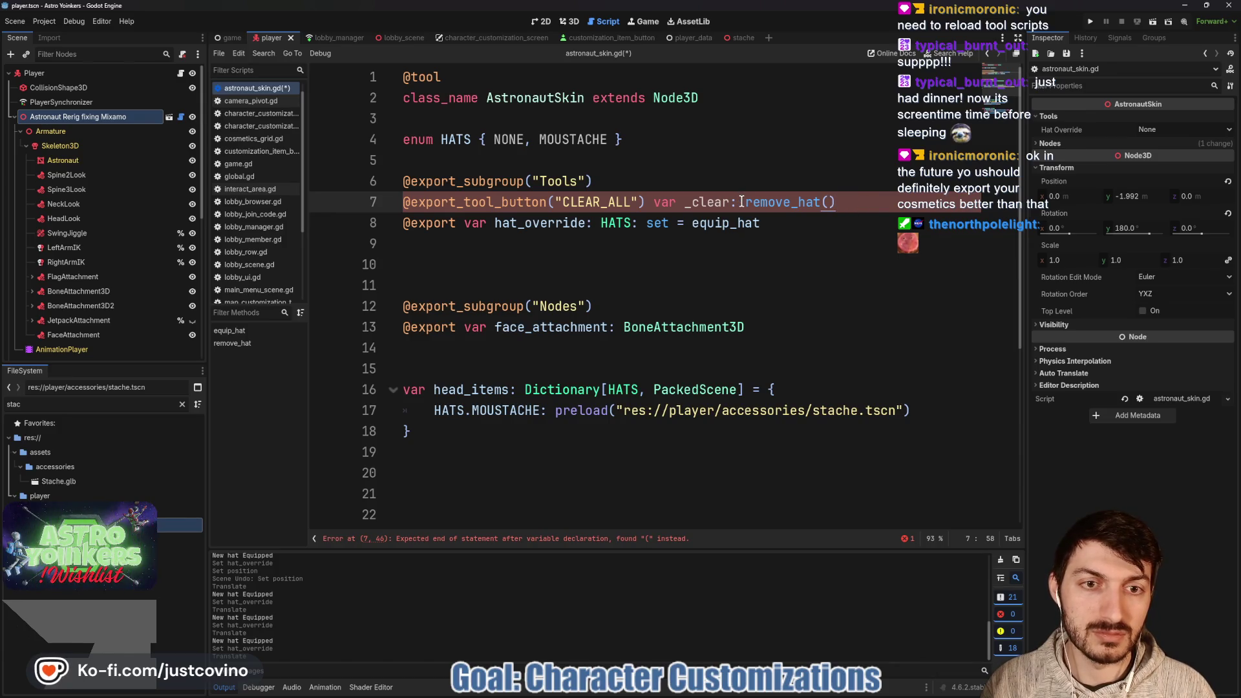
pyautogui.moveTo(745, 202)
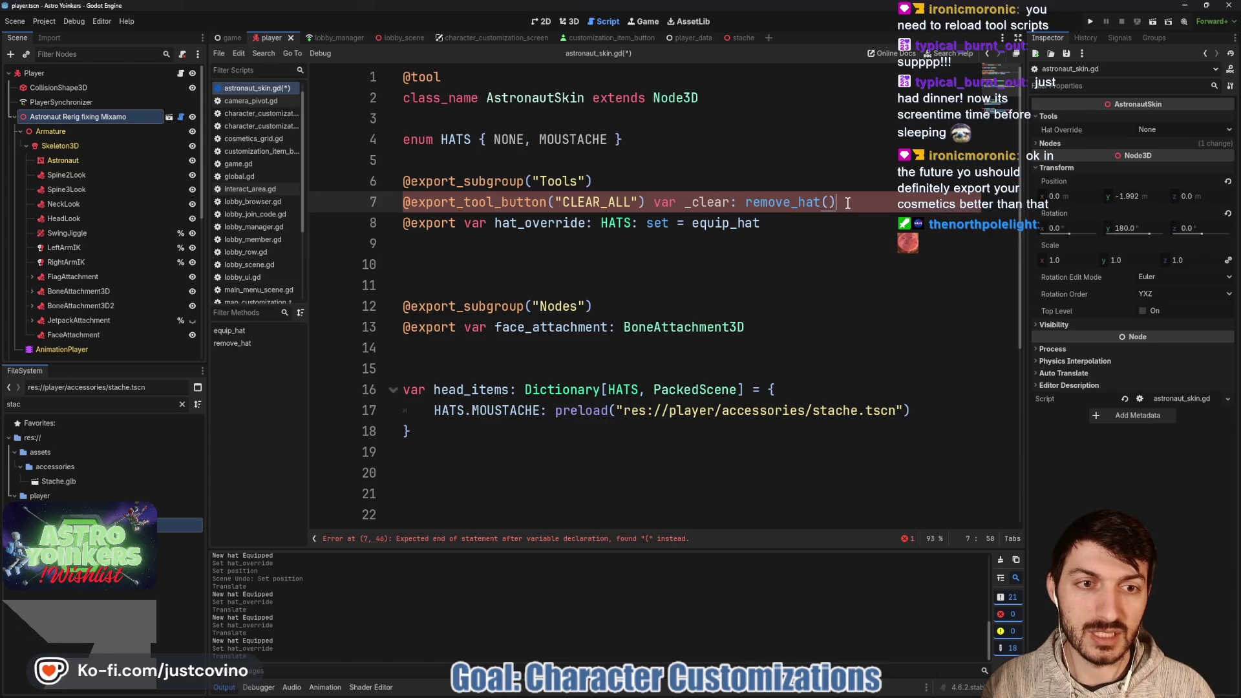
pyautogui.click(738, 202)
pyautogui.press('BackSpace')
pyautogui.write('=')
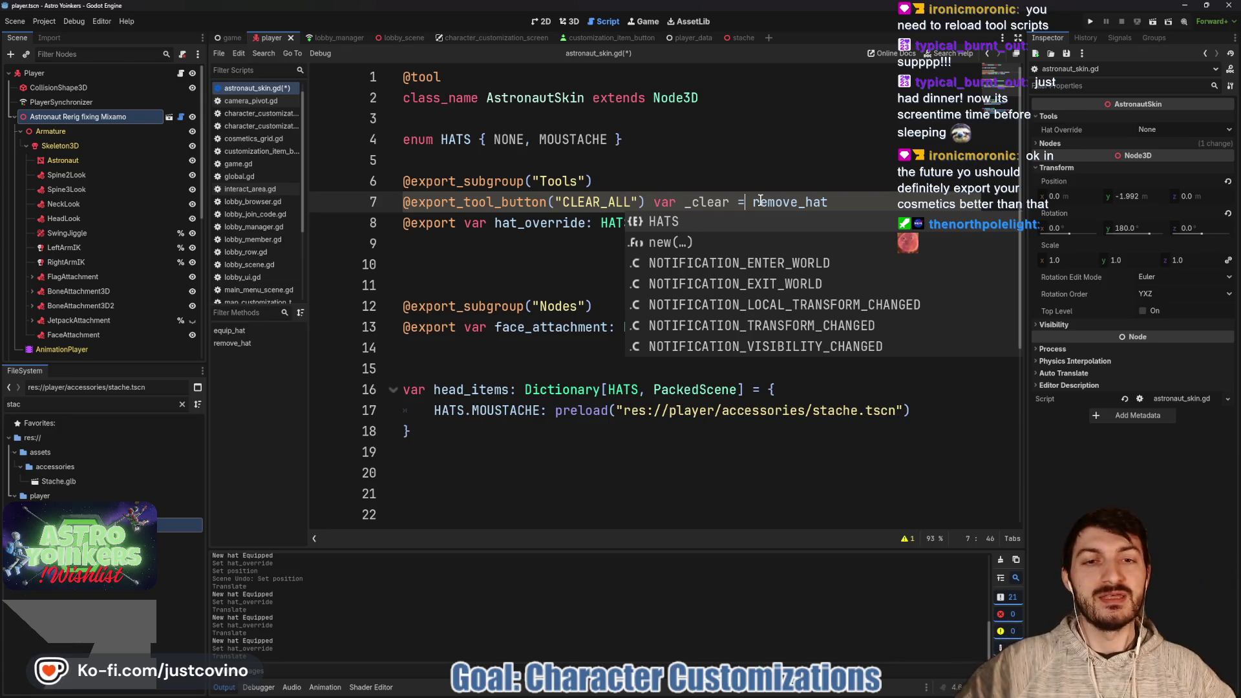
pyautogui.click(812, 258)
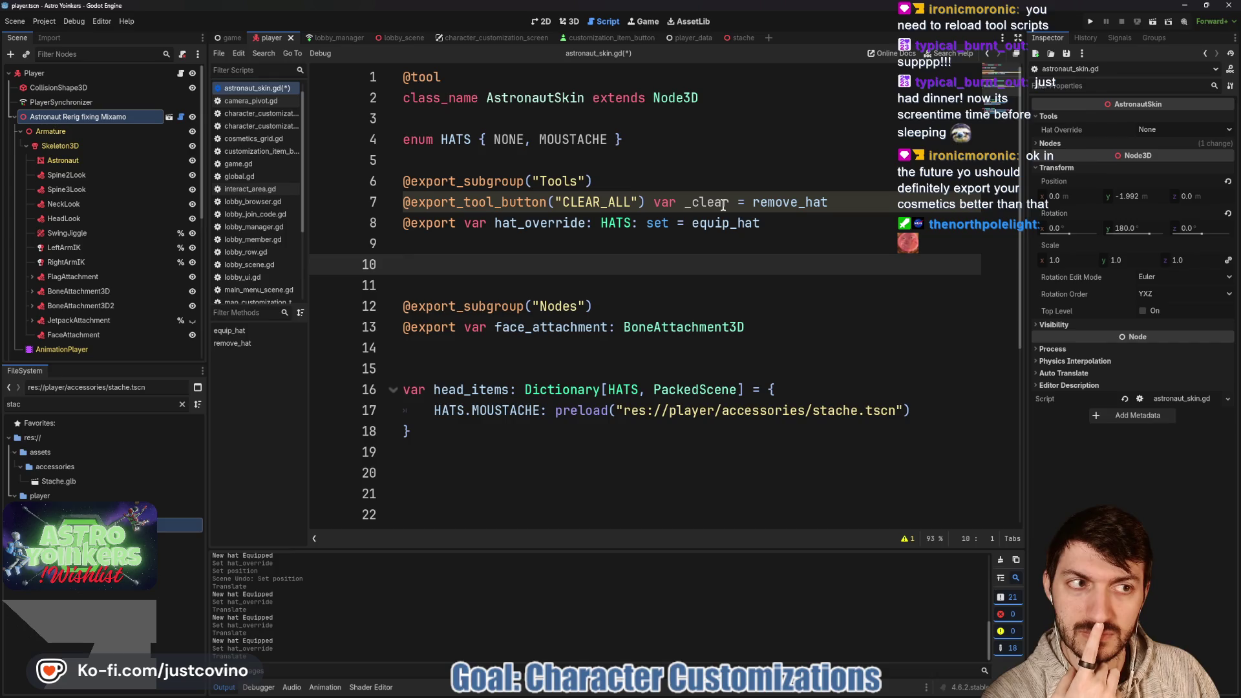
# Save the script and reload the saved scene.
pyautogui.hotkey('ctrl', 's')
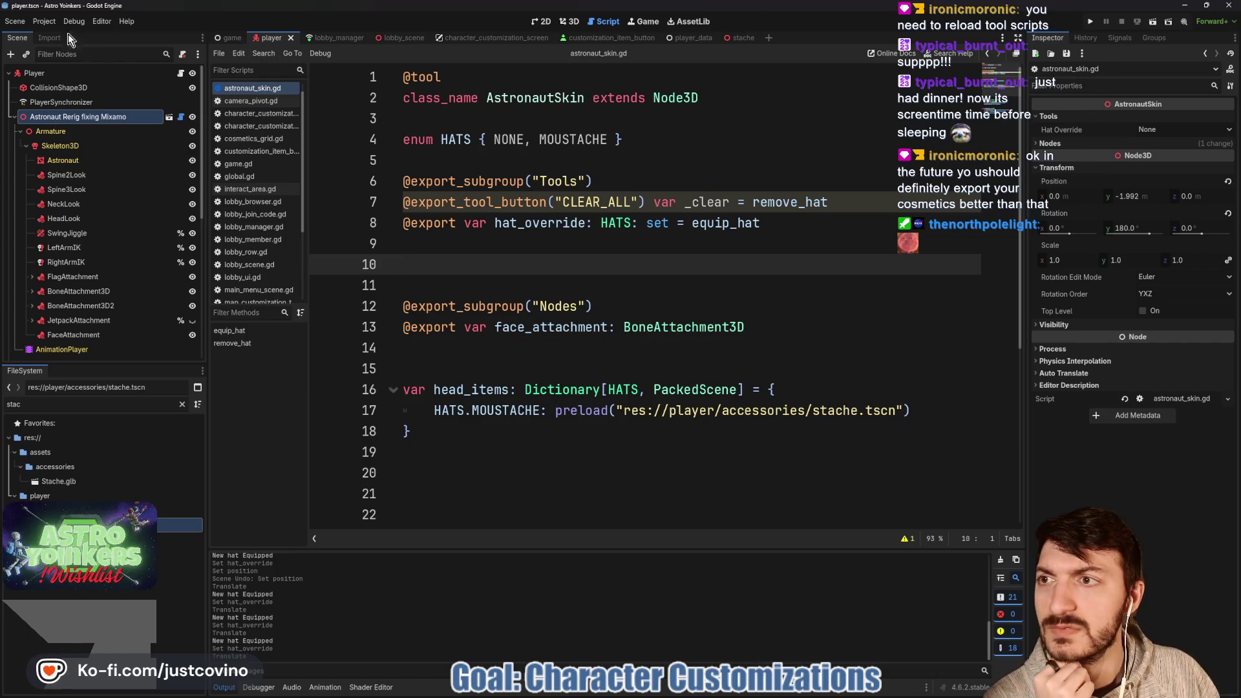
pyautogui.click(44, 21)
pyautogui.click(42, 236)
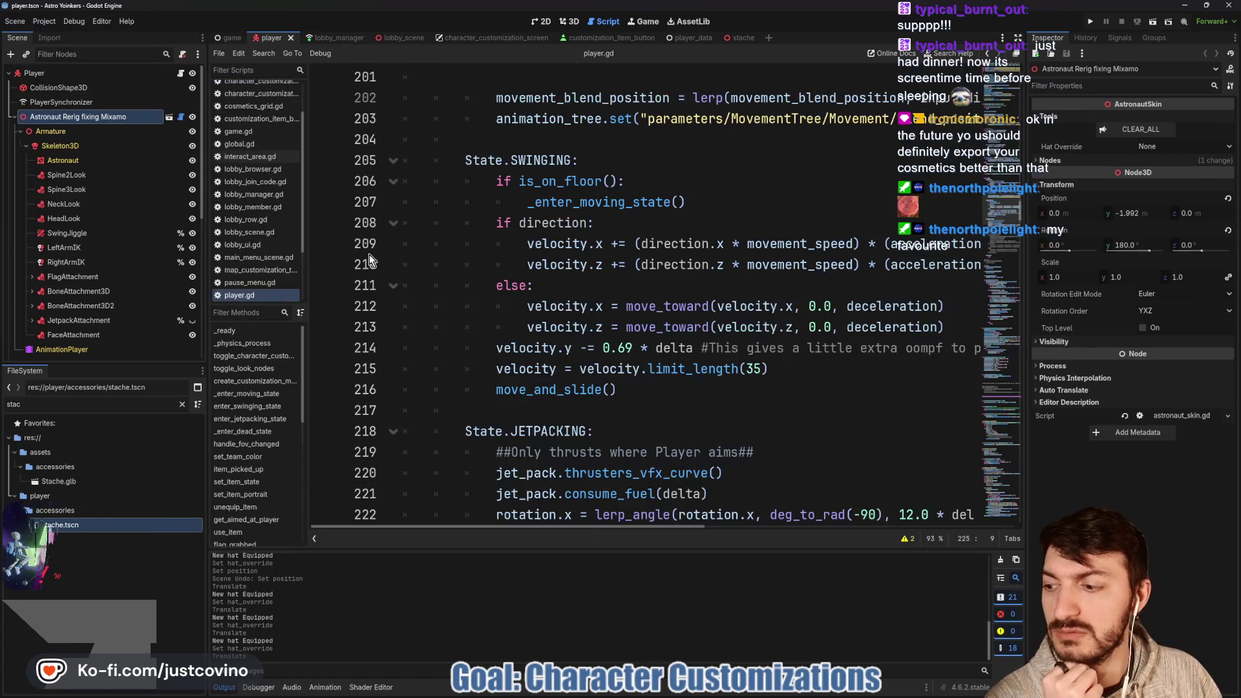
# In 3D, equip the Moustache through Hat Override, then remove it with CLEAR_ALL.
pyautogui.click(560, 23)
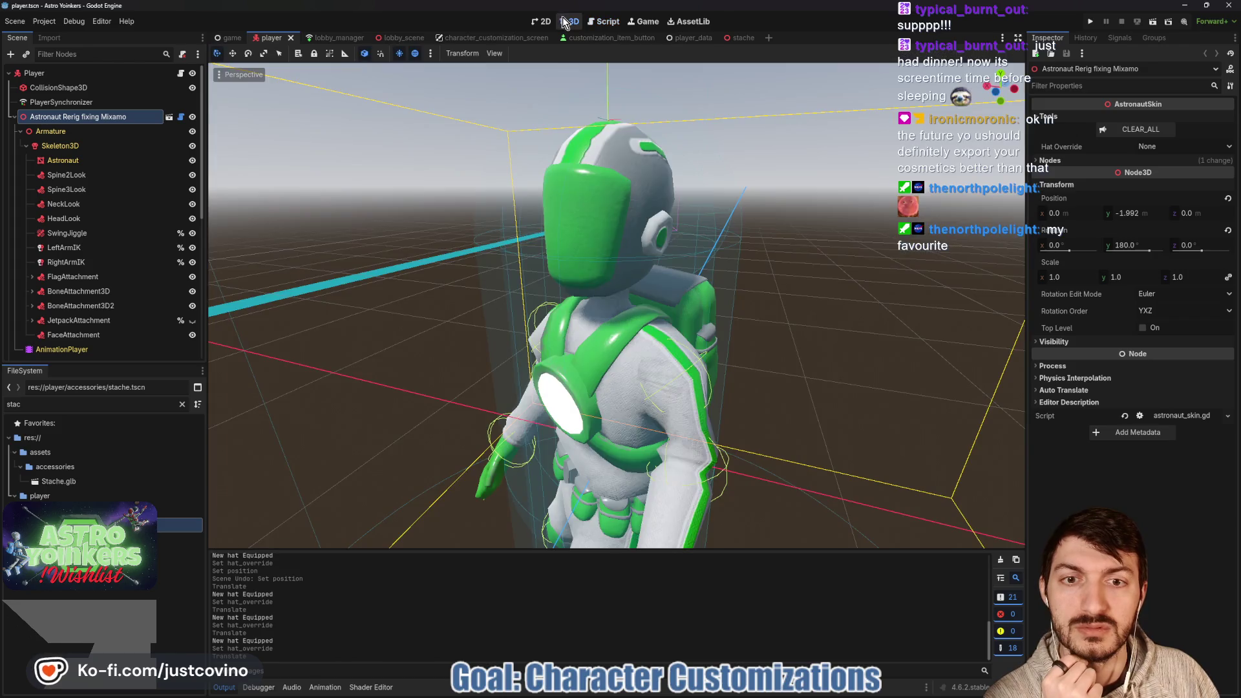
pyautogui.click(1175, 146)
pyautogui.click(1163, 172)
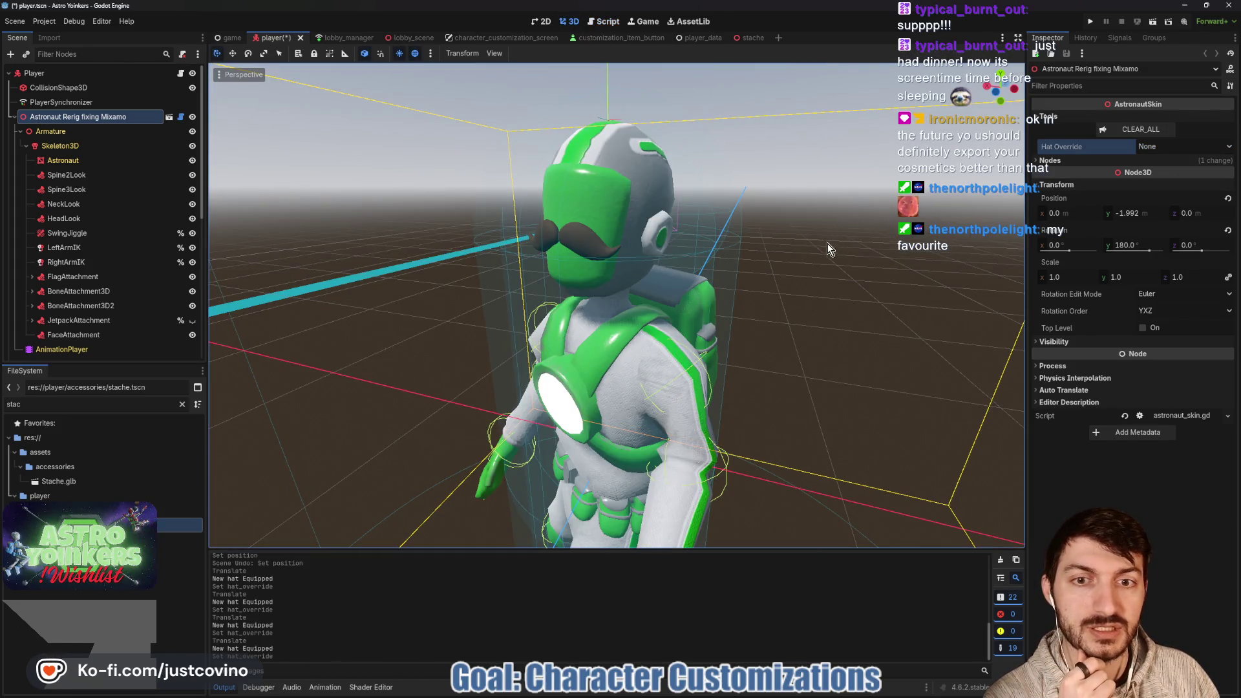
pyautogui.press('f')
pyautogui.click(1152, 133)
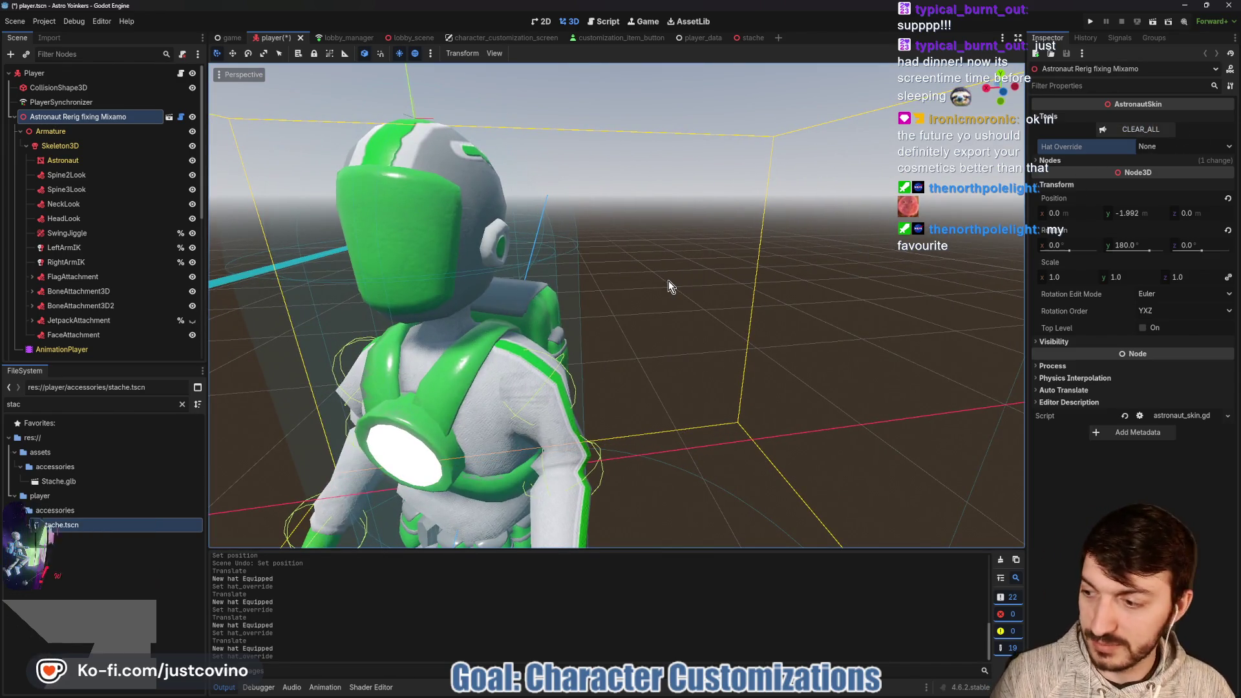
# Orbit around the astronaut and equip the Moustache again via Hat Override.
pyautogui.moveTo(668, 280); pyautogui.dragTo(219, 96)
pyautogui.moveTo(613, 291); pyautogui.dragTo(355, 272)
pyautogui.click(1157, 146)
pyautogui.click(1153, 160)
pyautogui.moveTo(839, 307)
pyautogui.mouseDown()
pyautogui.moveTo(516, 288)
pyautogui.moveTo(410, 256)
pyautogui.mouseUp()
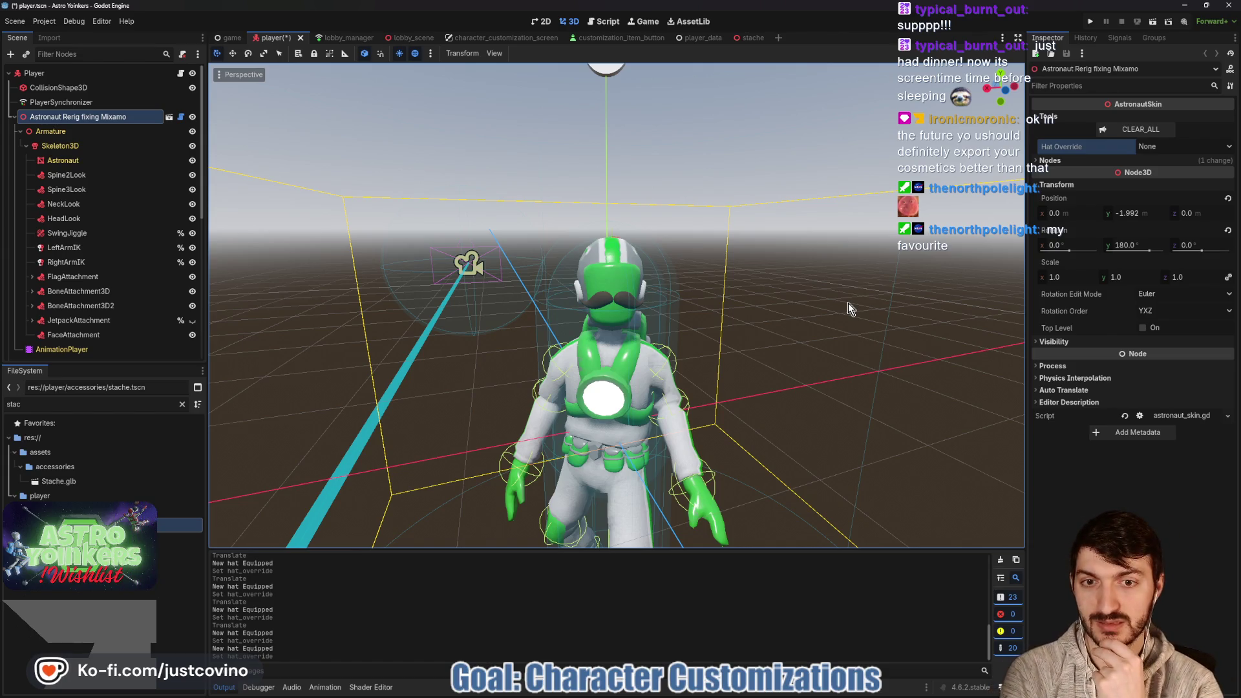
pyautogui.click(750, 37)
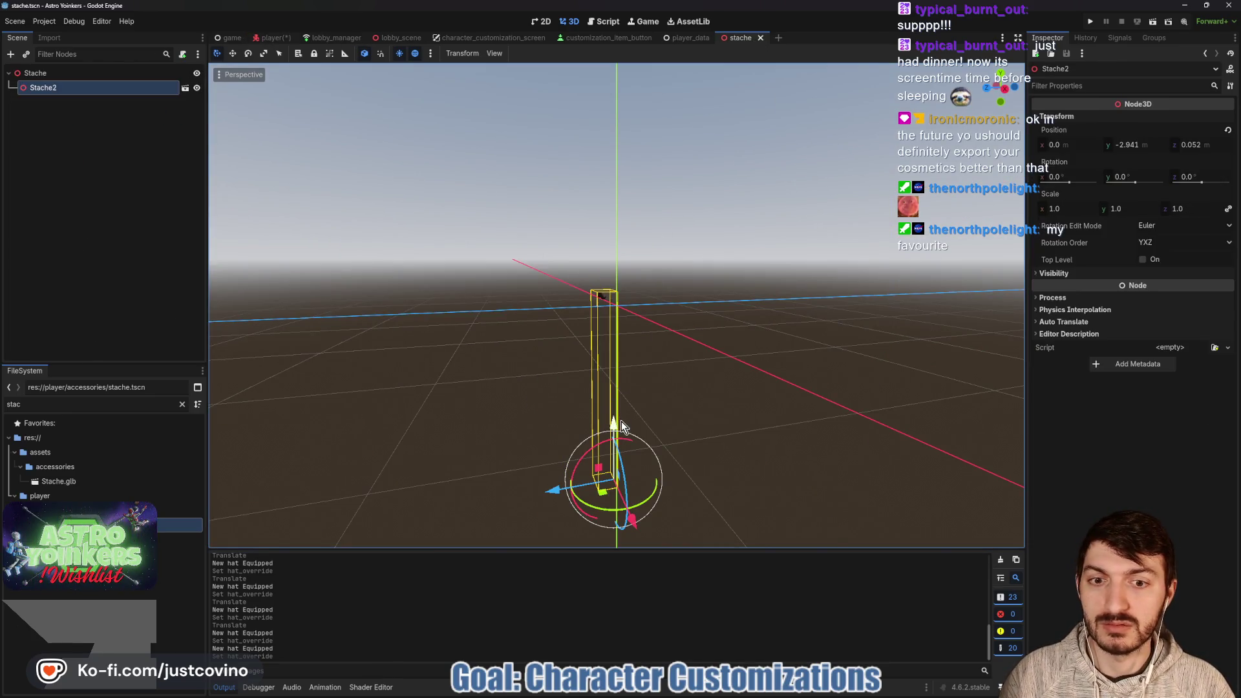
# Drag the moustache slightly lower, save the stache scene, and check its fit on the astronaut.
pyautogui.moveTo(615, 420); pyautogui.dragTo(615, 424)
pyautogui.hotkey('ctrl', 's')
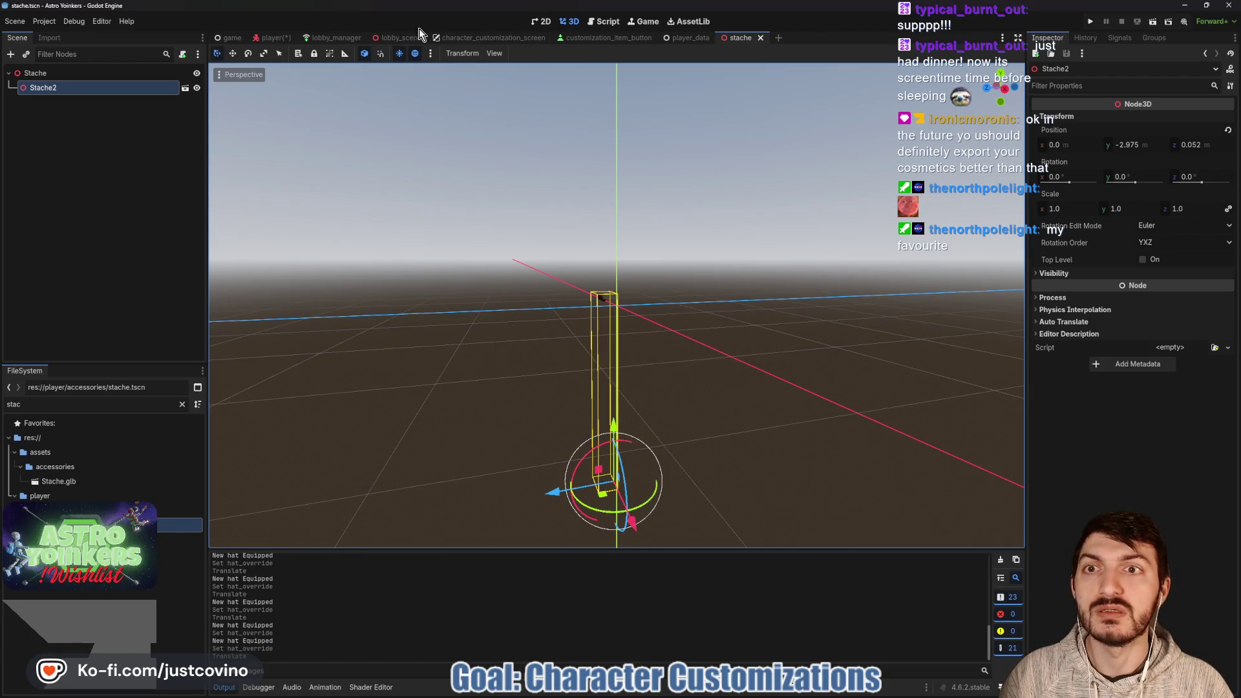
pyautogui.click(285, 39)
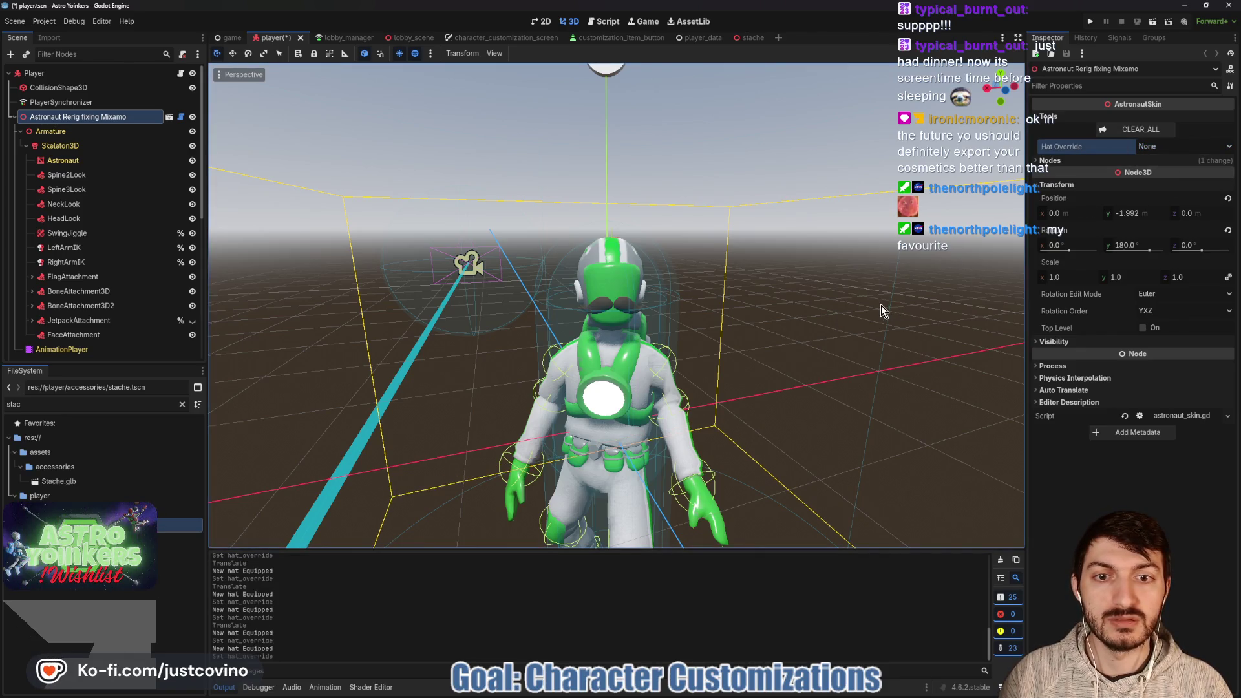
pyautogui.scroll(5, 844, 300)
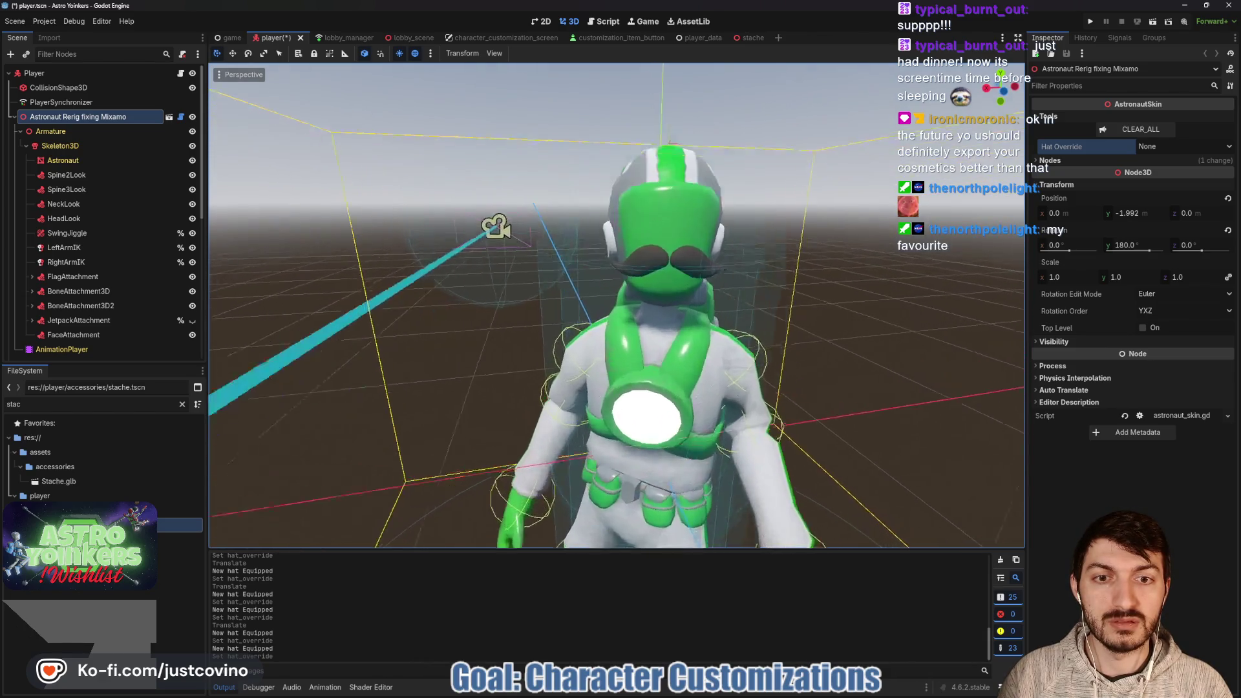
pyautogui.scroll(3, 616, 305)
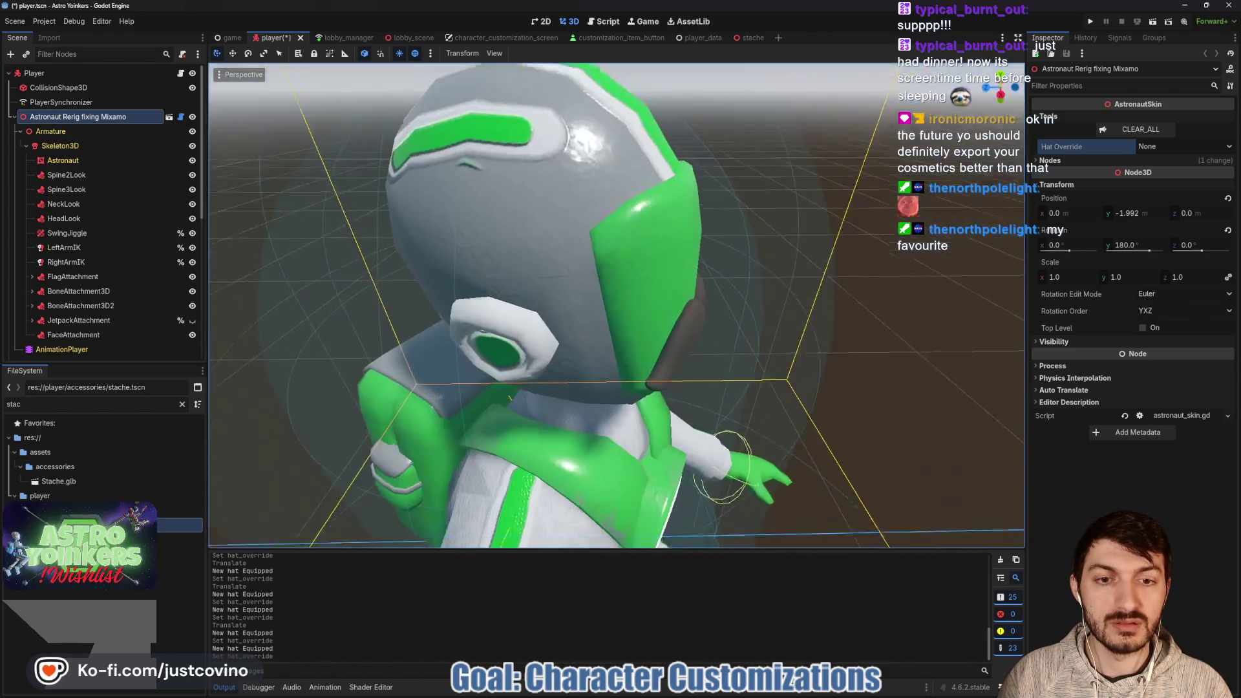
pyautogui.scroll(-5, 615, 305)
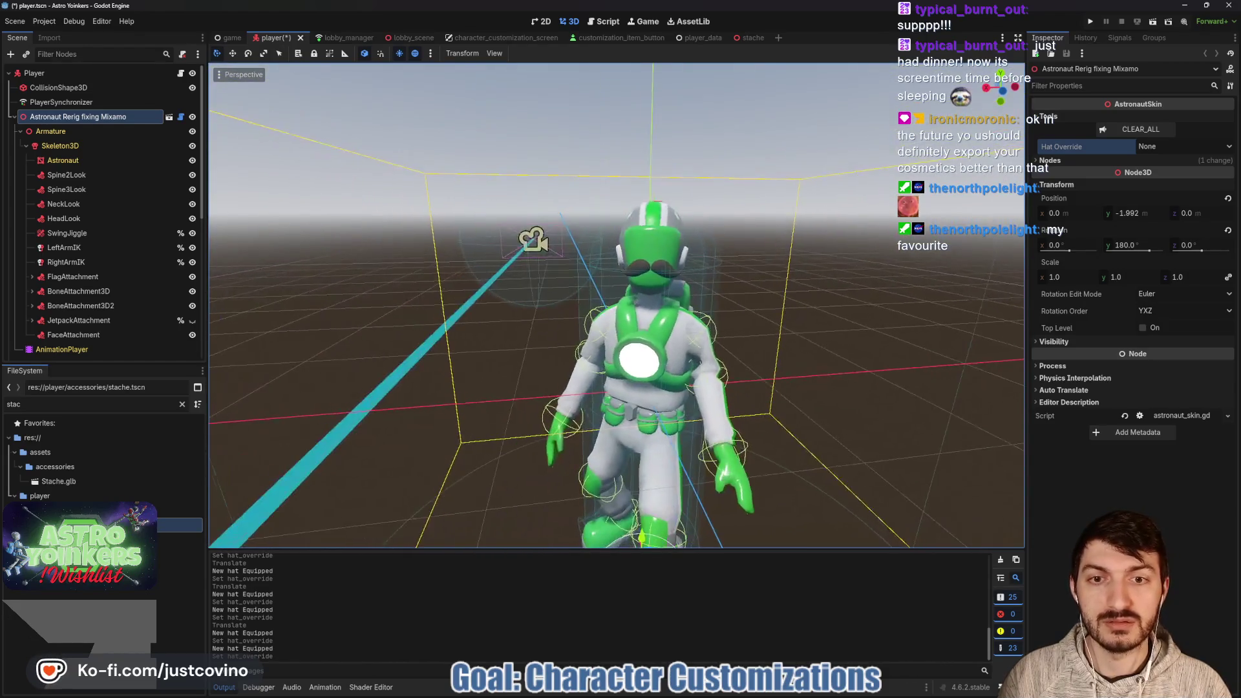
pyautogui.scroll(2, 616, 305)
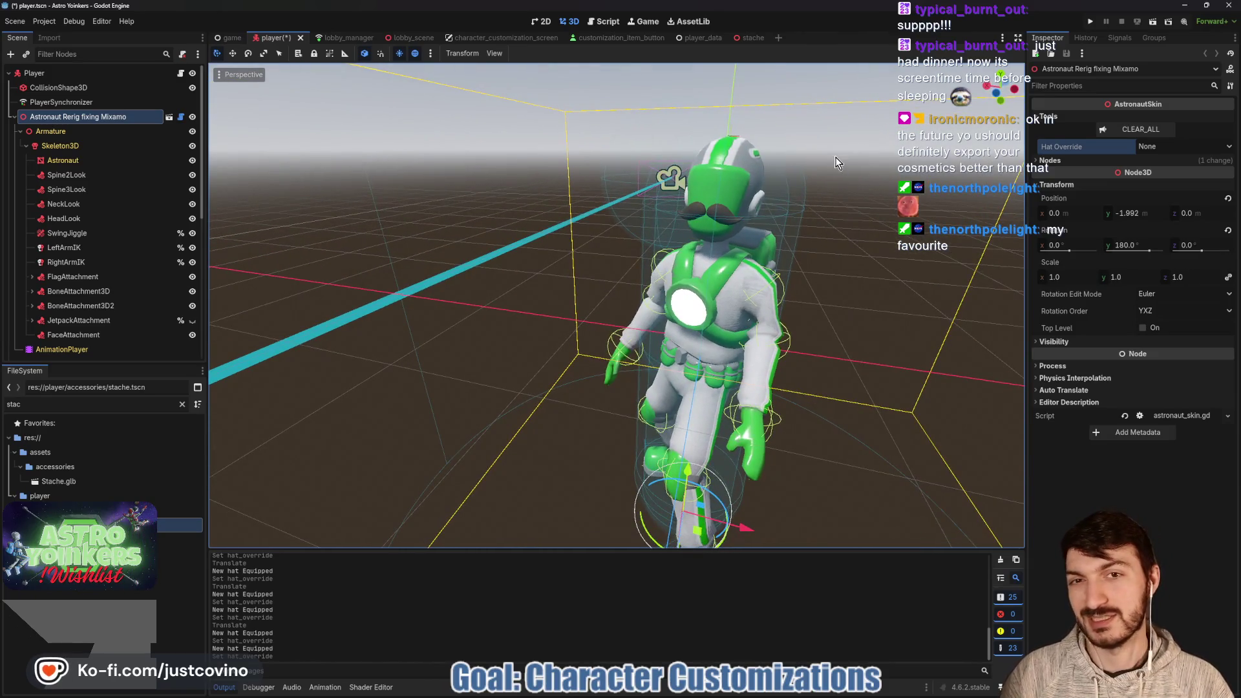
# Set Stache2's Position Y to exactly -2.95 and save the stache scene.
pyautogui.click(744, 37)
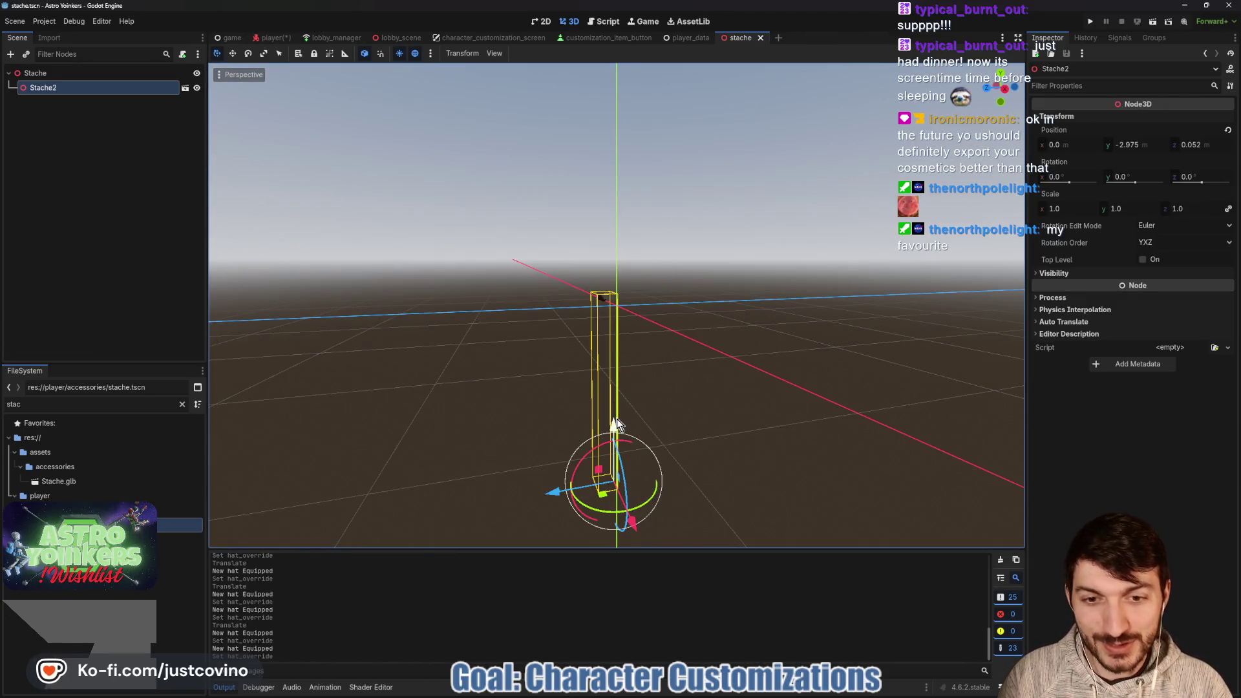
pyautogui.press('f')
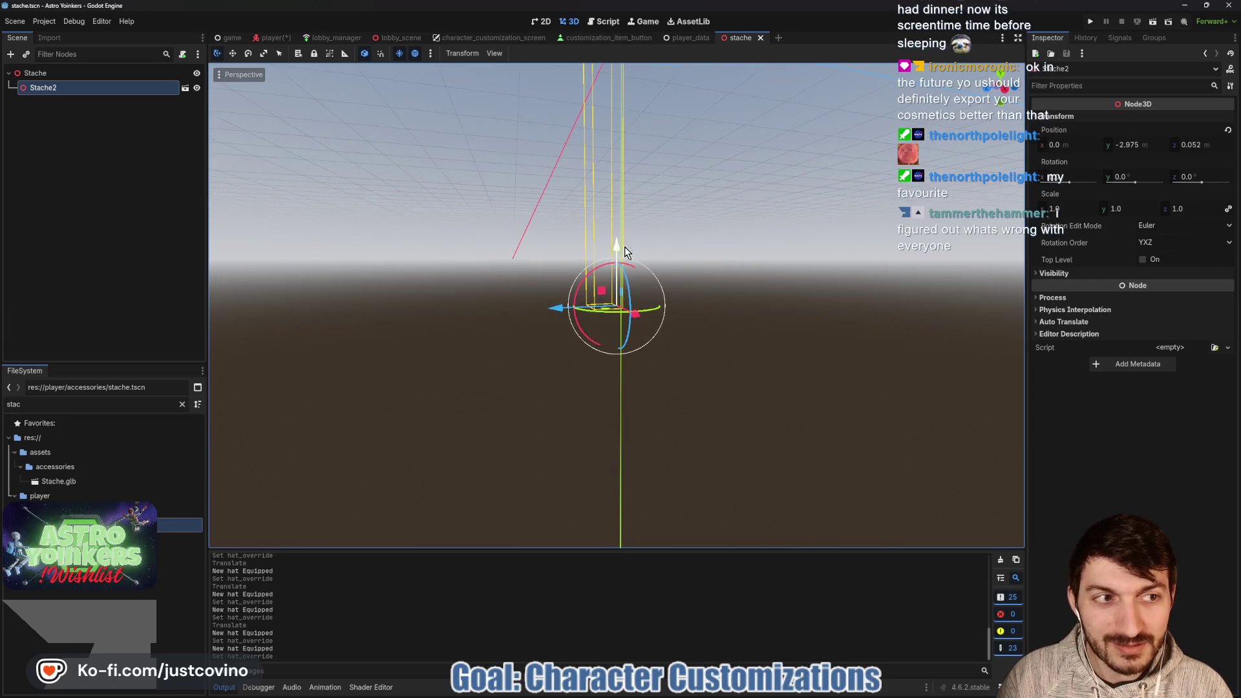
pyautogui.click(1134, 145)
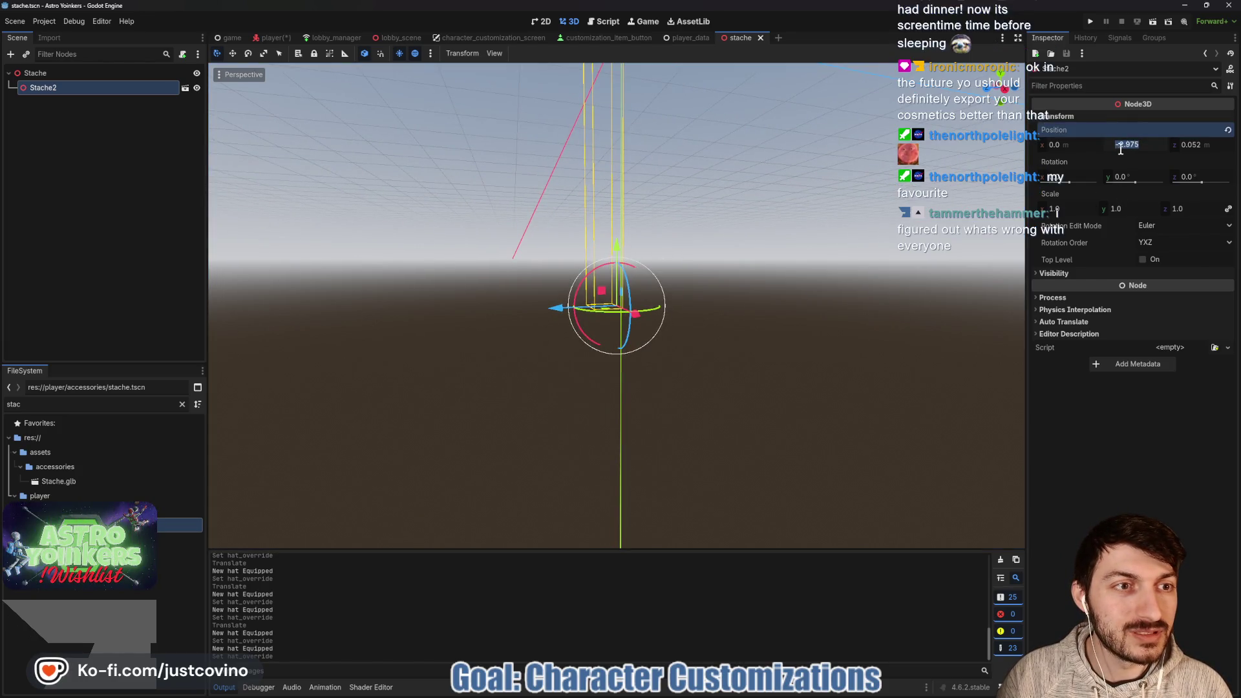
pyautogui.write('-2.95')
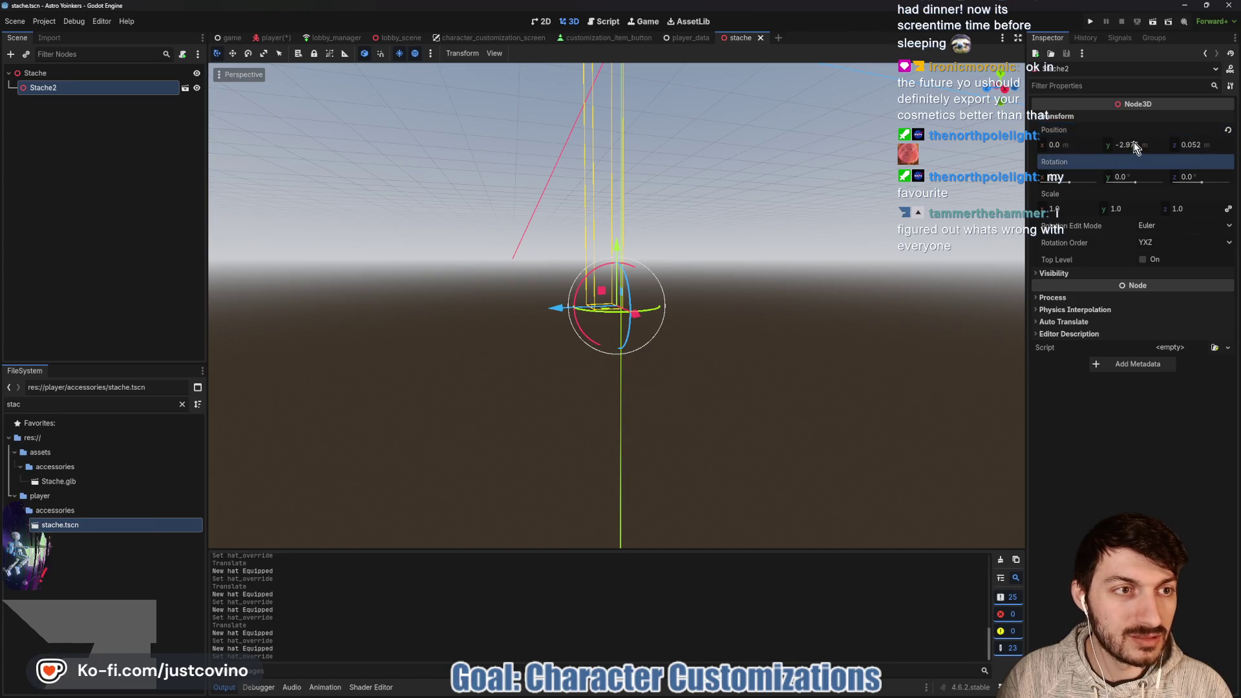
pyautogui.press('Return')
pyautogui.moveTo(1125, 145); pyautogui.dragTo(1127, 144)
pyautogui.click(1136, 144)
pyautogui.write('-2')
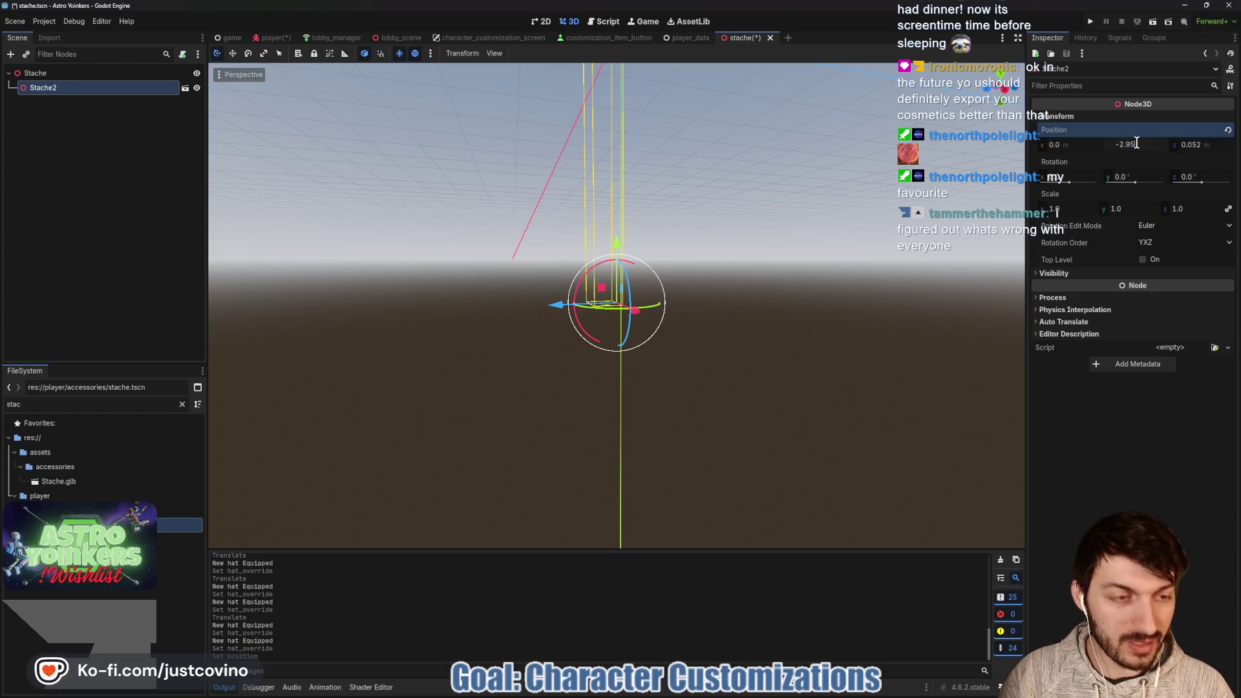
pyautogui.press('Return')
pyautogui.hotkey('ctrl', 's')
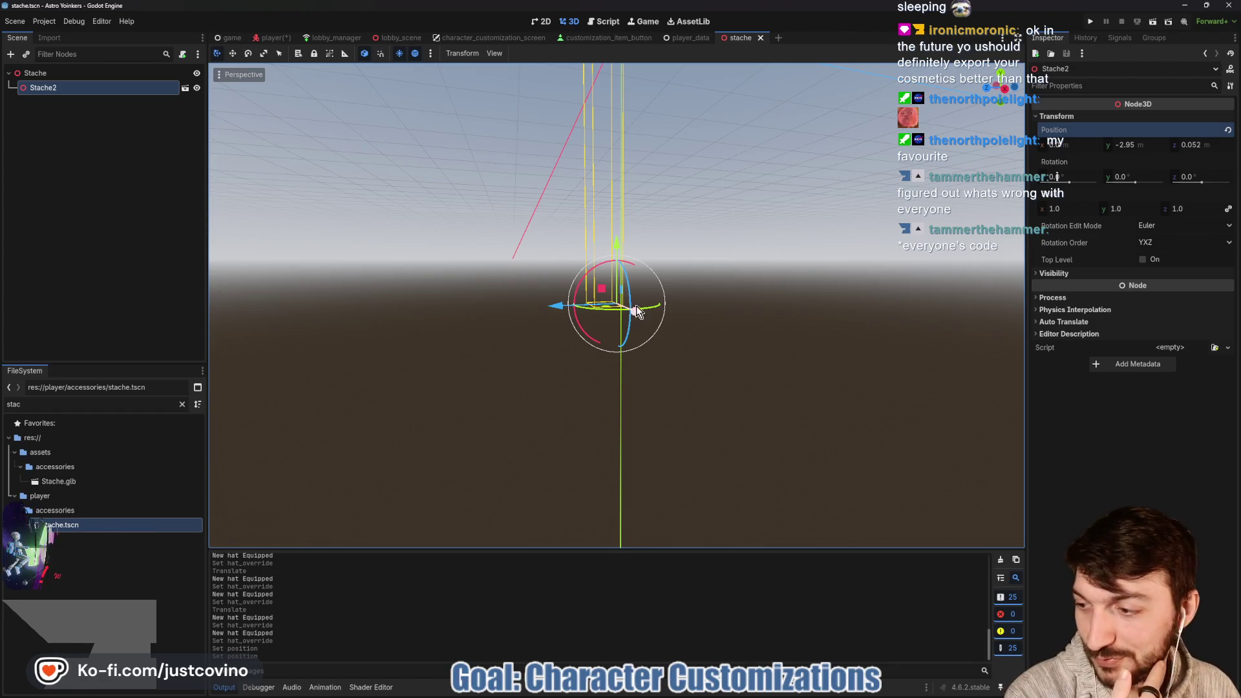
pyautogui.click(602, 26)
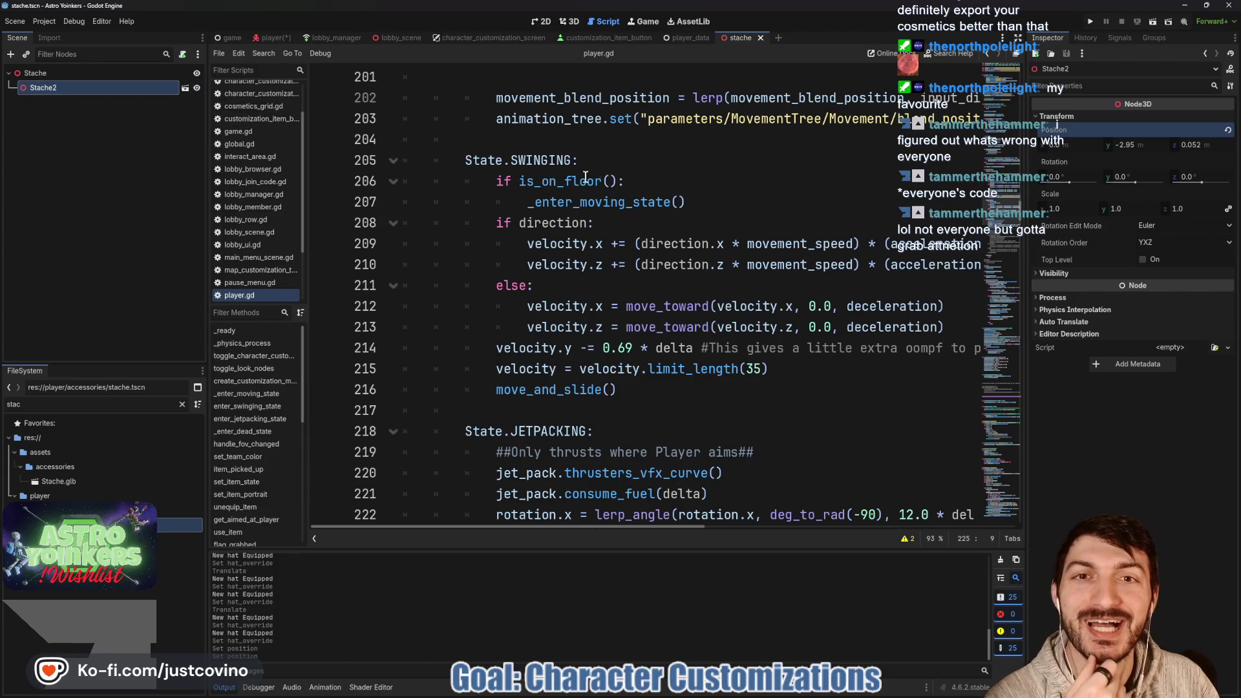
# Set the astronaut's Hat Override to Moustache and save the player scene.
pyautogui.click(697, 35)
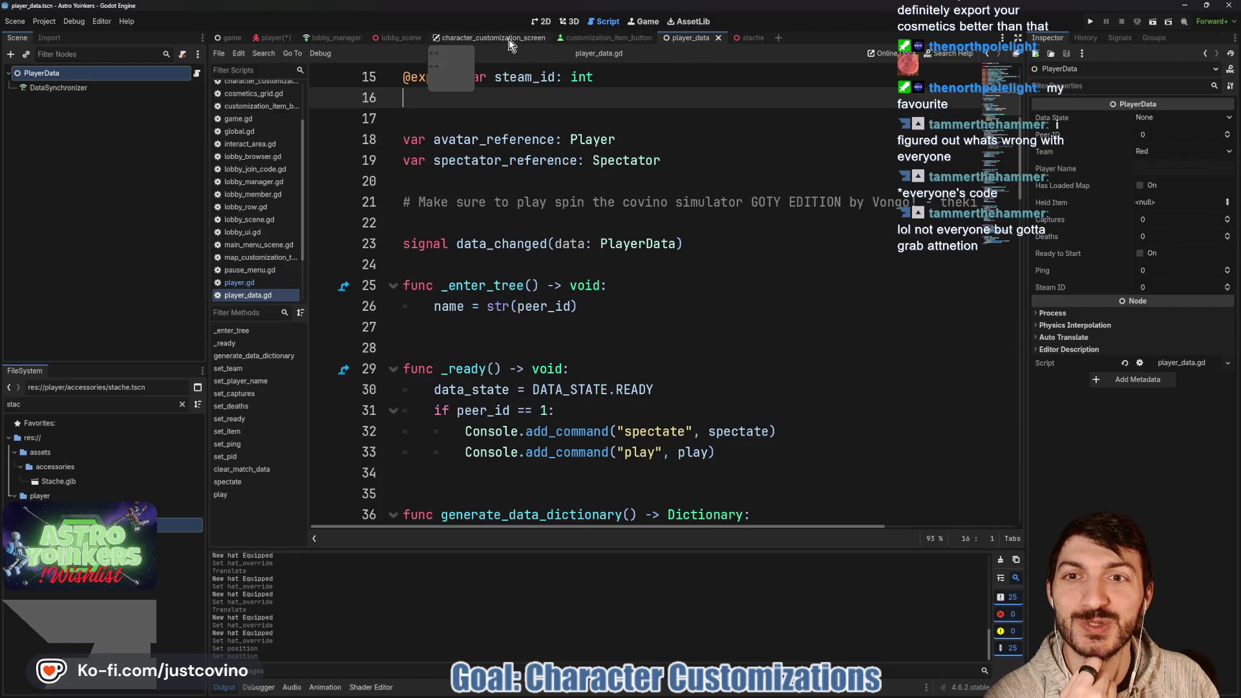
pyautogui.click(278, 37)
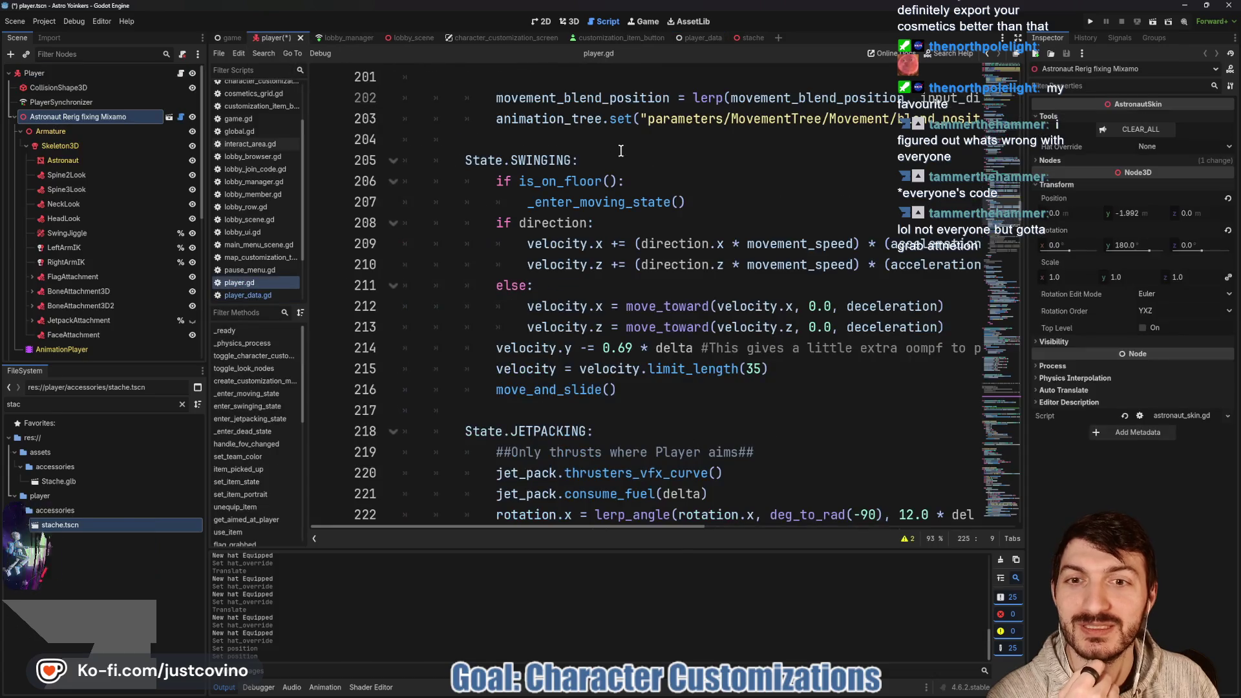
pyautogui.click(572, 21)
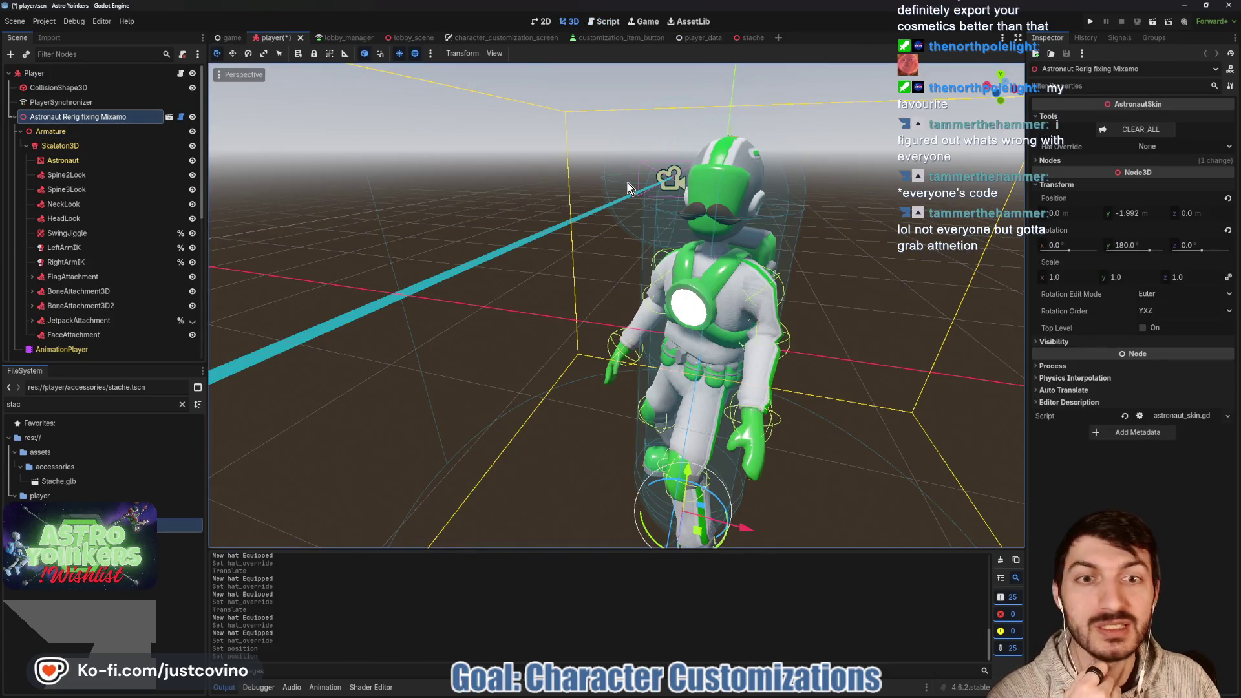
pyautogui.click(1167, 148)
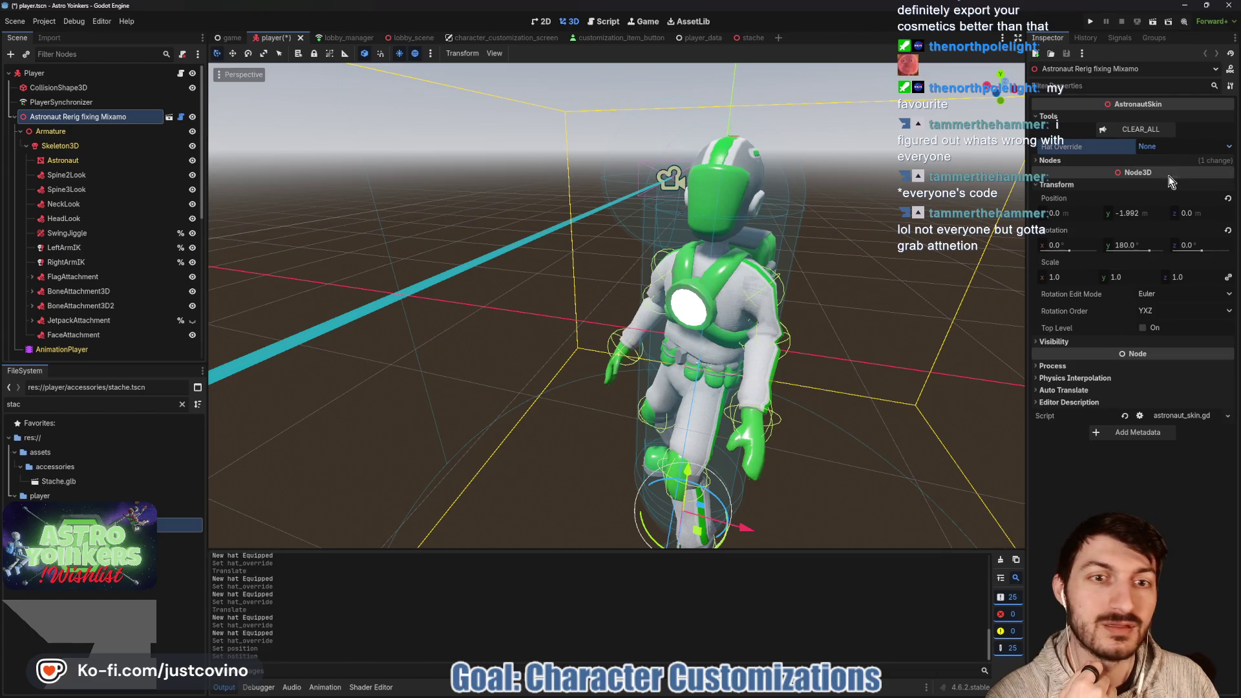
pyautogui.moveTo(808, 264); pyautogui.dragTo(843, 270)
pyautogui.hotkey('ctrl', 's')
# Change the tool button label CLEAR_ALL to CLEAR ALL, then reopen astronaut_skin.gd.
pyautogui.hotkey('ctrl', 'F3')
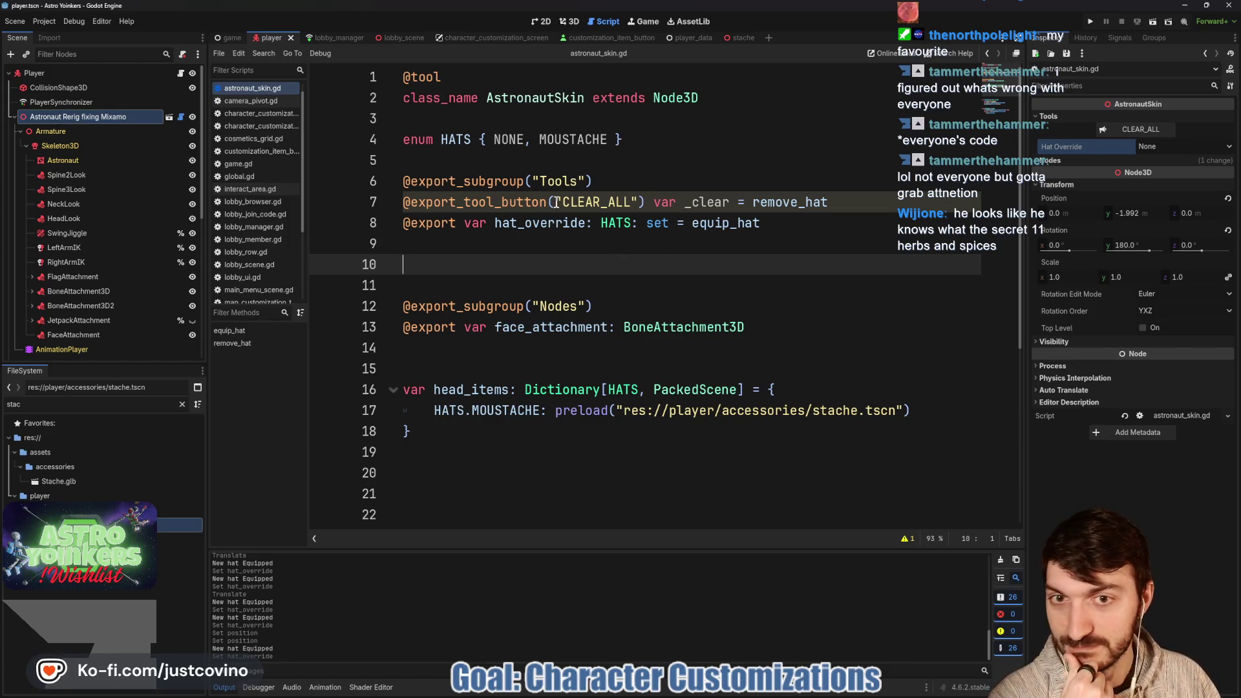
pyautogui.click(611, 202)
pyautogui.press('BackSpace')
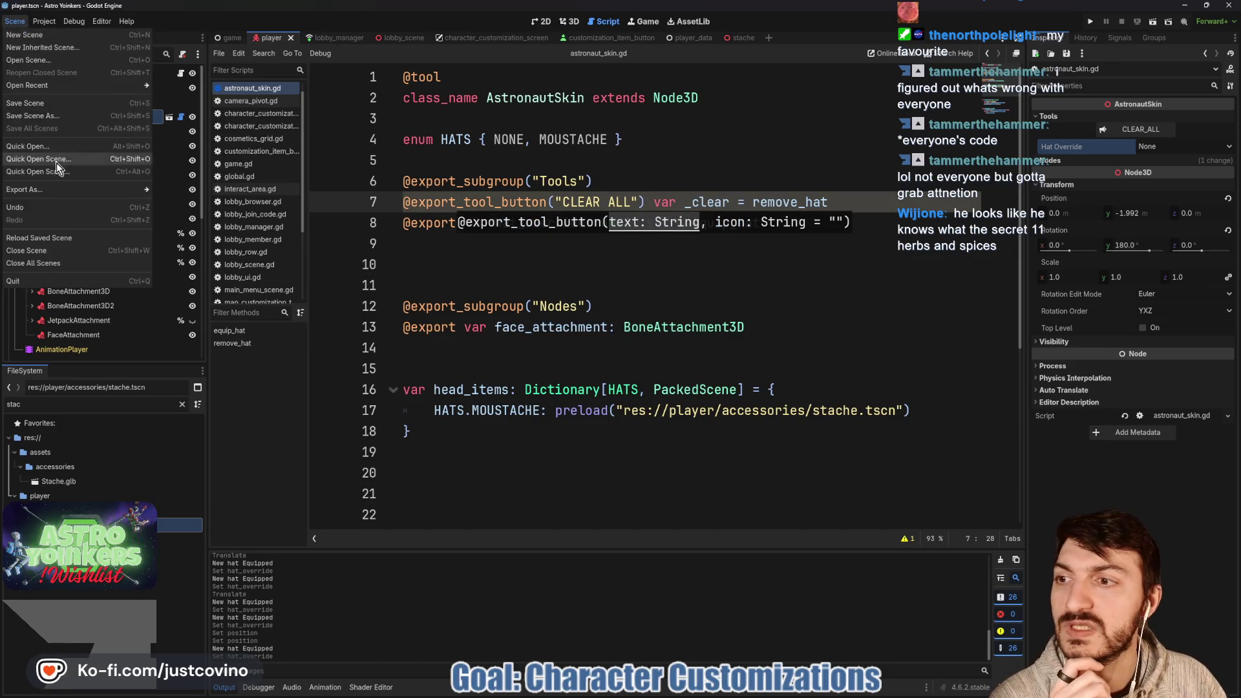
pyautogui.hotkey('alt', 'Left')
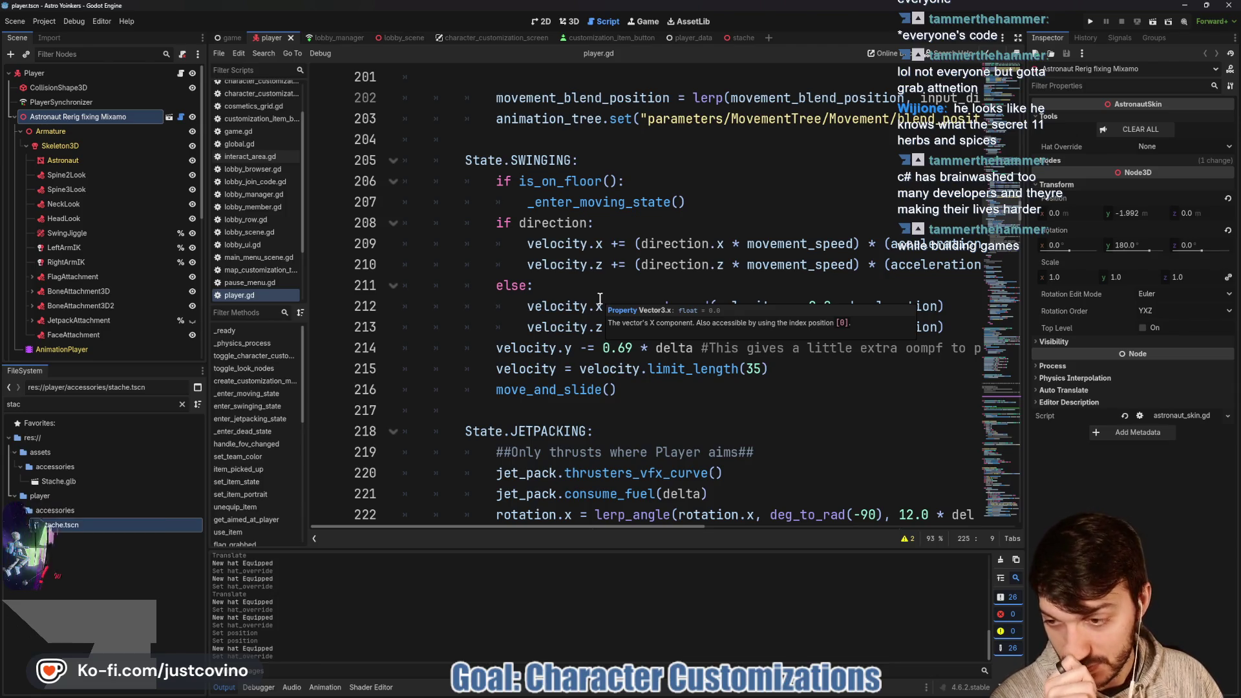
pyautogui.click(181, 117)
pyautogui.click(657, 270)
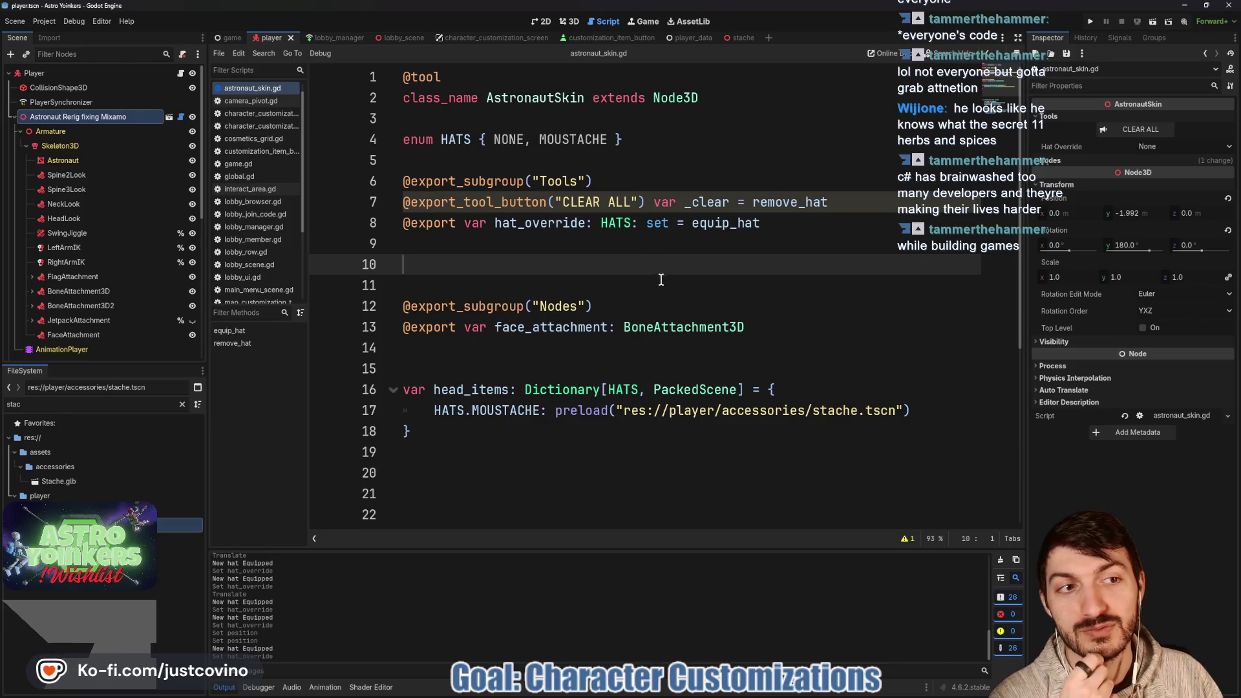
pyautogui.click(1058, 160)
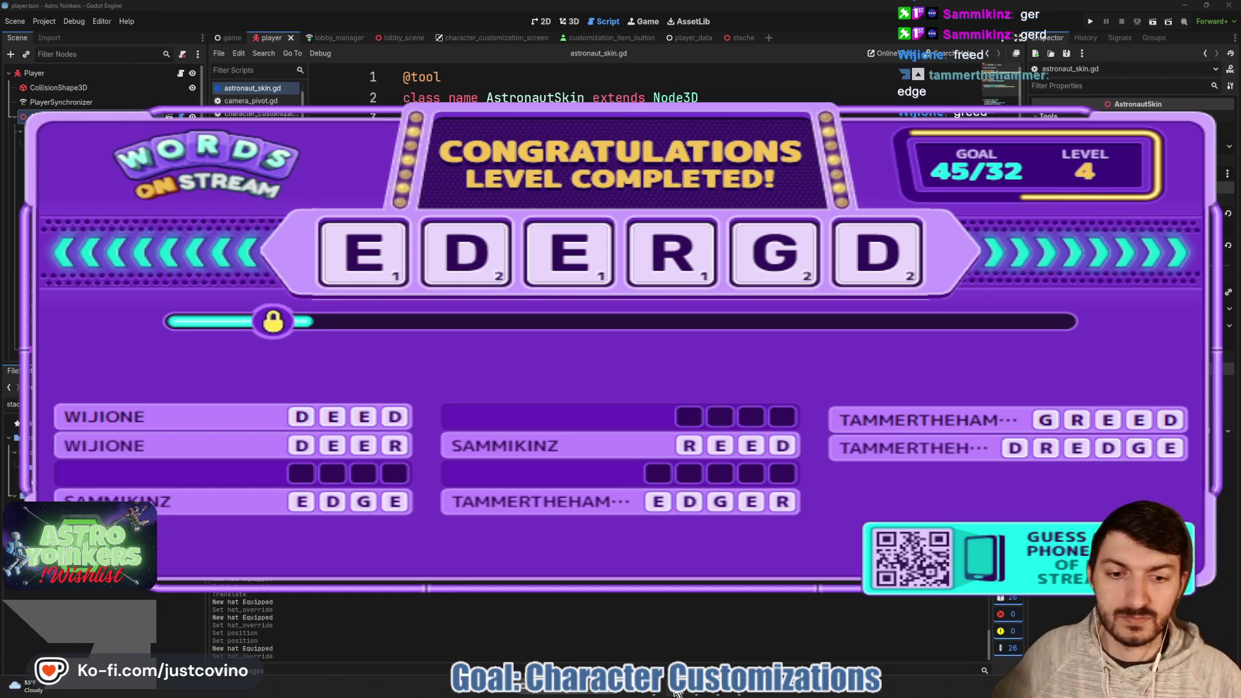
# Search 'godot con B' in a new Chrome tab and open the conference.godotengine.org result.
pyautogui.click(527, 694)
pyautogui.click(267, 35)
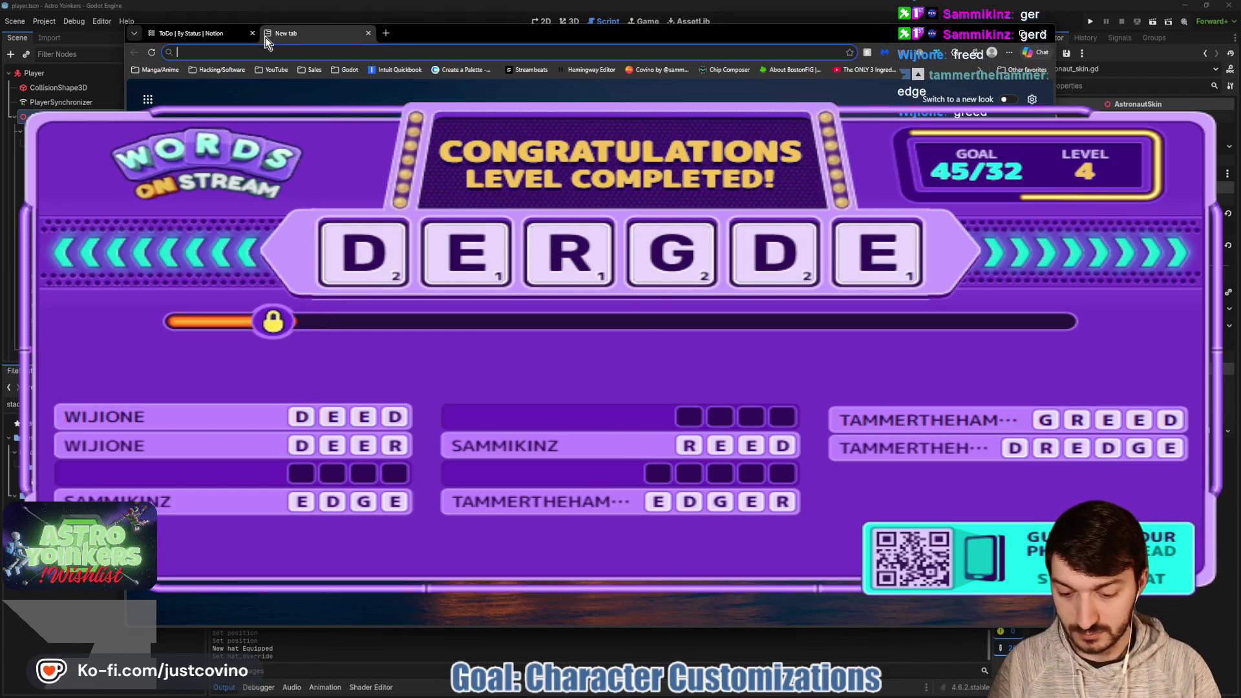
pyautogui.write('godot con Boston')
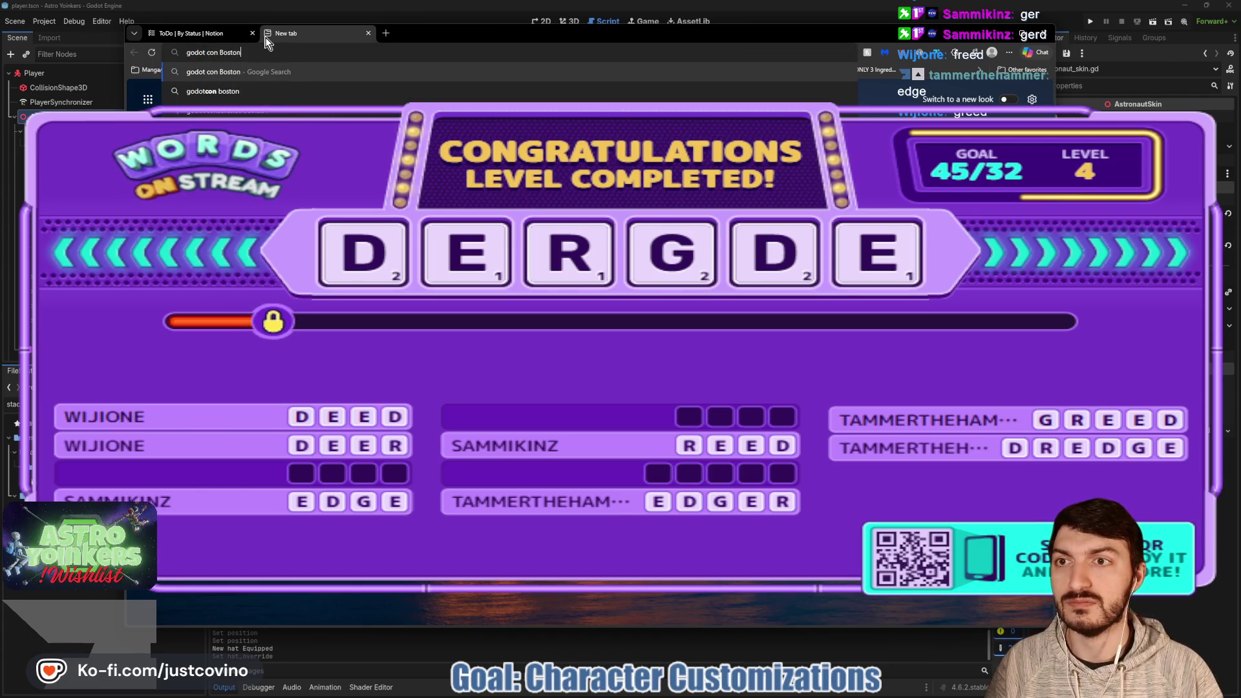
pyautogui.press('Return')
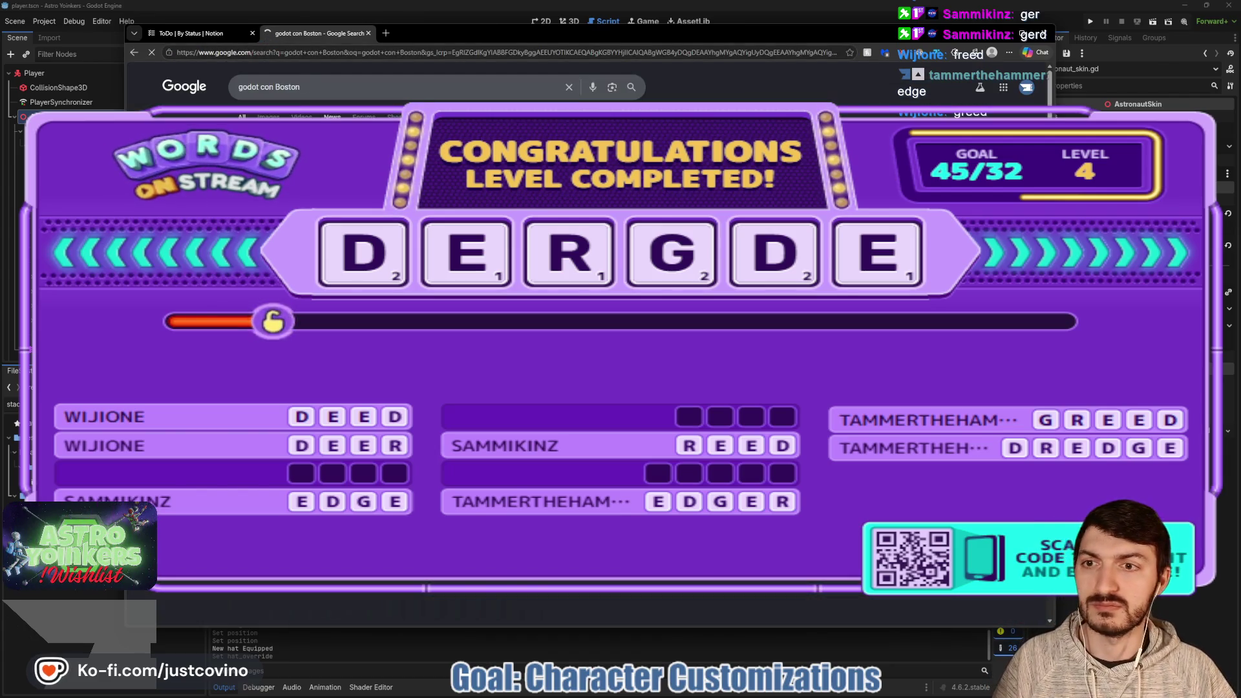
pyautogui.click(608, 101)
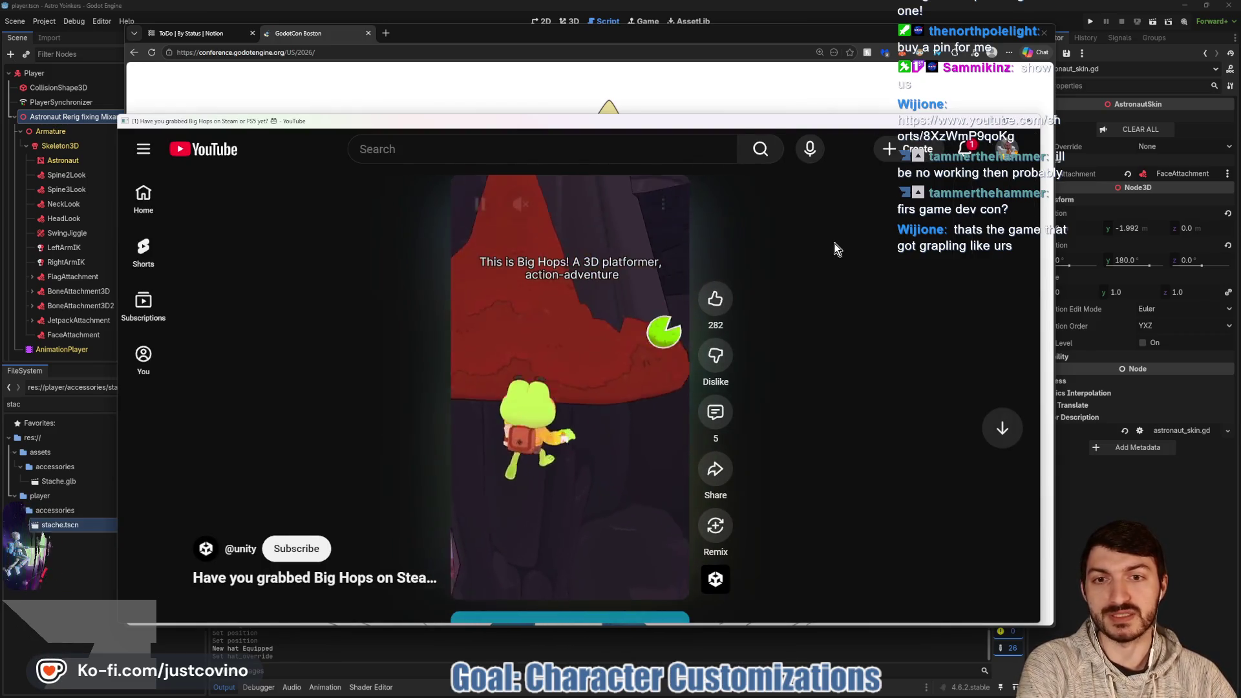
# Close the YouTube pop-up, scroll down to What is GodotCon?, and shift the window slightly left.
pyautogui.click(1030, 123)
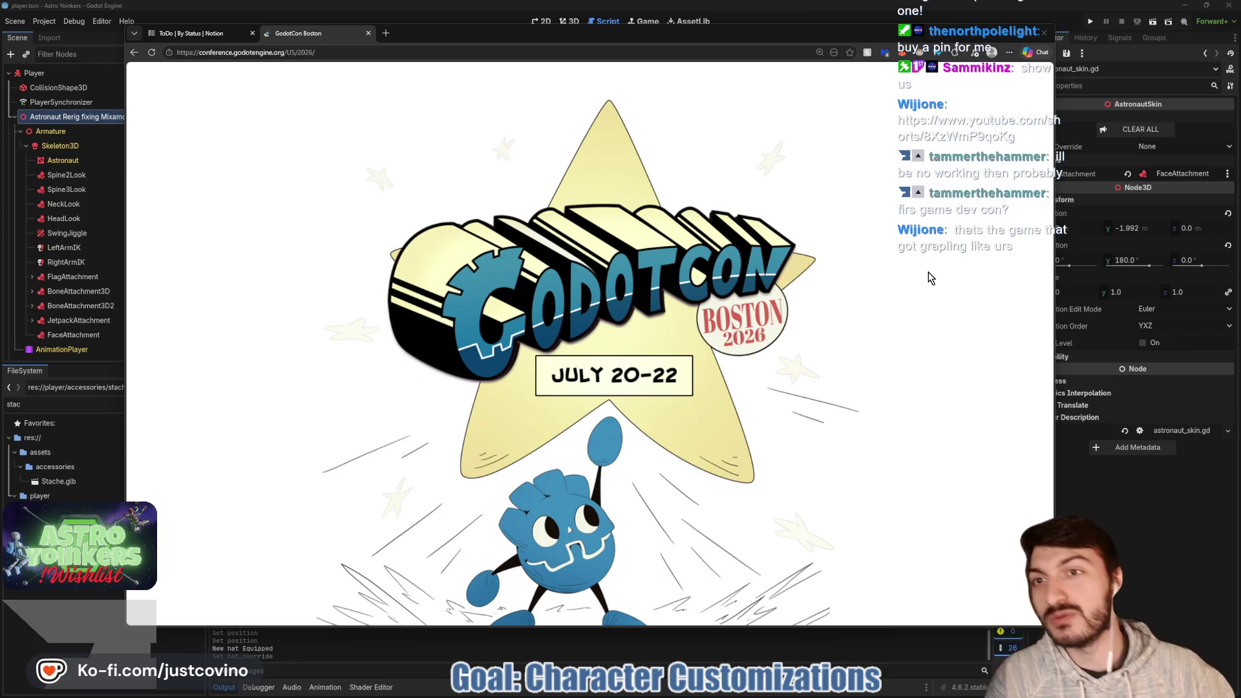
pyautogui.scroll(-6, 698, 294)
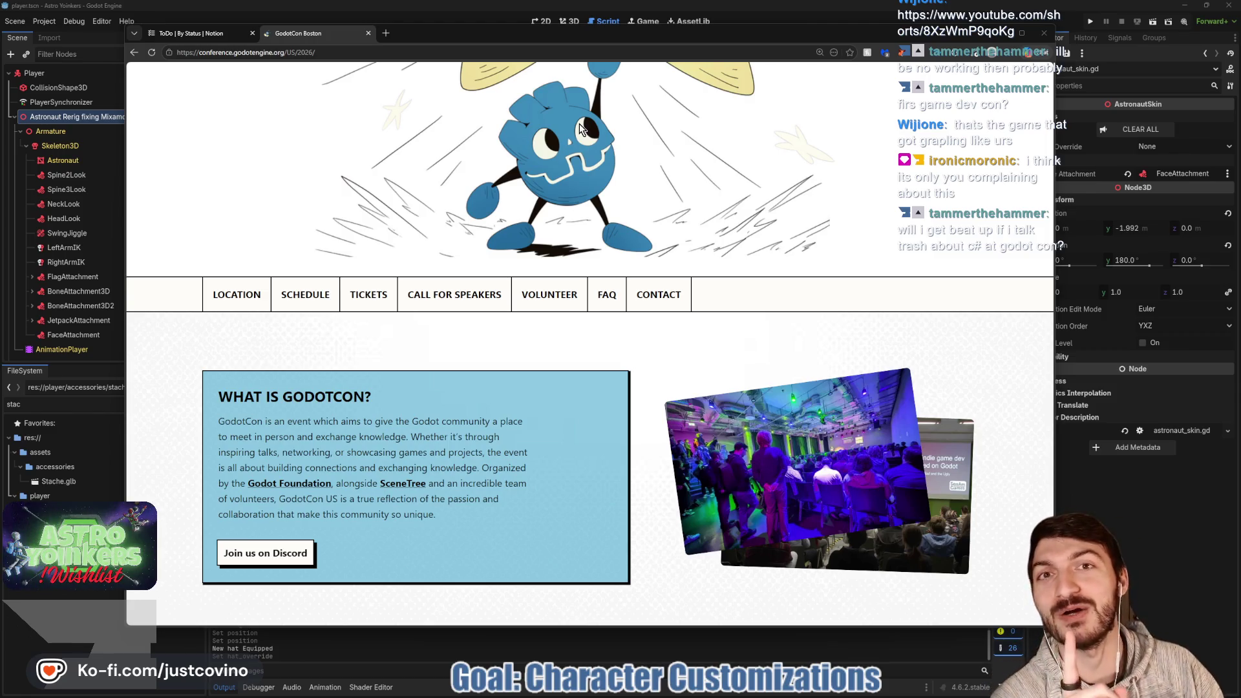
pyautogui.moveTo(763, 32)
pyautogui.mouseDown()
pyautogui.moveTo(735, 25)
pyautogui.moveTo(741, 37)
pyautogui.mouseUp()
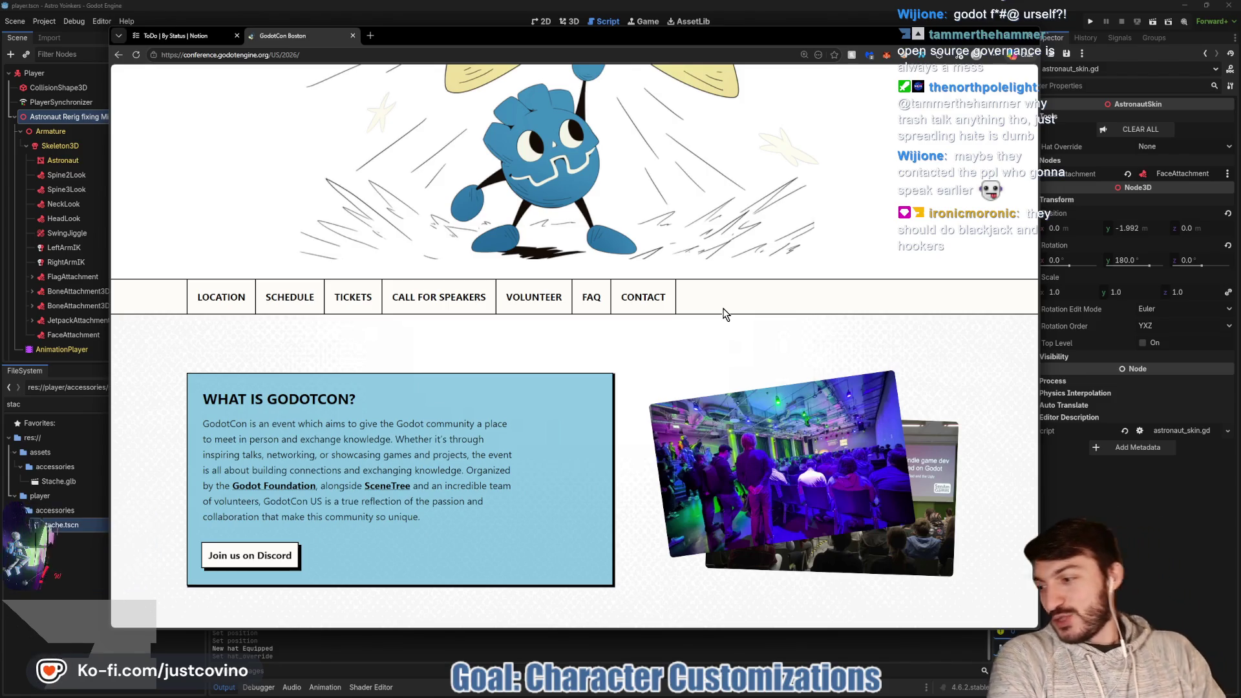
# Jump to Call for Speakers, maximize the browser, and highlight the 'long (~50min)' talk option.
pyautogui.click(446, 304)
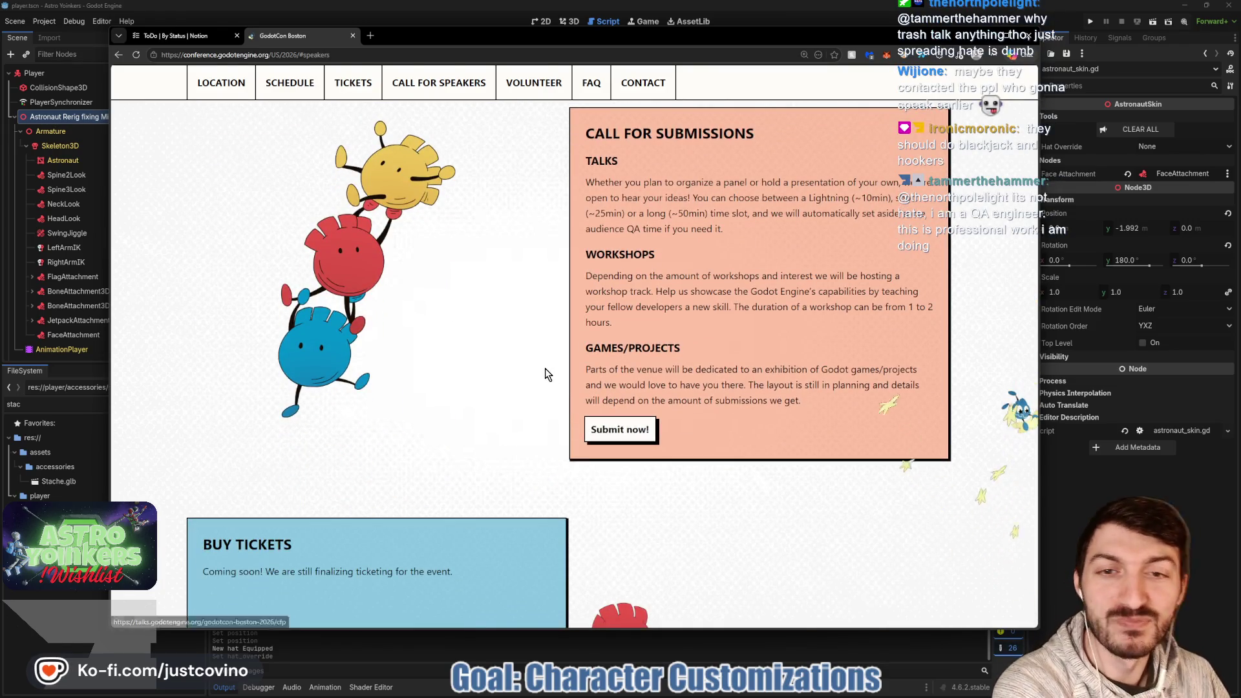
pyautogui.scroll(-5, 456, 378)
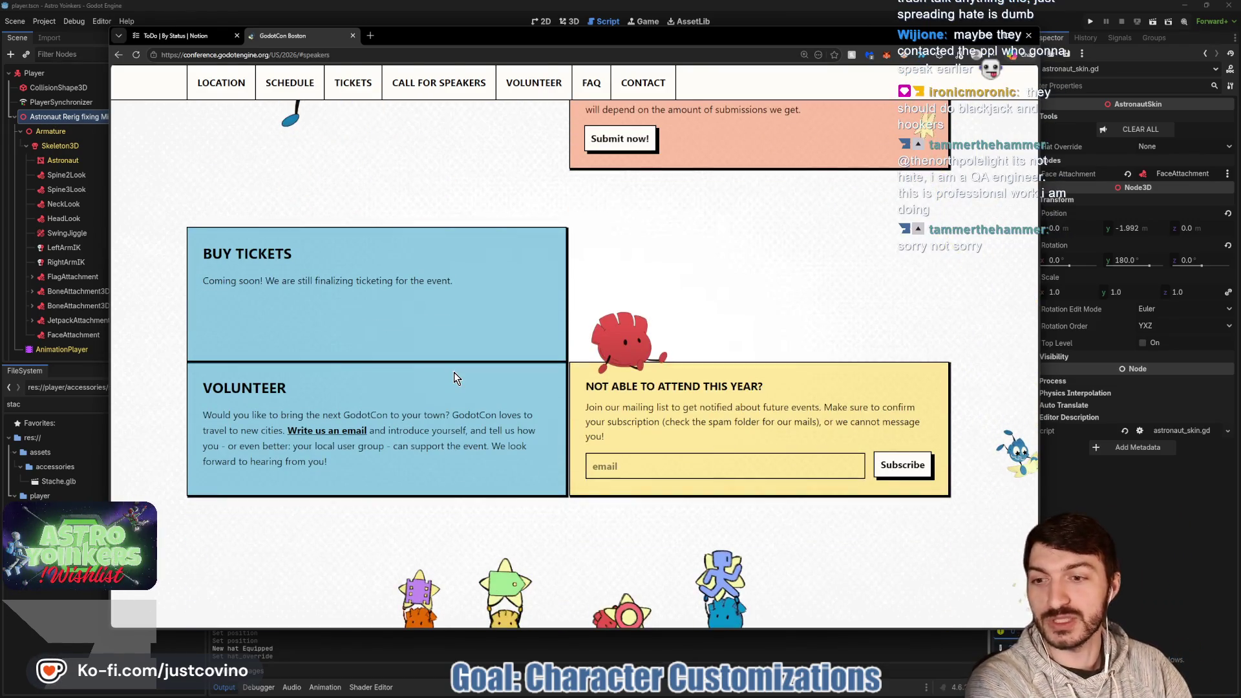
pyautogui.scroll(4, 457, 379)
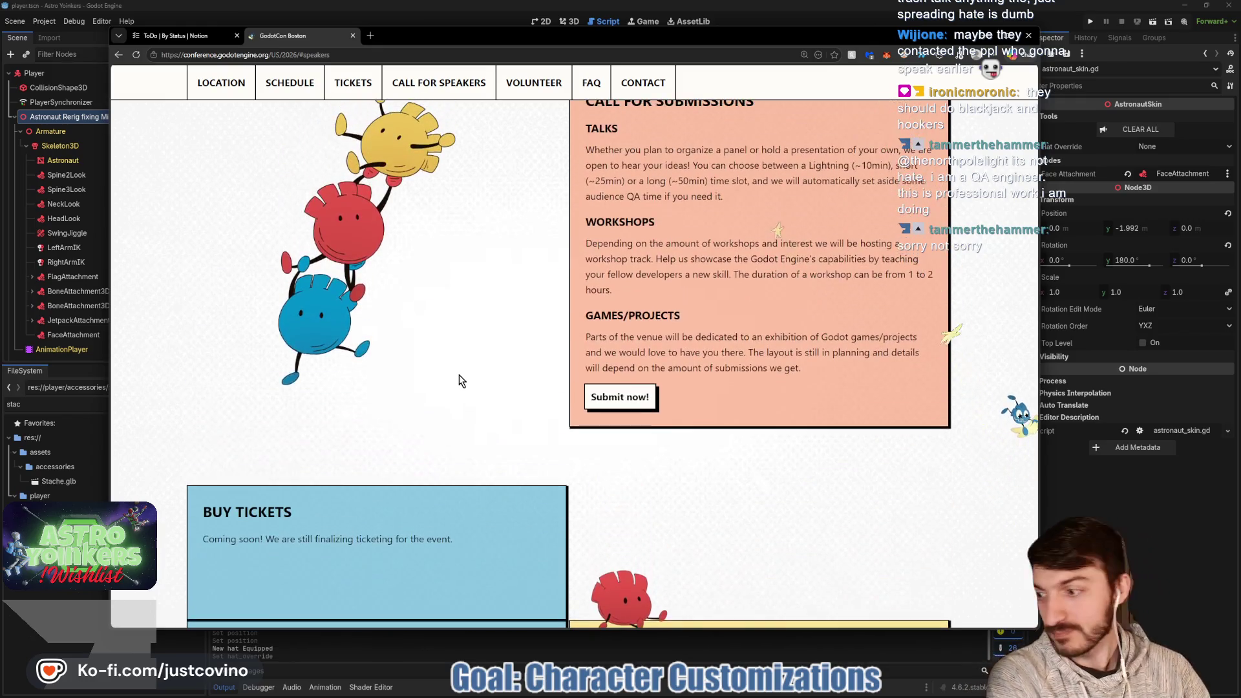
pyautogui.click(989, 43)
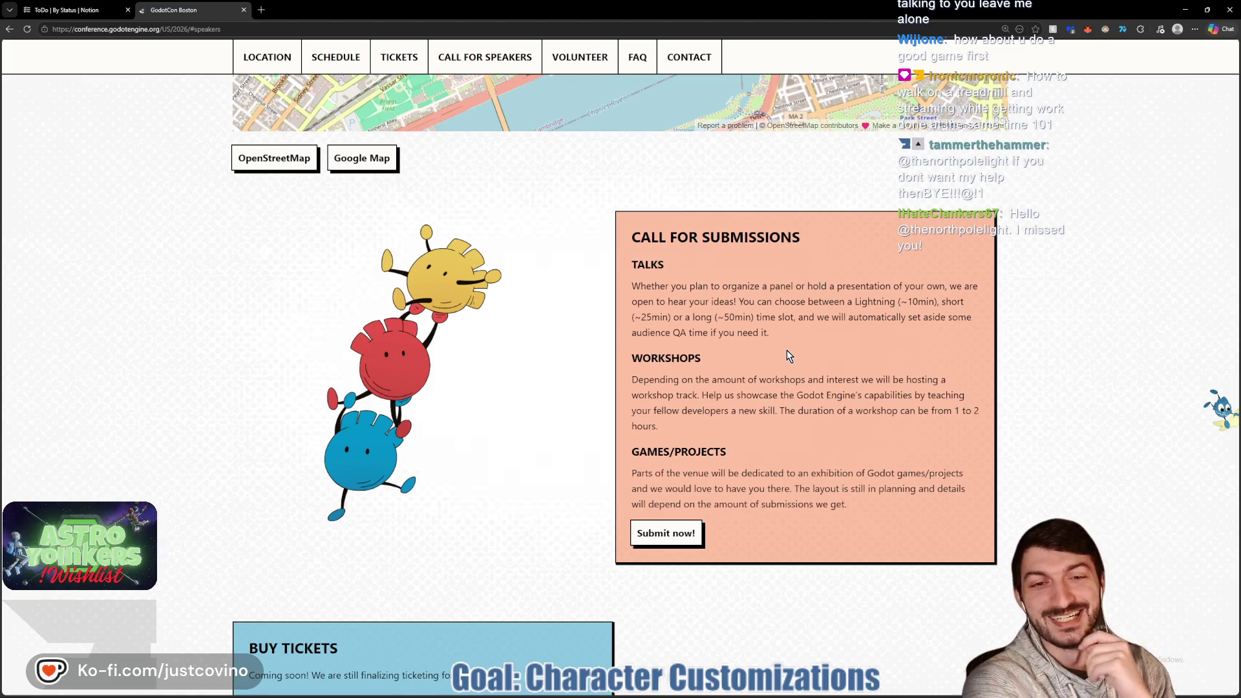
pyautogui.moveTo(713, 317); pyautogui.dragTo(762, 317)
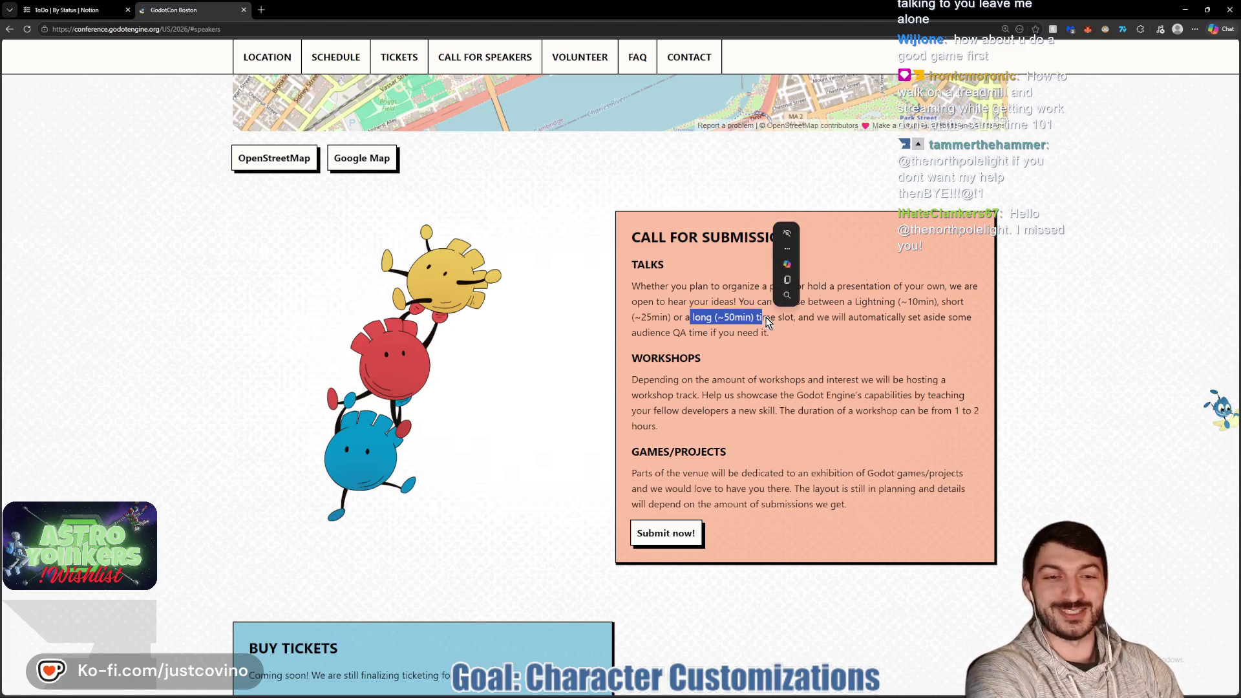
pyautogui.click(795, 331)
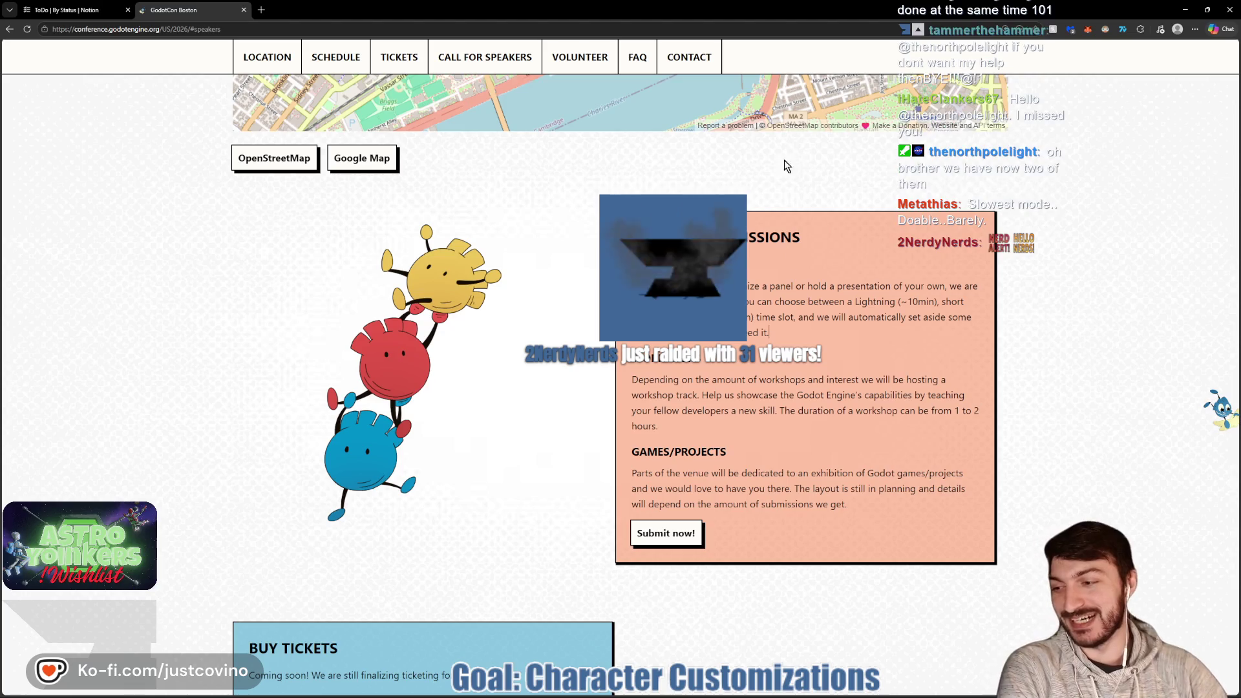
# Restore the browser to a smaller window, scroll through the GodotCon page, then switch away with Alt+Tab.
pyautogui.click(1207, 10)
pyautogui.scroll(15, 775, 270)
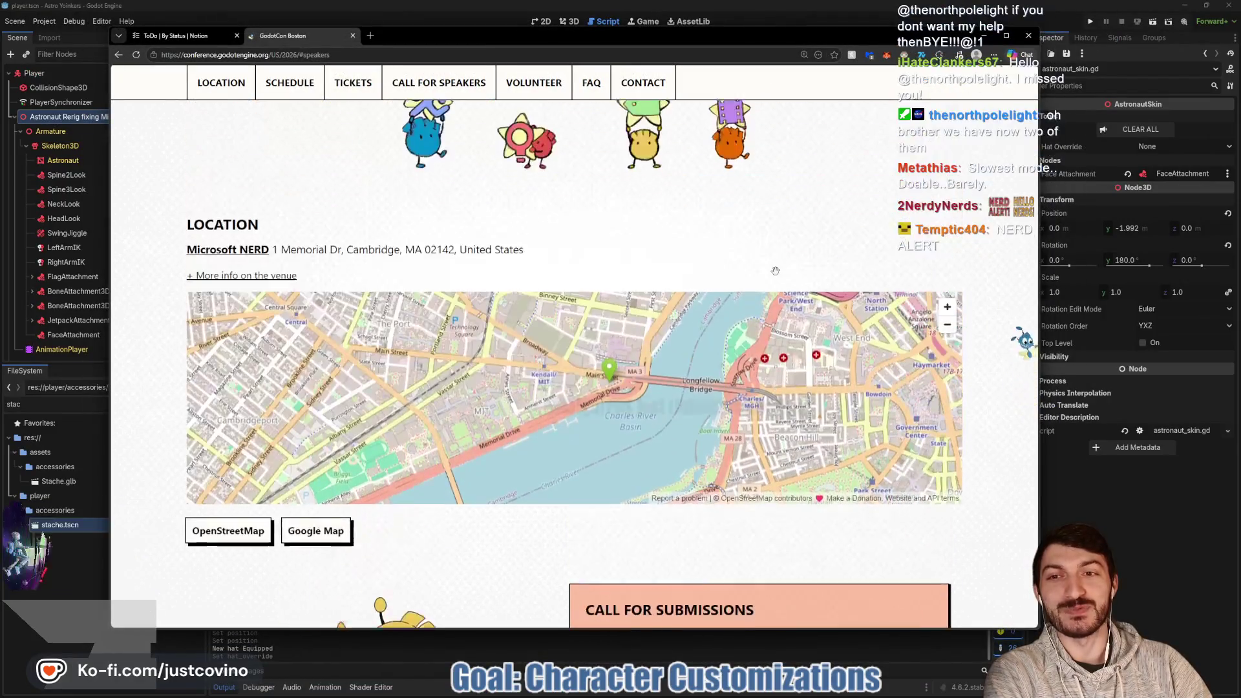
pyautogui.scroll(10, 775, 270)
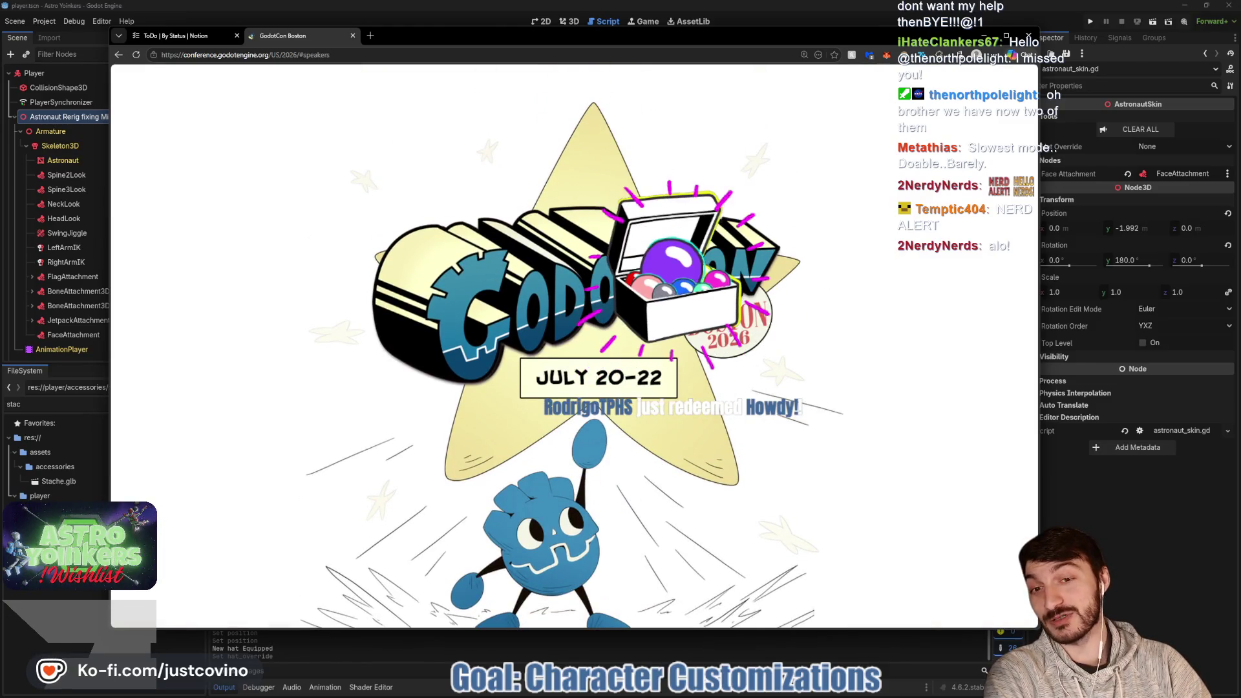
pyautogui.scroll(-2, 734, 391)
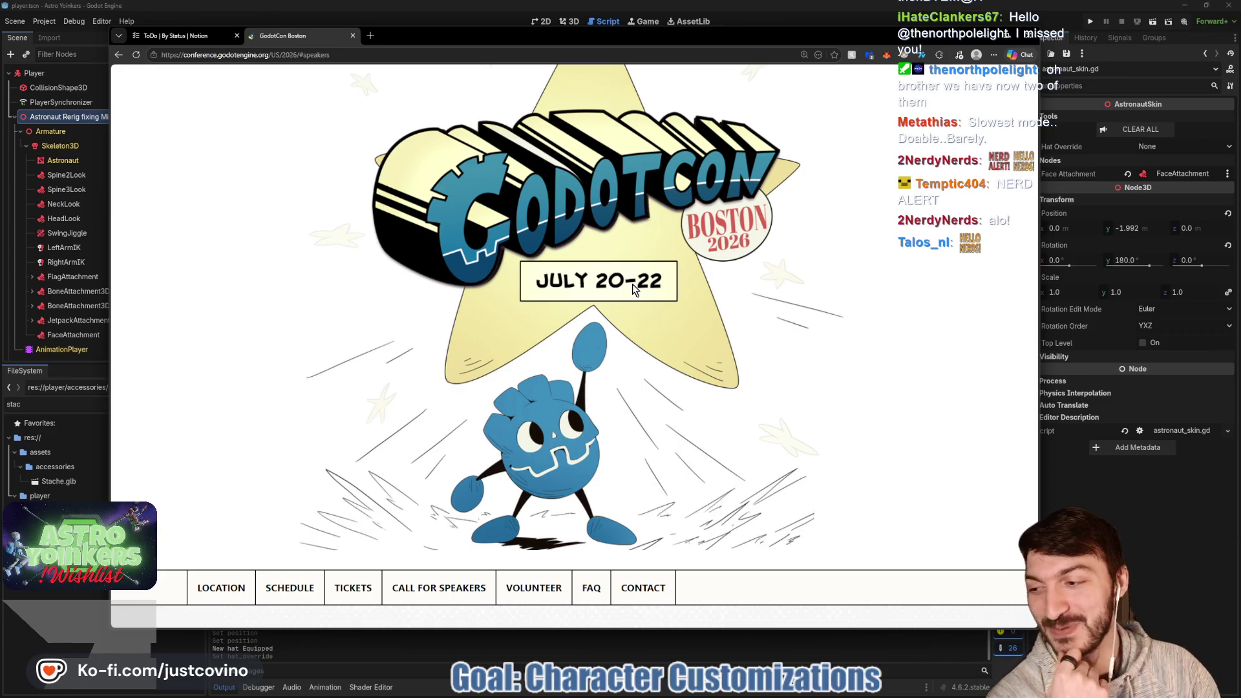
pyautogui.scroll(-6, 643, 327)
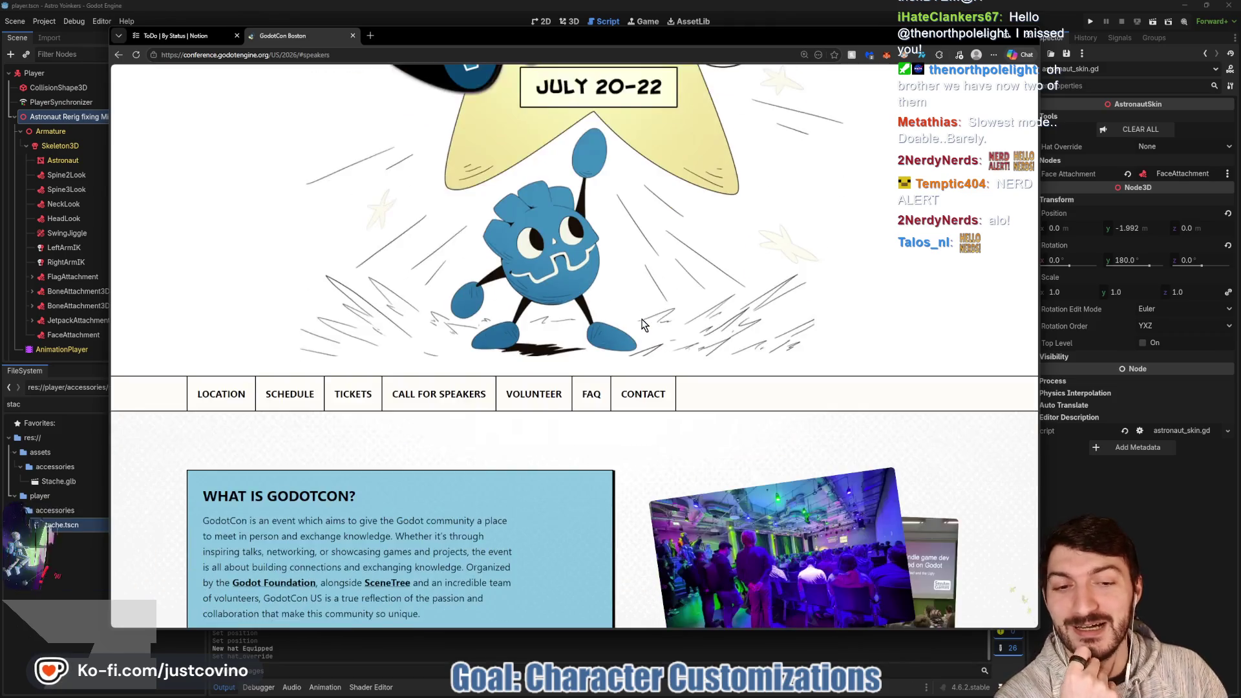
pyautogui.scroll(8, 640, 325)
pyautogui.scroll(-10, 599, 369)
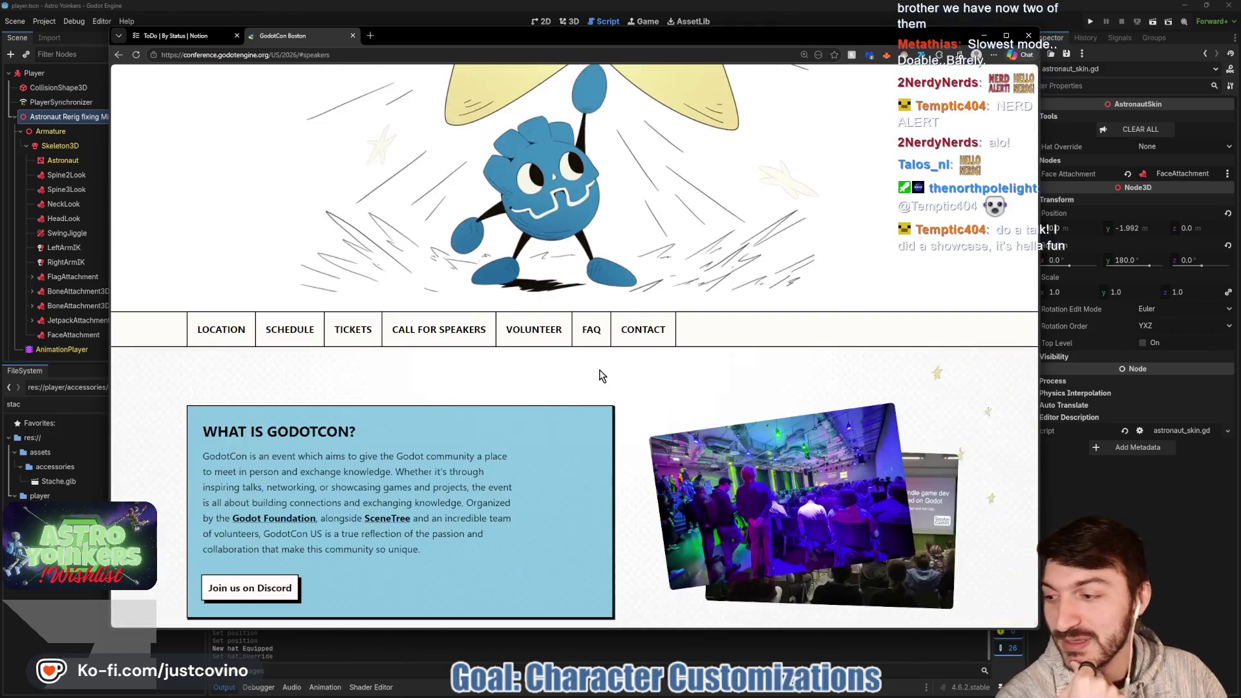
pyautogui.scroll(8, 599, 370)
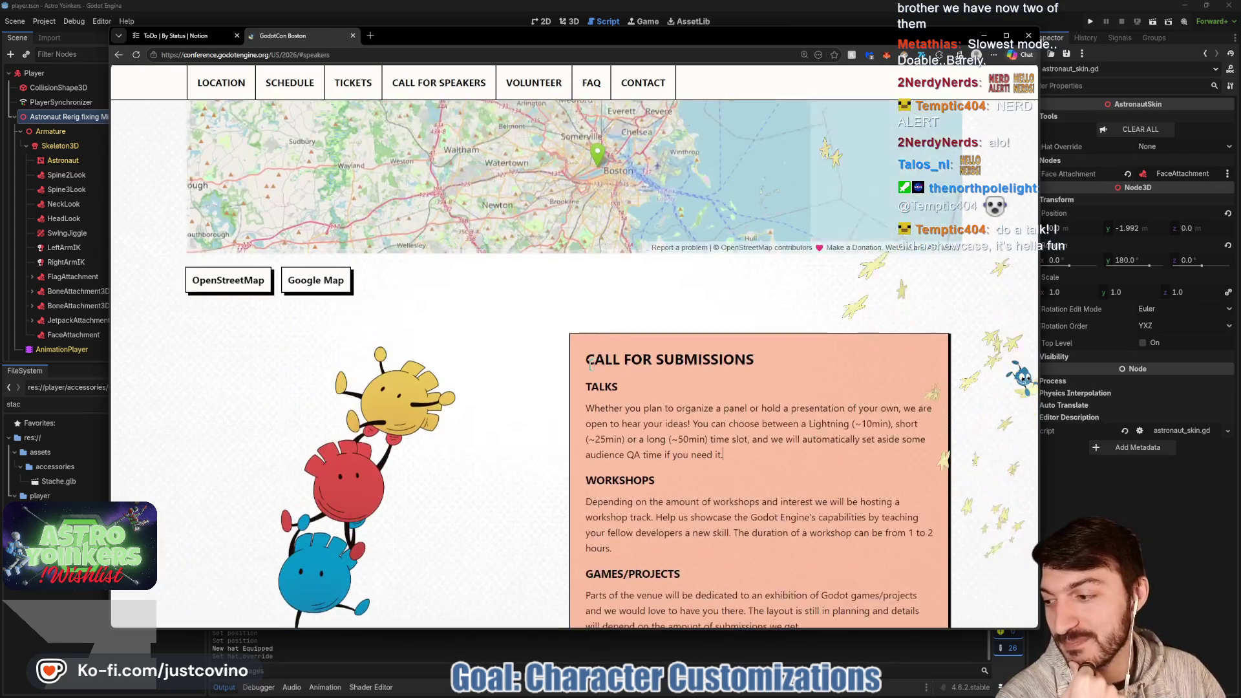
pyautogui.scroll(-3, 590, 366)
pyautogui.scroll(-8, 528, 456)
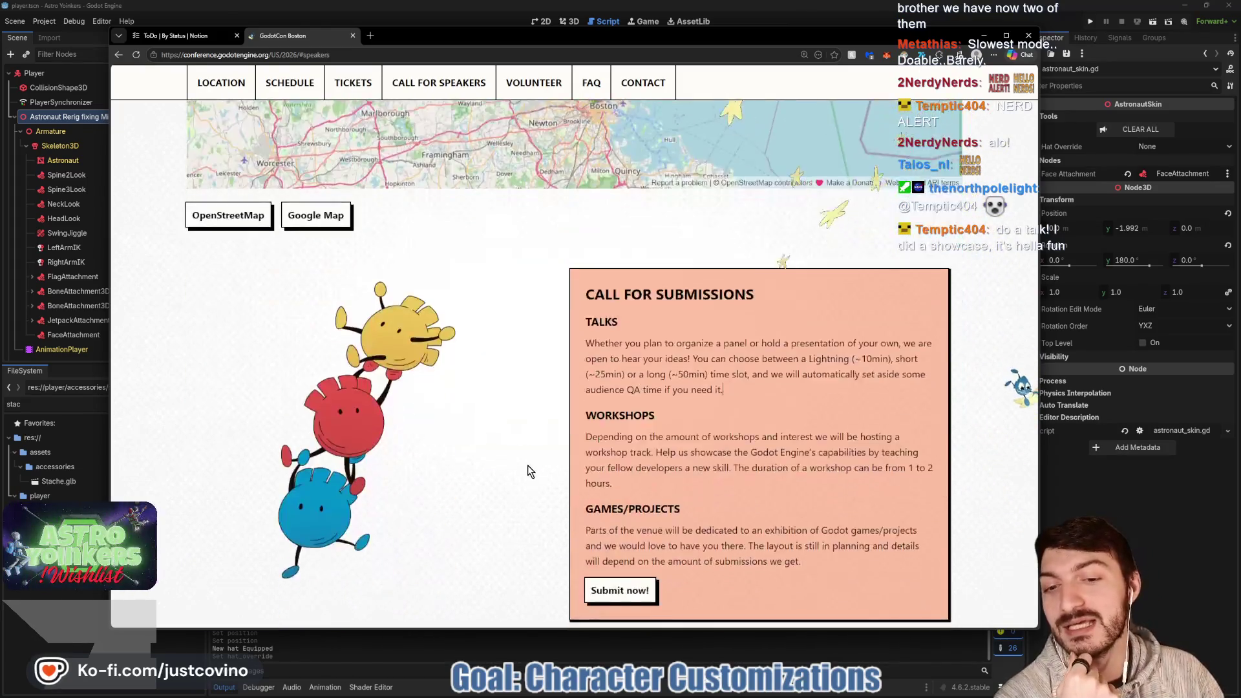
pyautogui.scroll(-7, 669, 375)
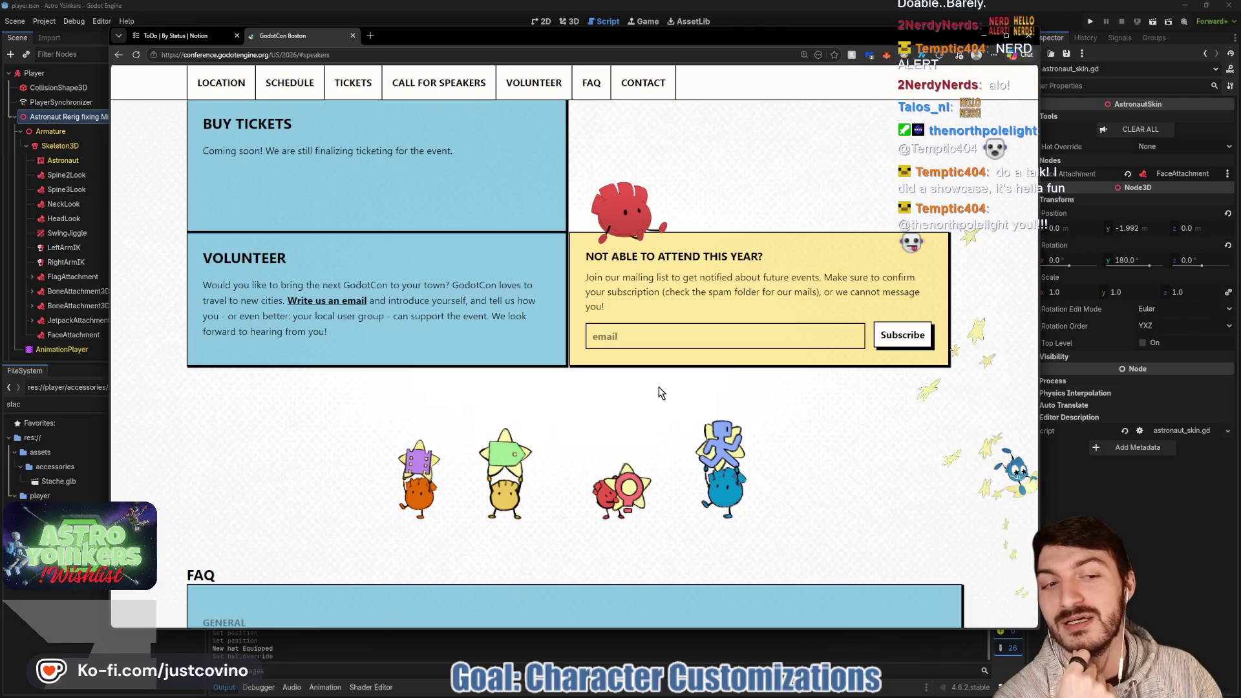
pyautogui.scroll(-2, 659, 391)
pyautogui.scroll(10, 685, 391)
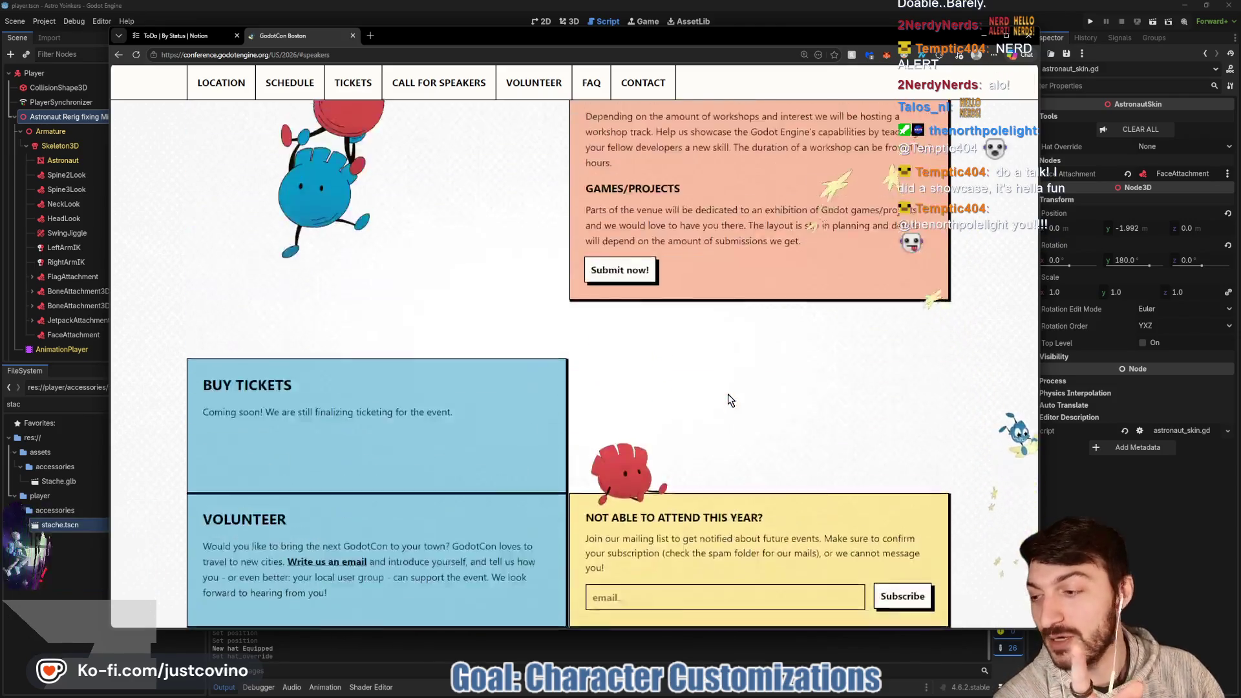
pyautogui.scroll(3, 727, 395)
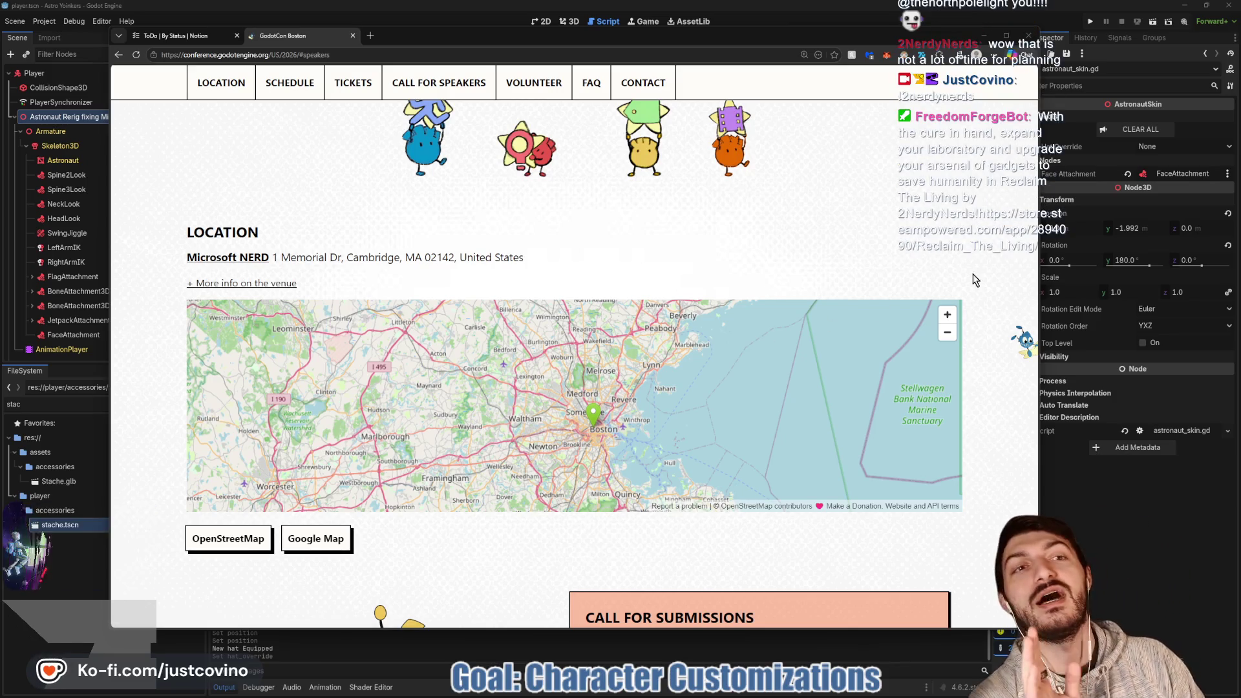
pyautogui.hotkey('alt', 'Tab')
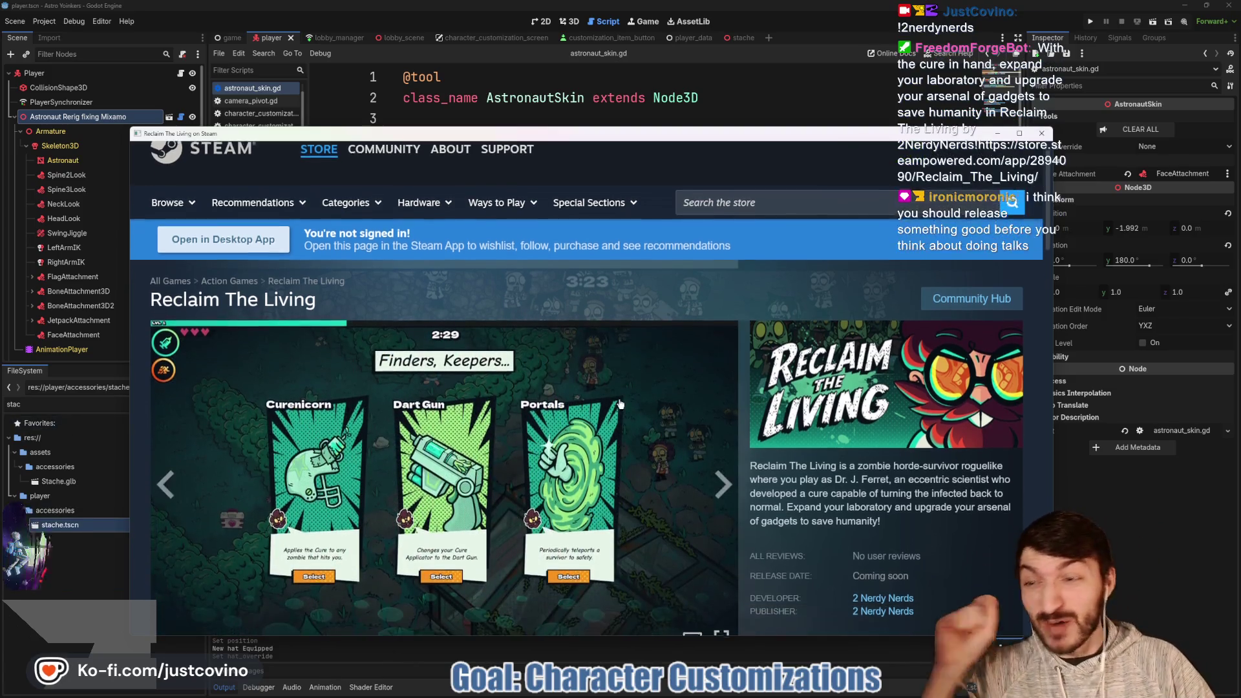
pyautogui.scroll(-1, 681, 405)
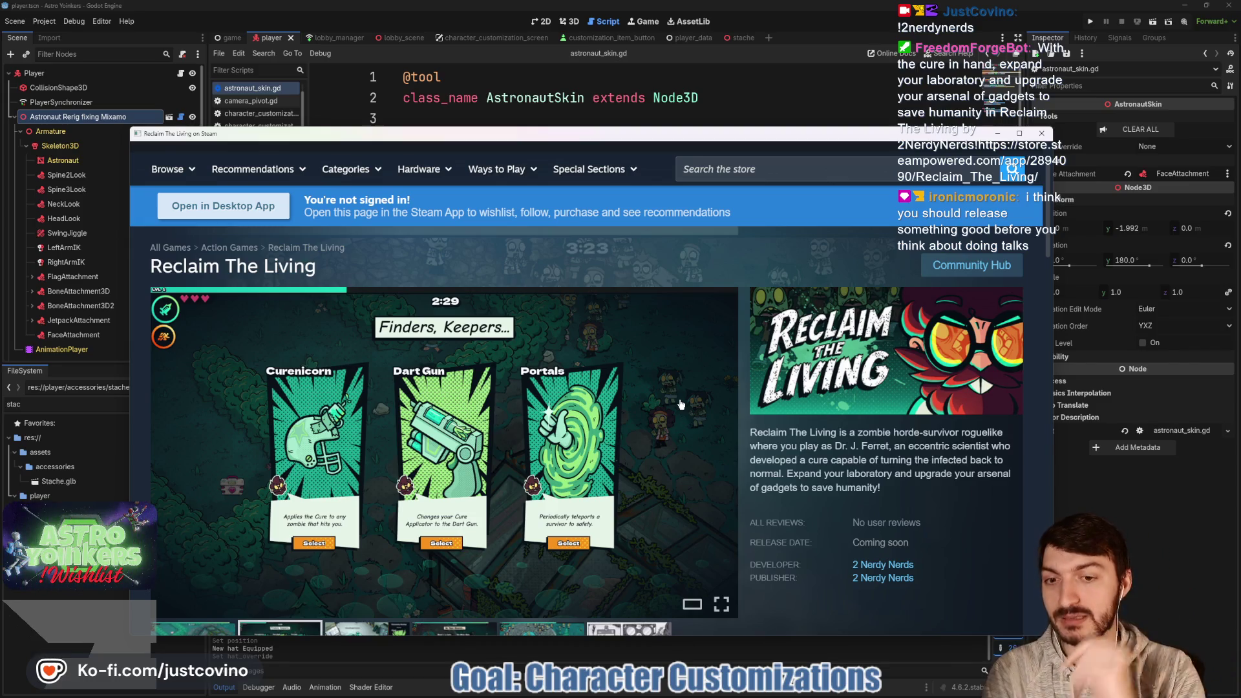
pyautogui.scroll(-1, 670, 408)
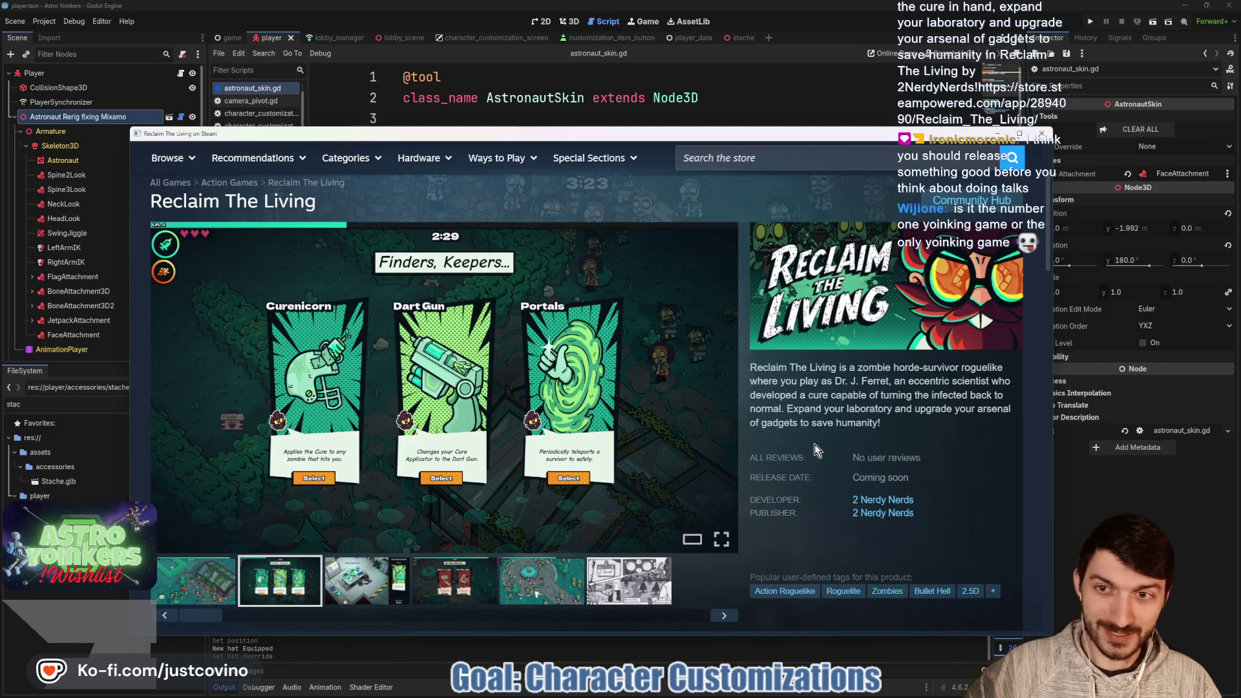
pyautogui.scroll(-2, 814, 444)
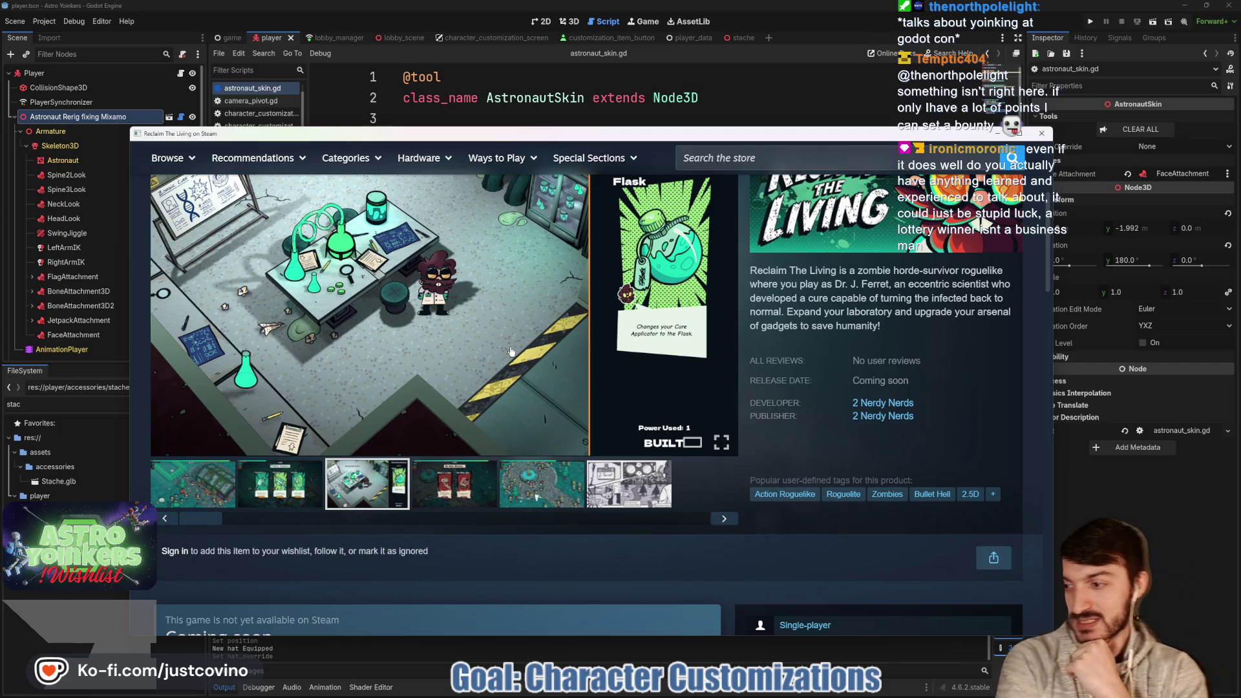
# Close the Reclaim The Living Steam store window.
pyautogui.moveTo(651, 398)
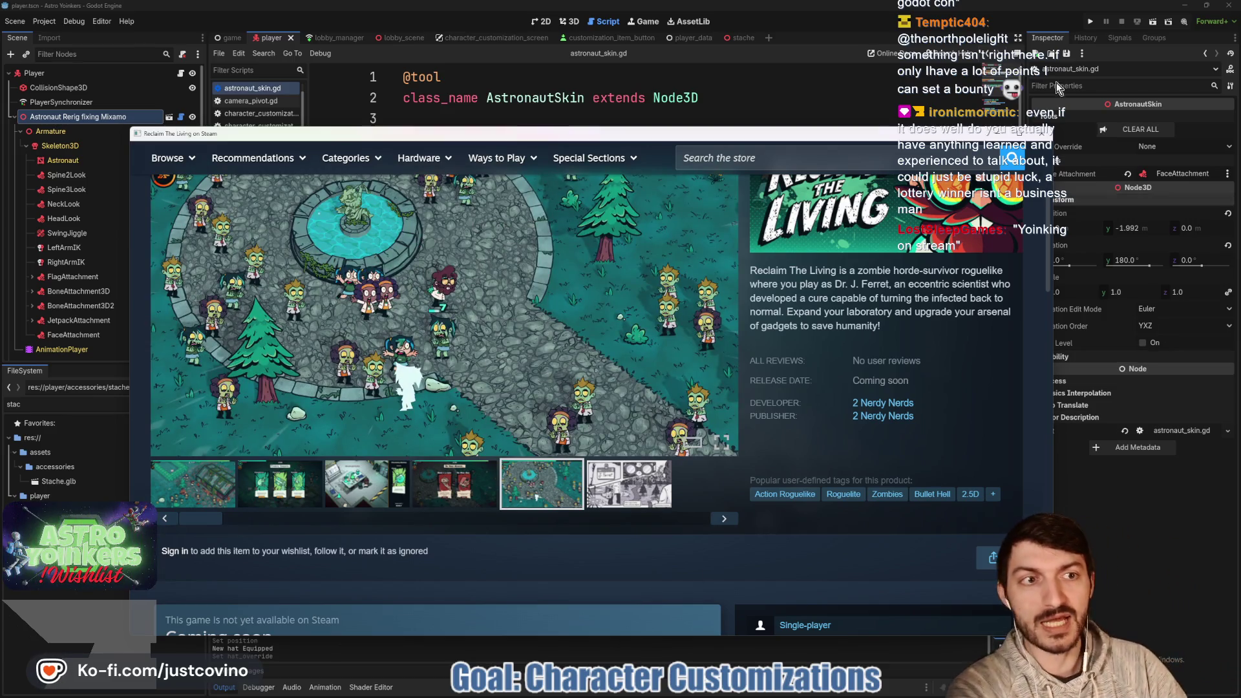
pyautogui.click(1043, 133)
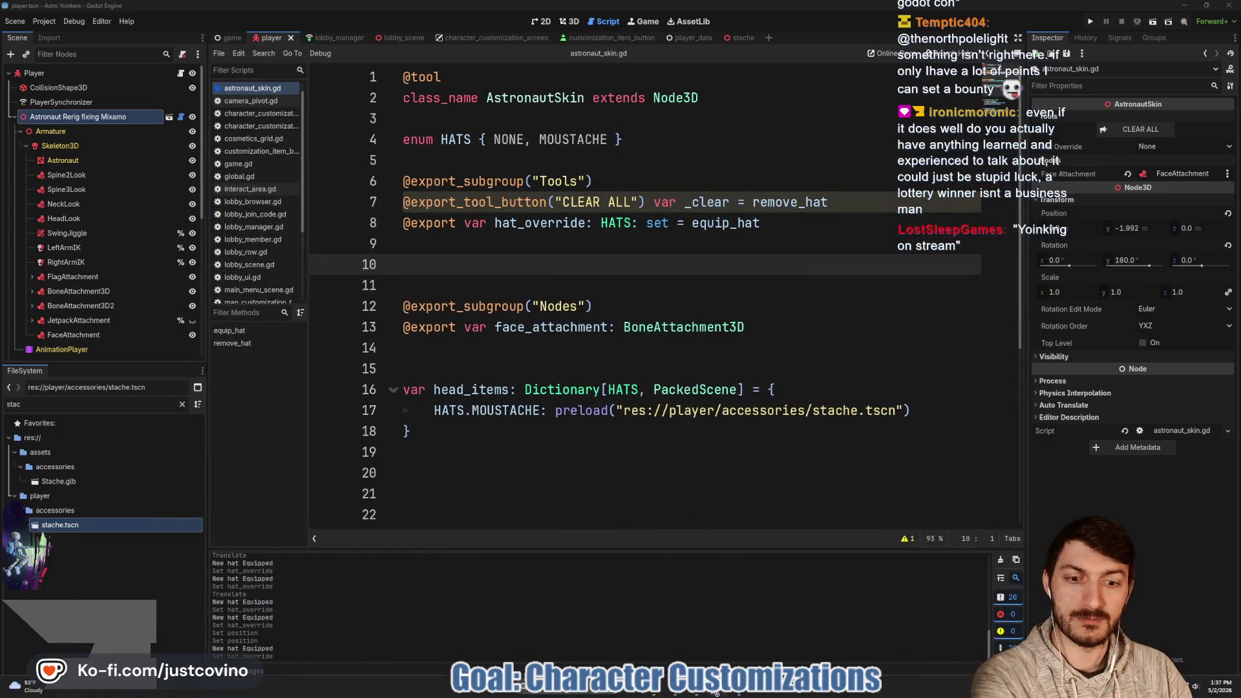
# Minimize the GodotCon browser, then bring the Astro Yoinkers Steam page forward from the taskbar.
pyautogui.moveTo(719, 693)
pyautogui.click(662, 691)
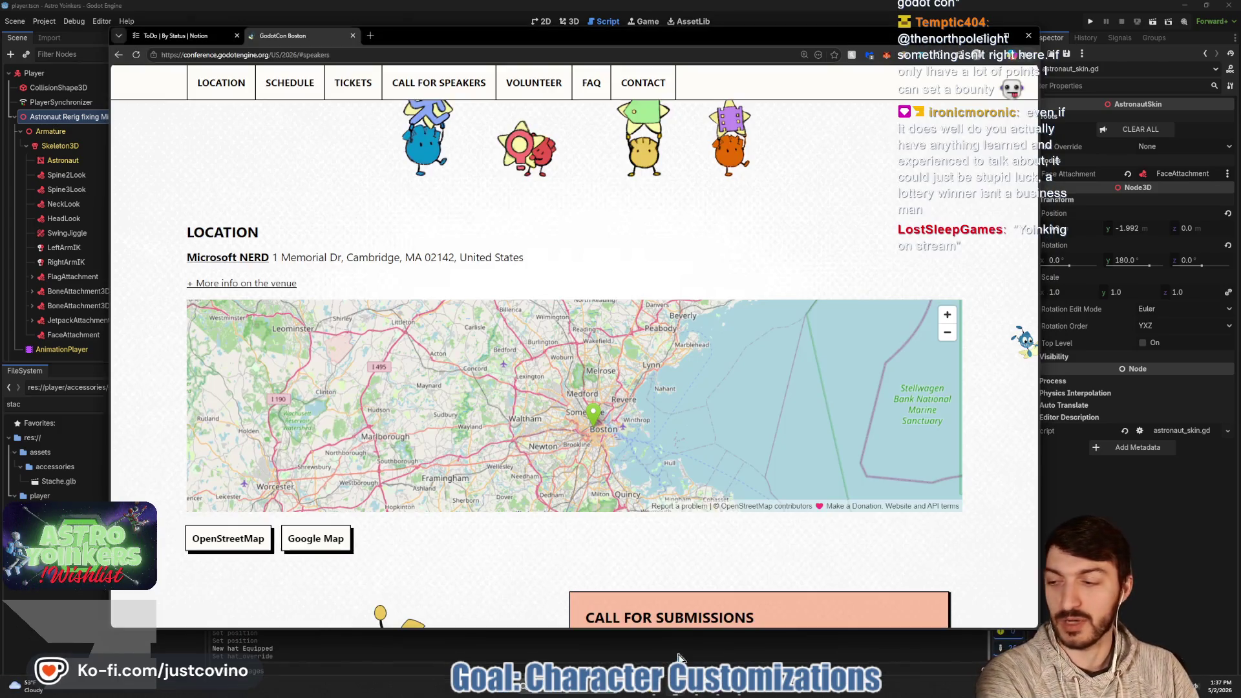
pyautogui.click(985, 41)
pyautogui.click(603, 248)
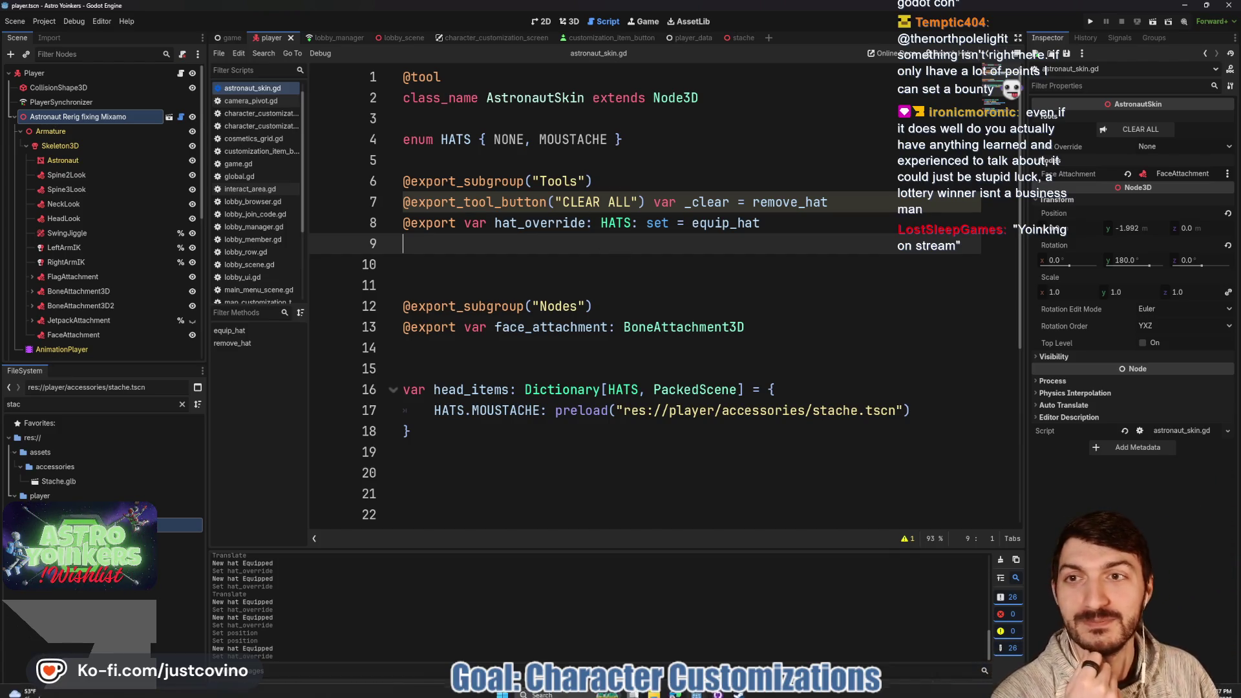
pyautogui.click(737, 694)
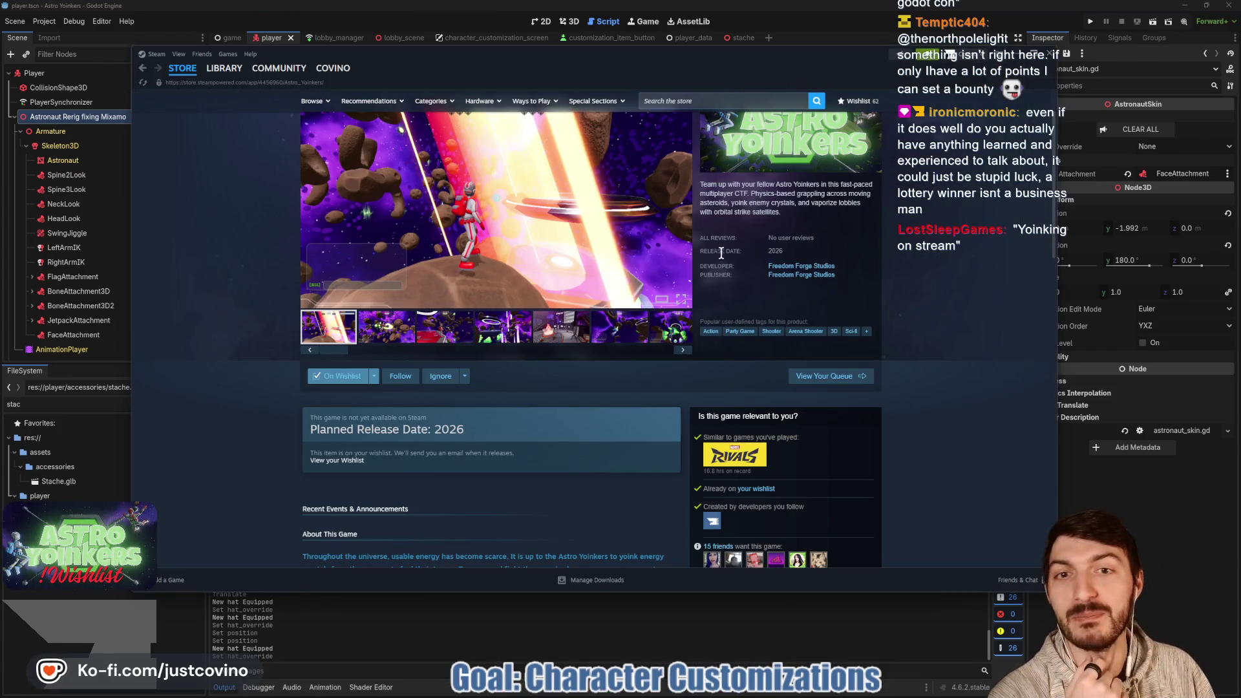
# Send the Astro Yoinkers Steam window behind the Godot editor and click into script line 10.
pyautogui.scroll(1, 947, 280)
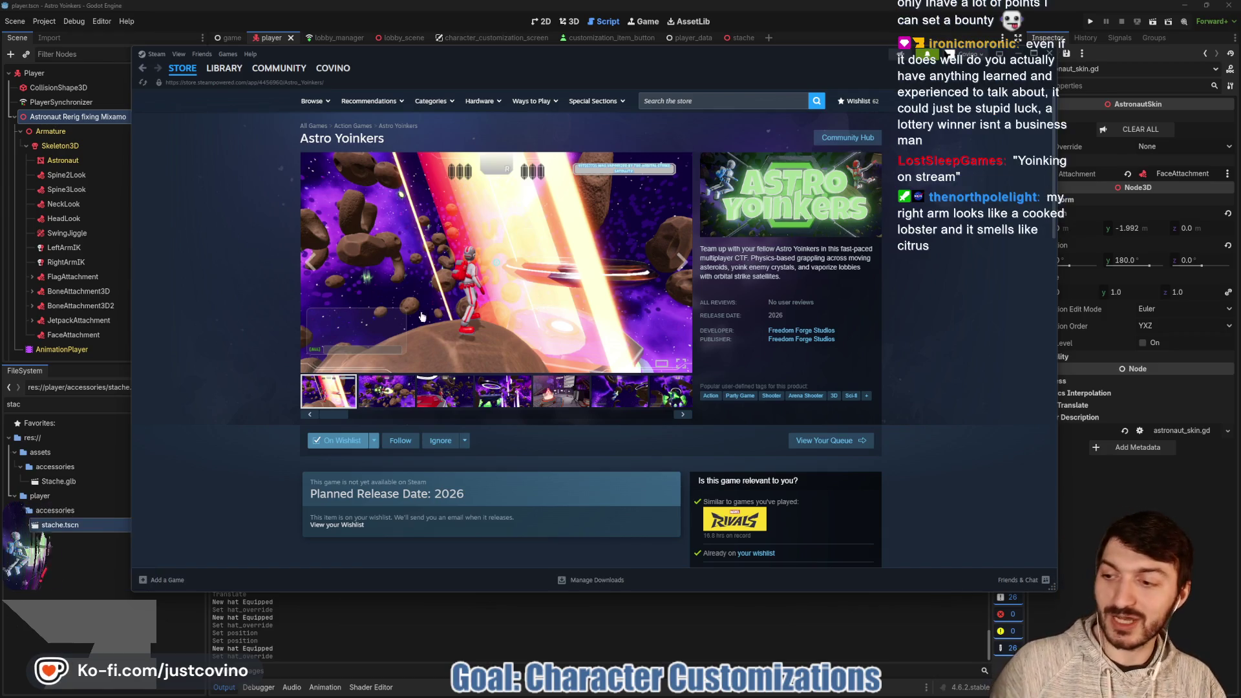
pyautogui.click(506, 623)
pyautogui.click(502, 267)
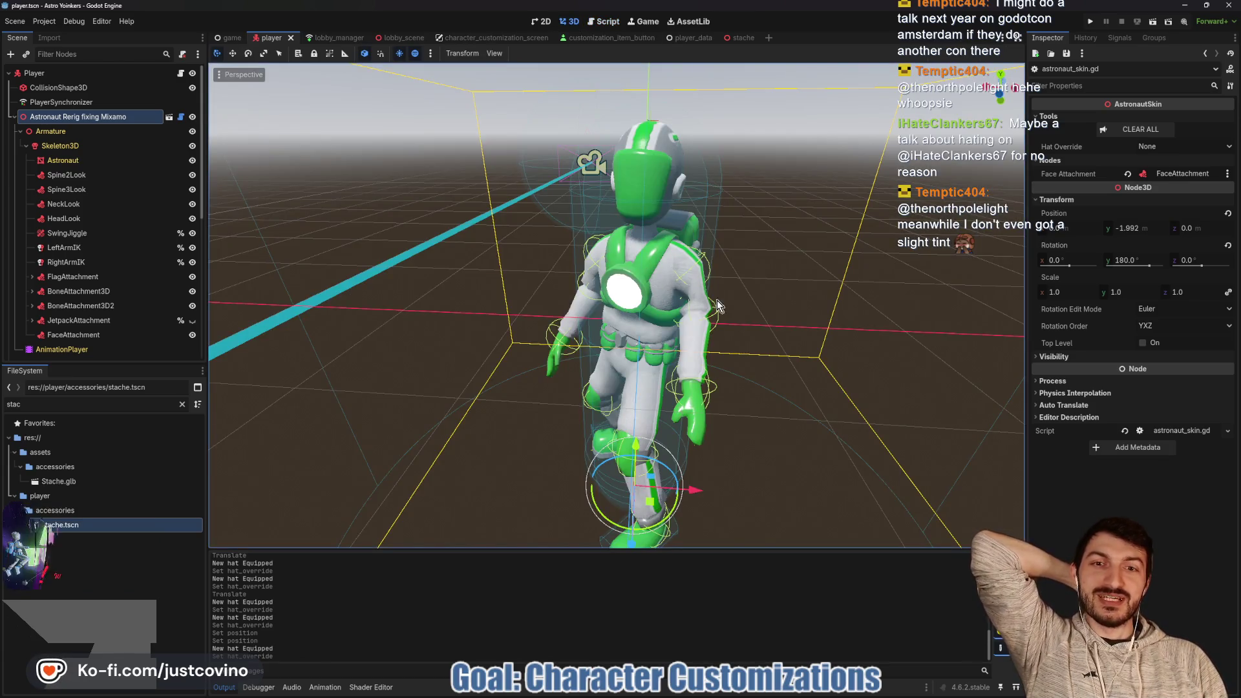
# Open astronaut_skin.gd from the Astronaut node, delete empty line 10, and save the script.
pyautogui.moveTo(789, 352); pyautogui.dragTo(800, 347)
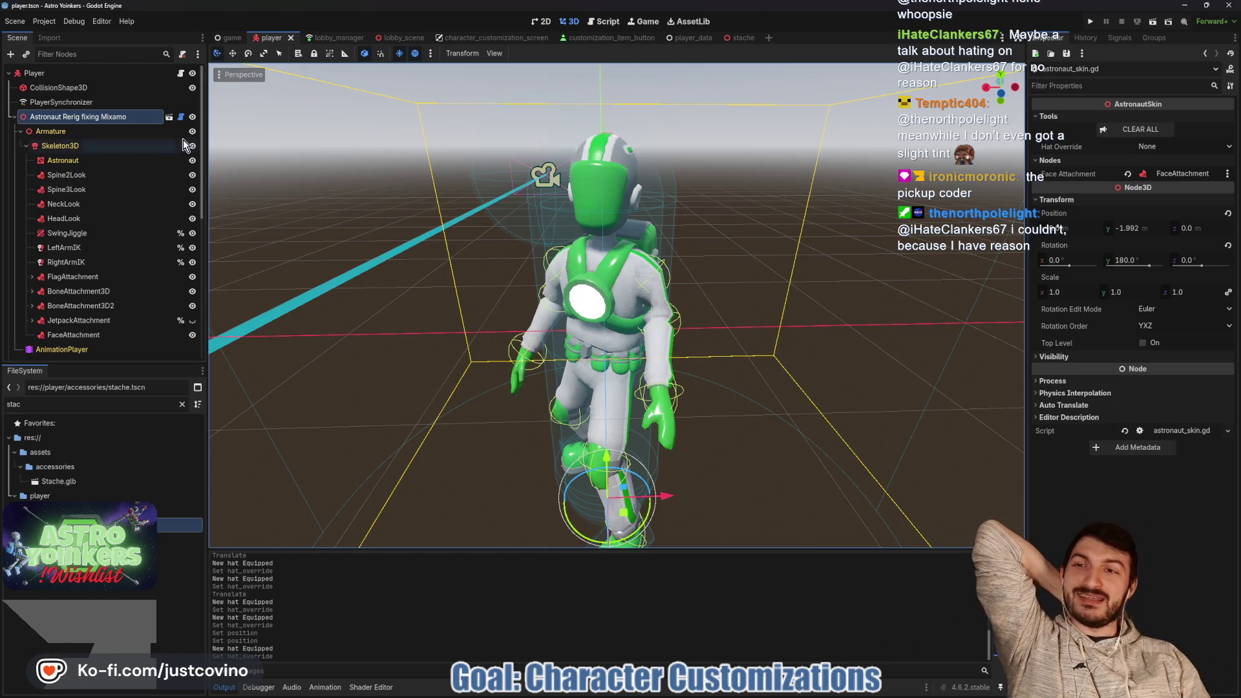
pyautogui.click(181, 117)
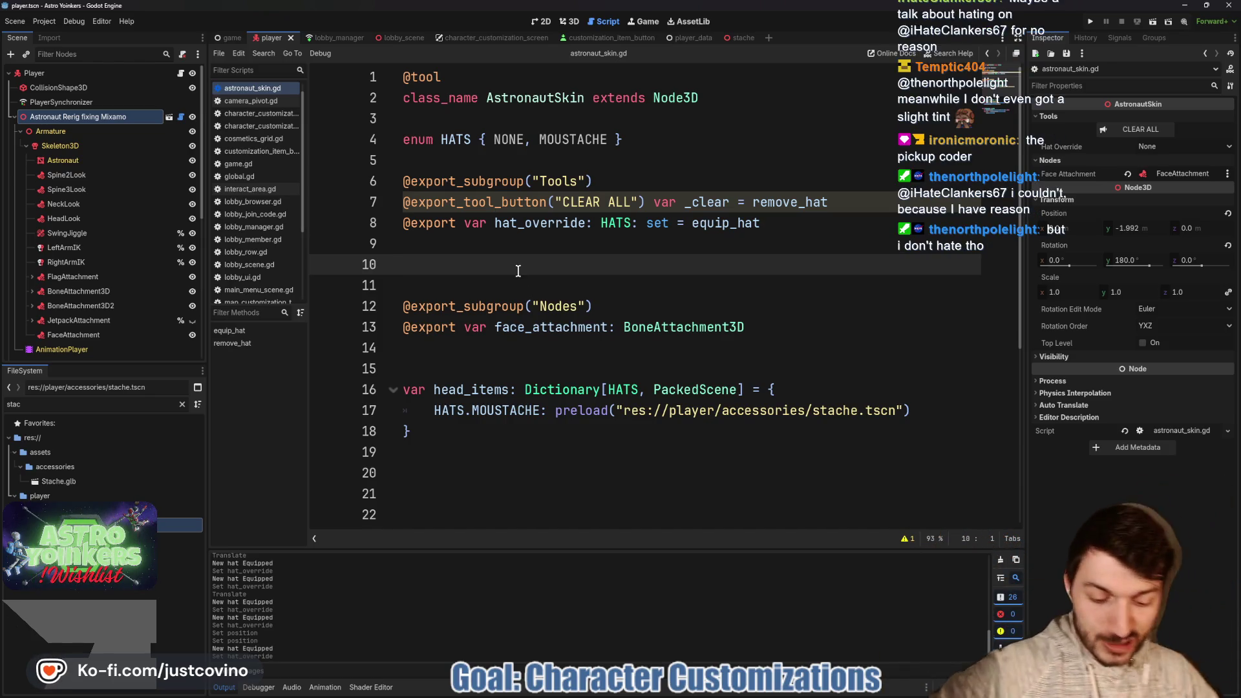
pyautogui.press('BackSpace')
pyautogui.hotkey('ctrl', 's')
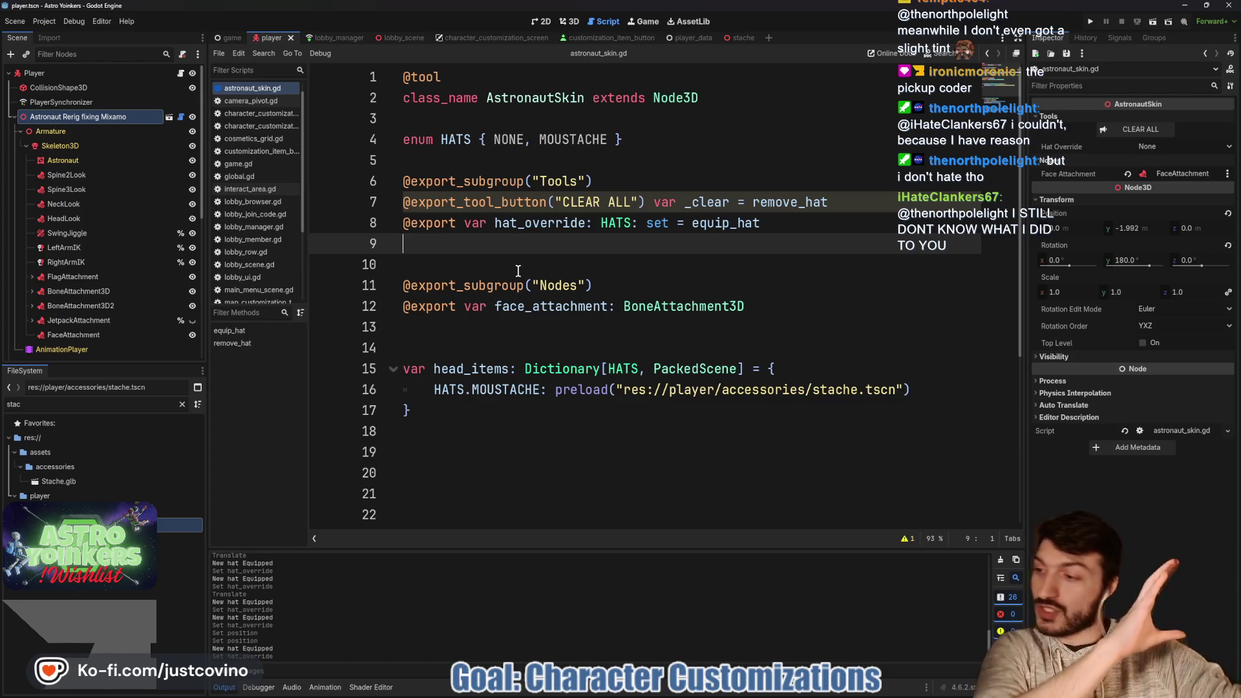
# Bring back the GodotCon Boston page, browse it, and open its SCHEDULE page, which shows a loading error.
pyautogui.moveTo(684, 693)
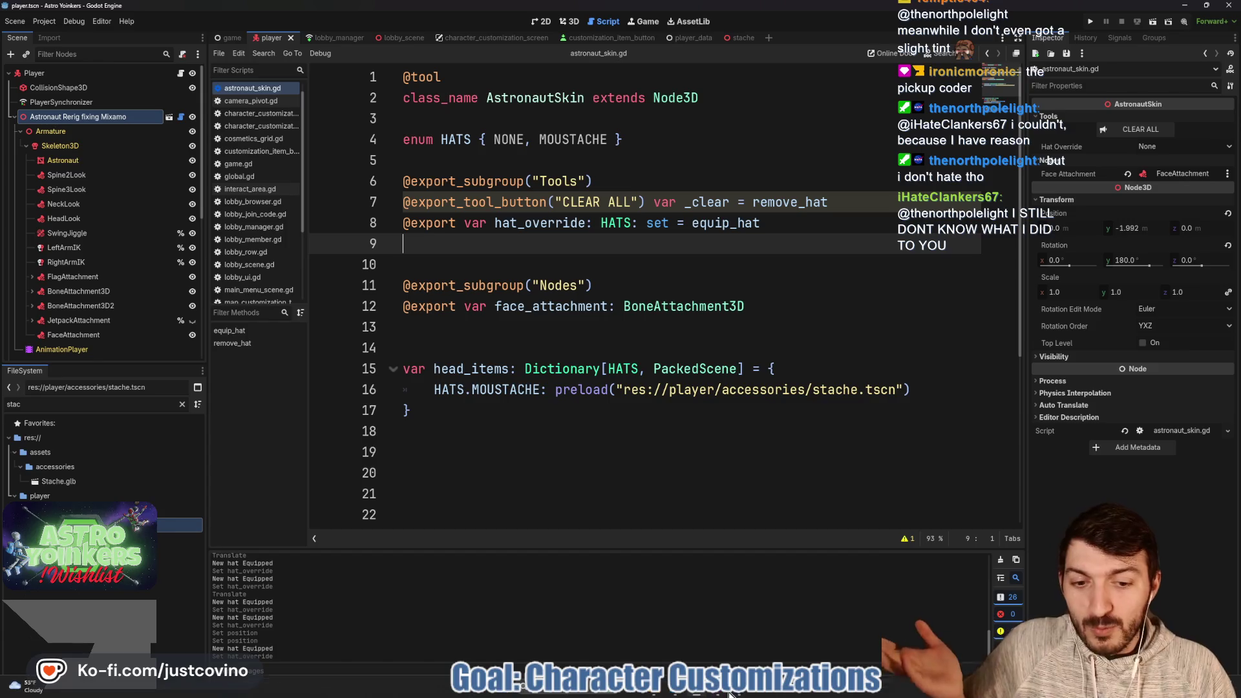
pyautogui.click(652, 595)
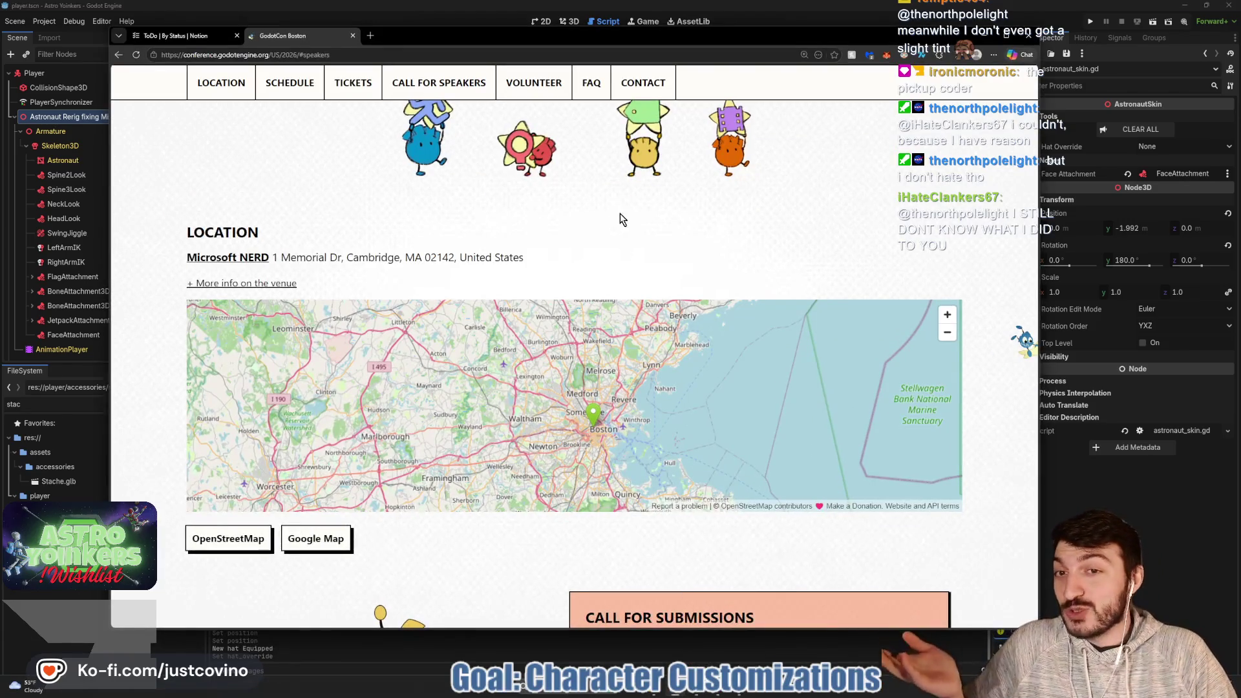
pyautogui.scroll(3, 619, 213)
pyautogui.scroll(10, 615, 265)
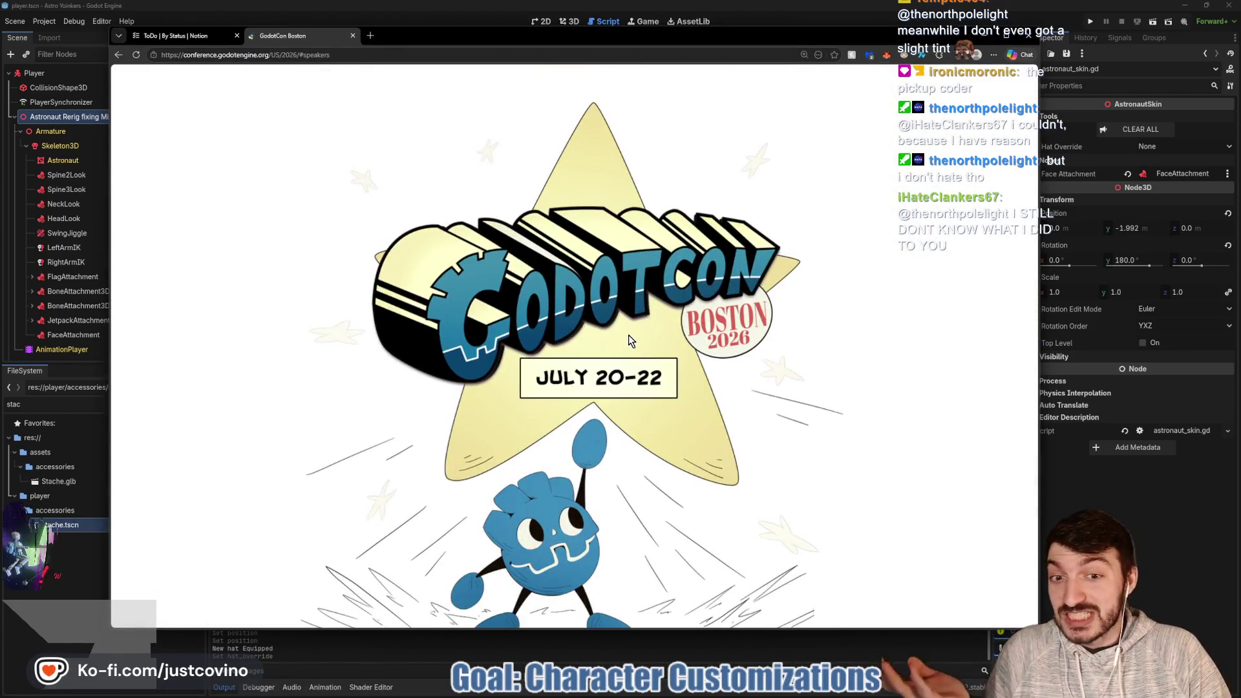
pyautogui.moveTo(670, 370)
pyautogui.mouseDown()
pyautogui.moveTo(470, 394)
pyautogui.moveTo(540, 352)
pyautogui.mouseUp()
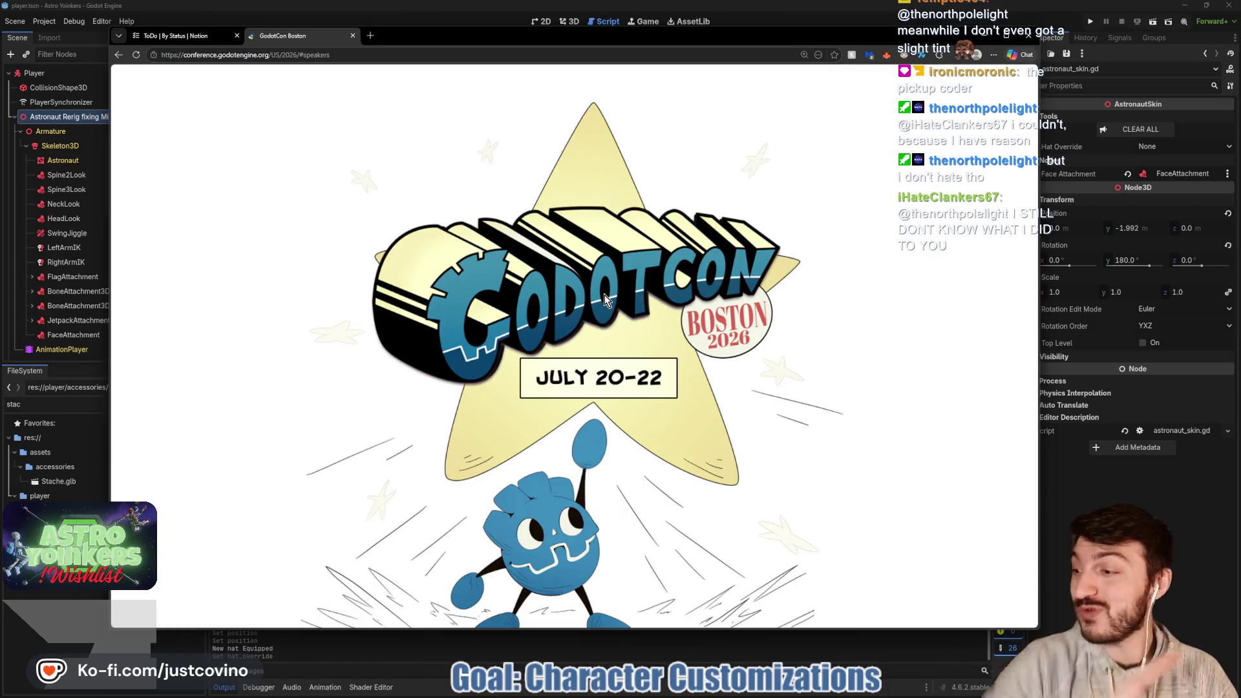
pyautogui.scroll(-5, 604, 295)
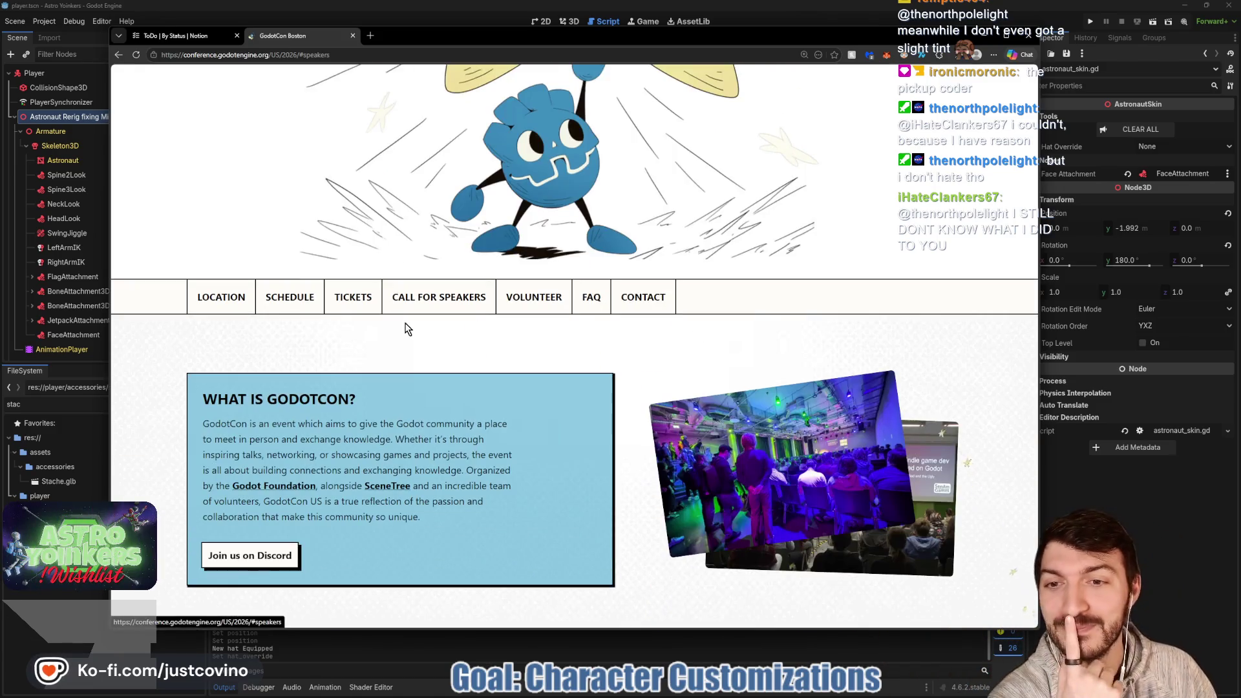
pyautogui.scroll(-2, 594, 330)
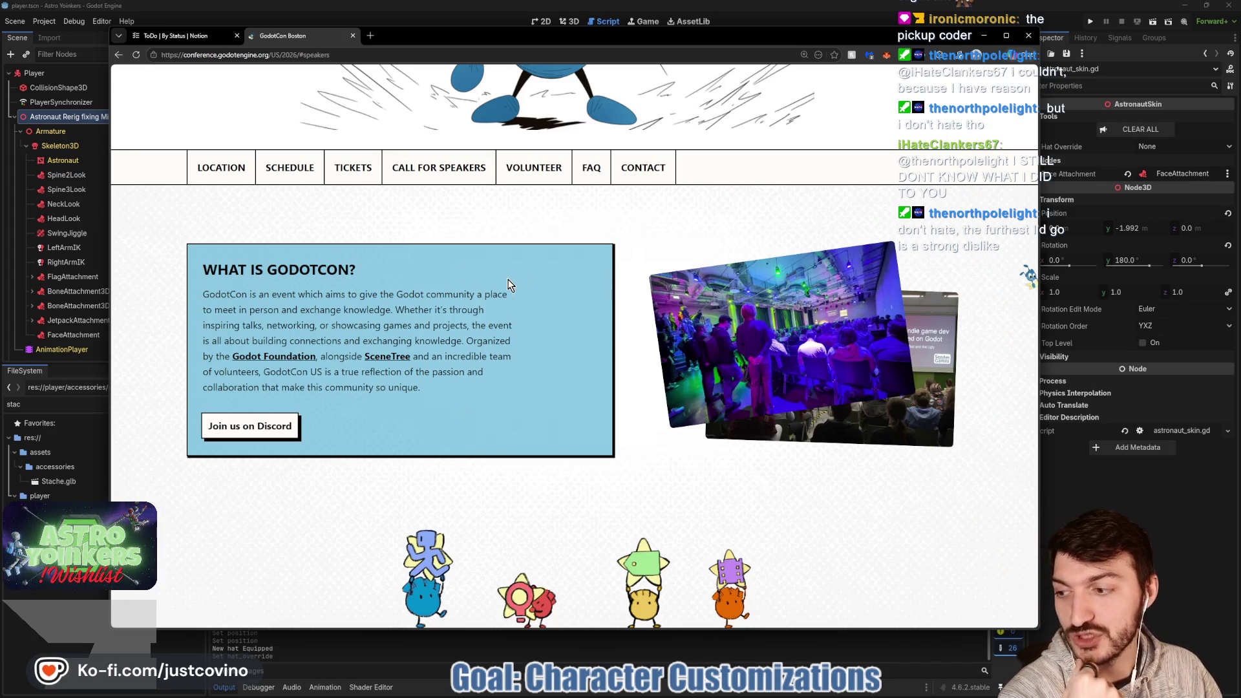
pyautogui.scroll(-3, 485, 272)
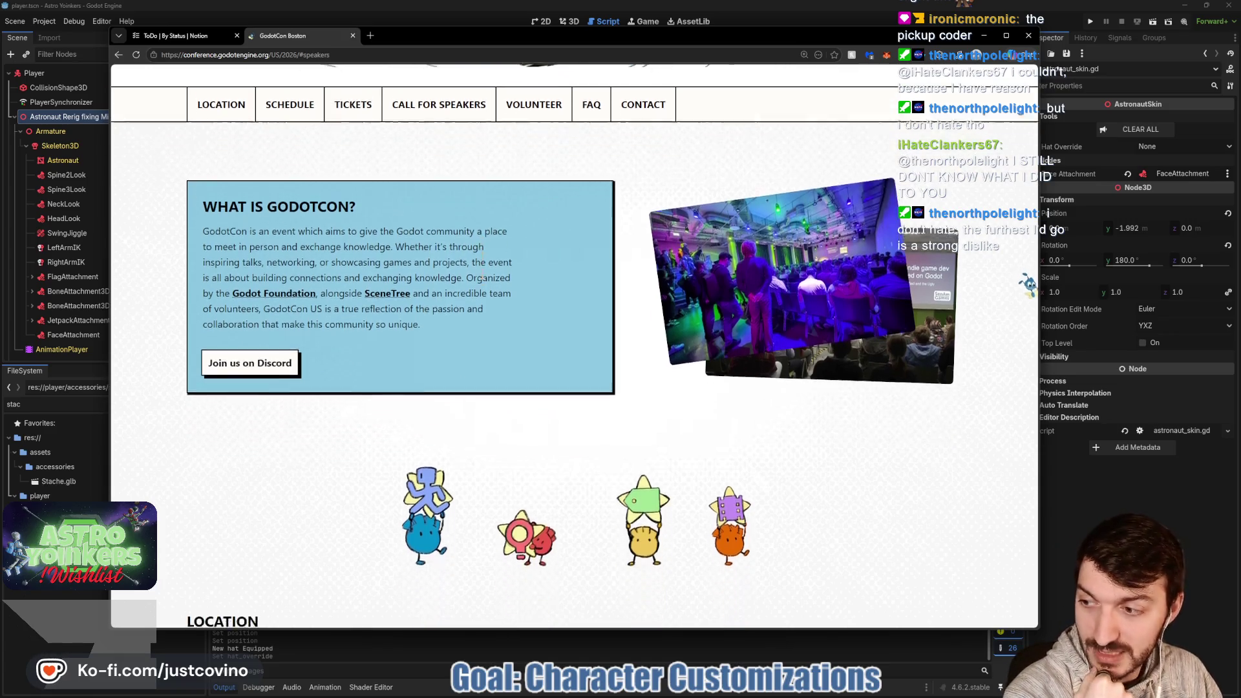
pyautogui.scroll(-4, 485, 314)
pyautogui.scroll(6, 484, 313)
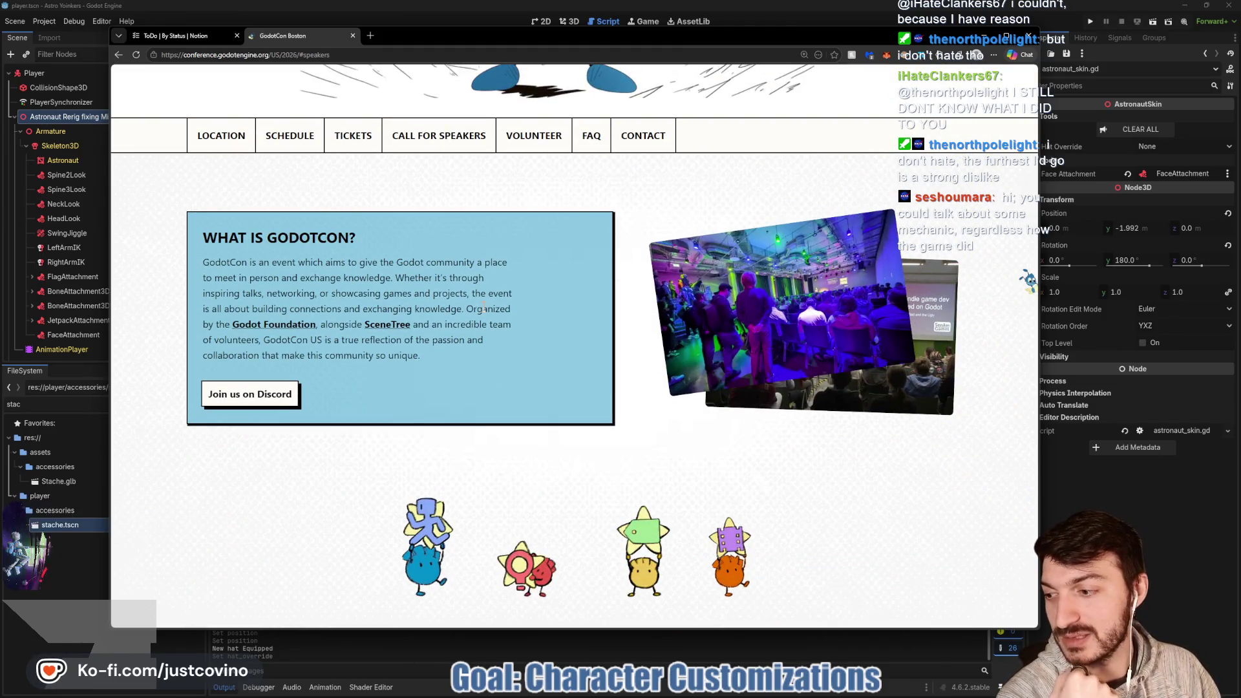
pyautogui.scroll(3, 485, 309)
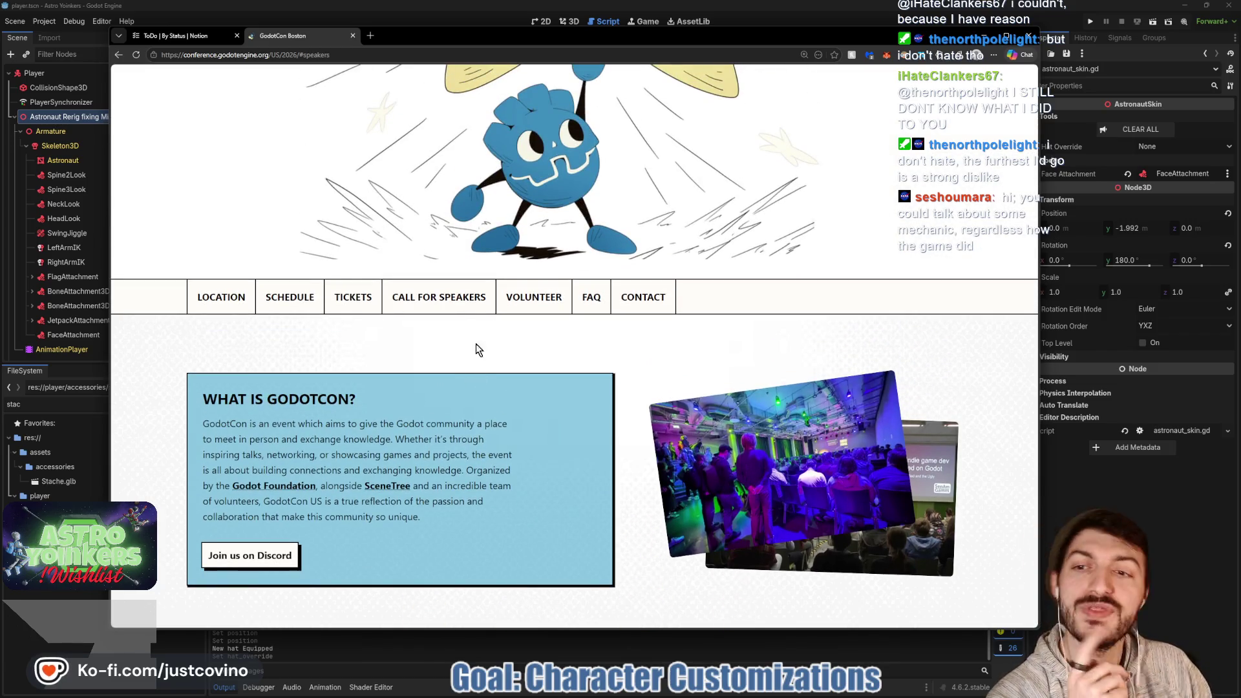
pyautogui.click(290, 296)
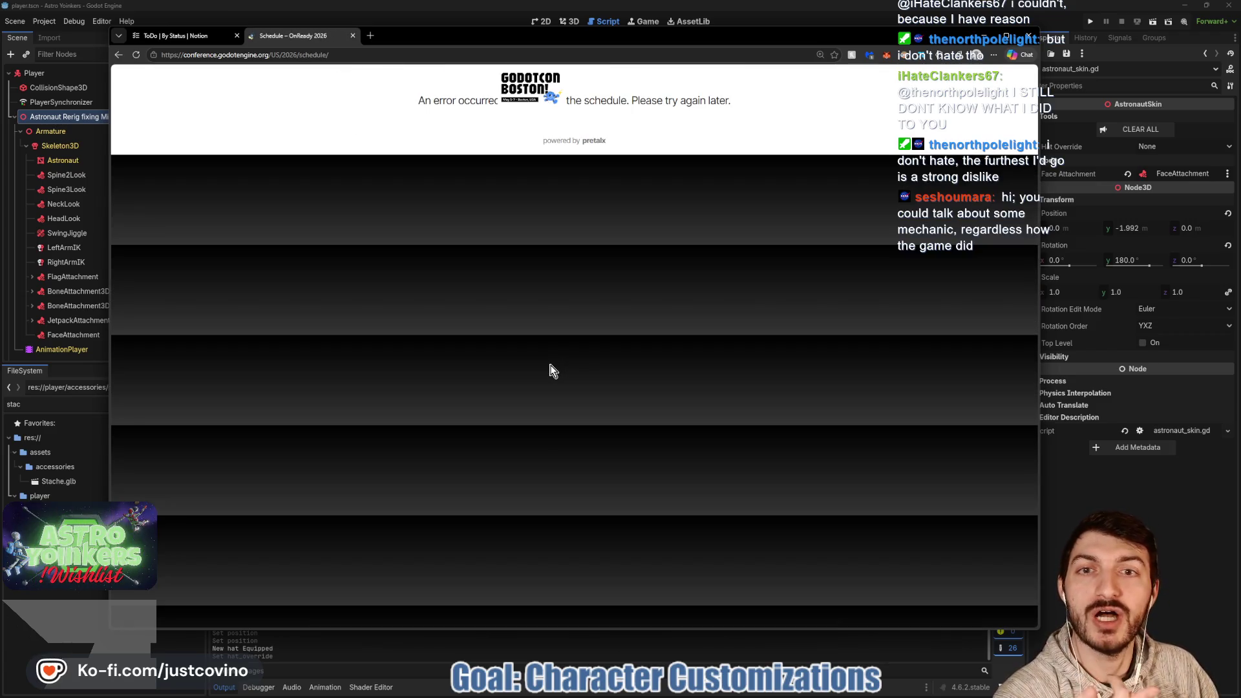
# Go back from the schedule error to the GodotCon Boston home page.
pyautogui.click(122, 58)
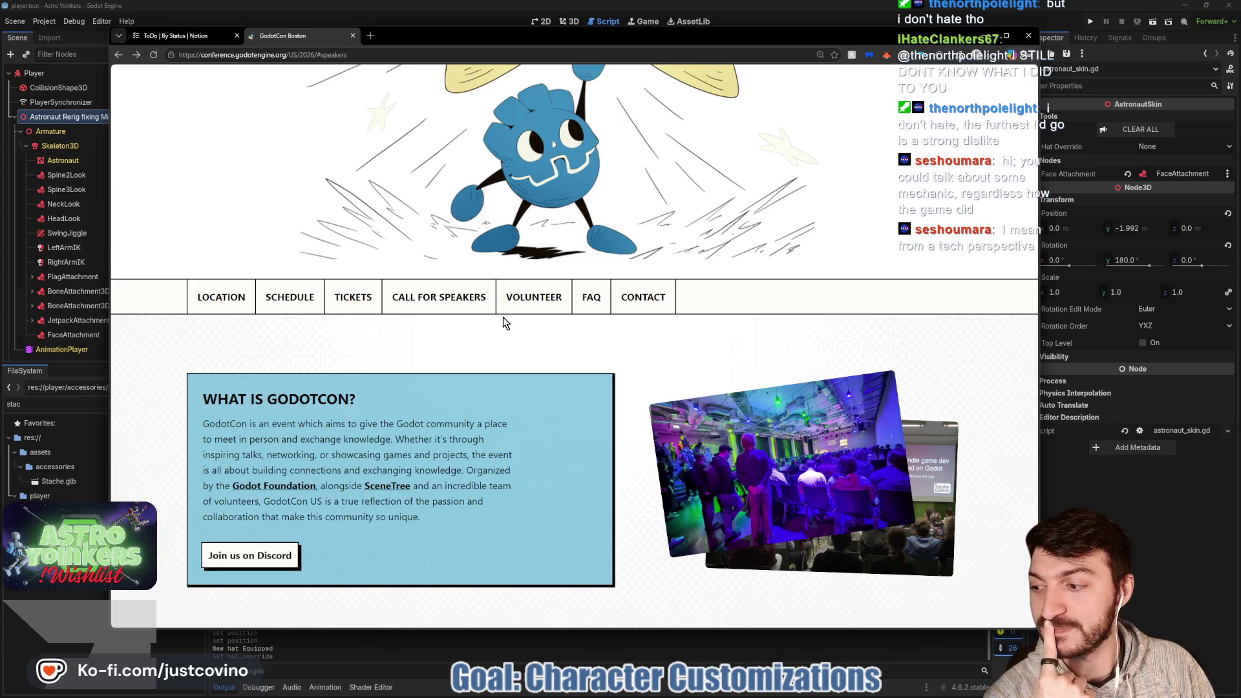
# Expand the FAQ's 'Will the conference be livestreamed?' answer and circle the no-live-streams sentence.
pyautogui.click(600, 299)
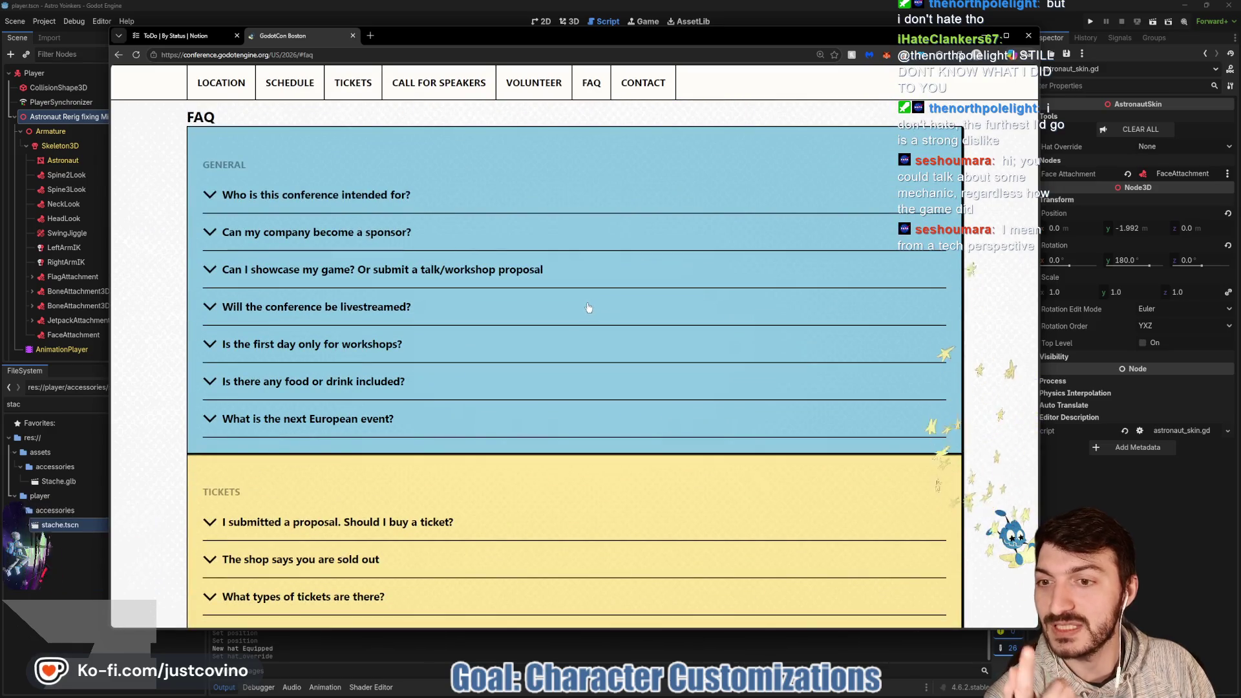
pyautogui.click(210, 313)
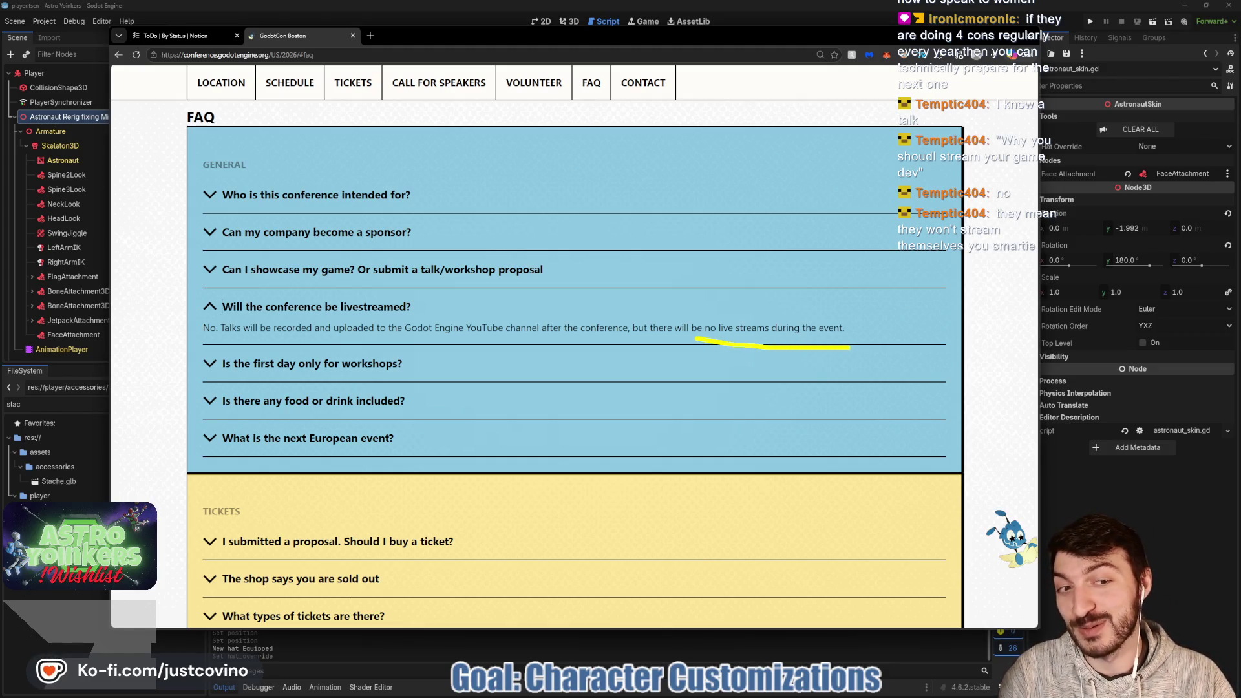
pyautogui.moveTo(636, 296)
pyautogui.mouseDown()
pyautogui.moveTo(625, 327)
pyautogui.moveTo(688, 351)
pyautogui.moveTo(753, 352)
pyautogui.mouseUp()
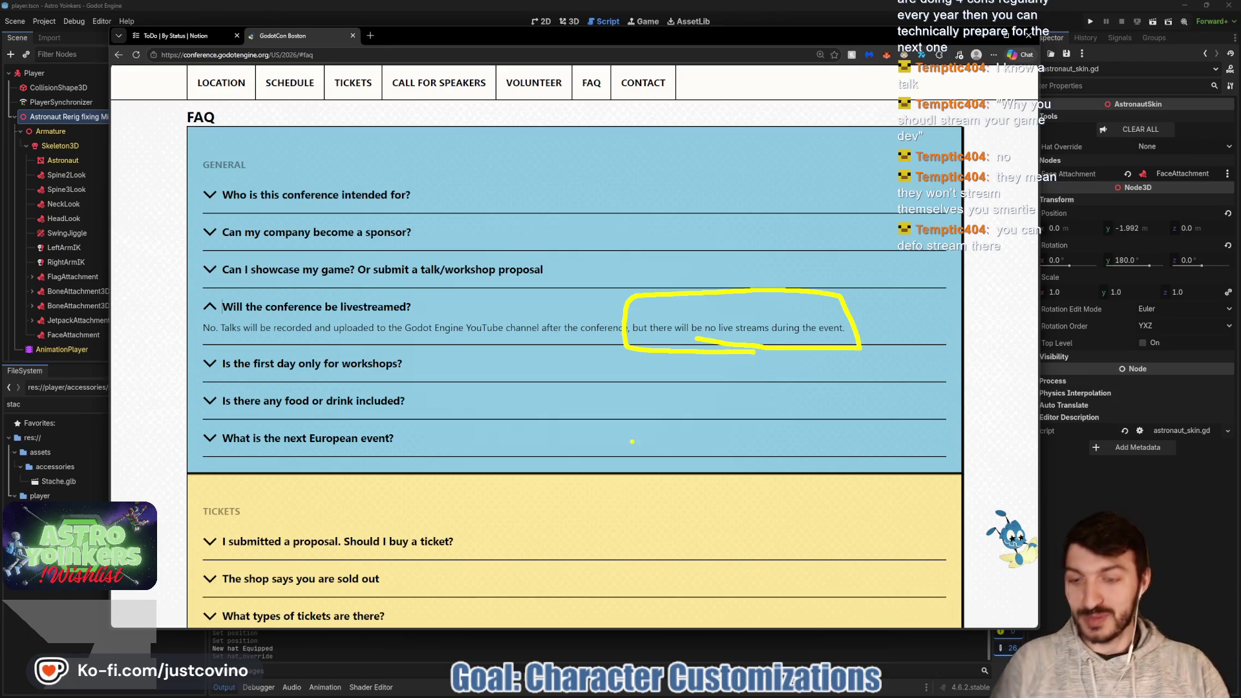
# Clear that annotation and mark the livestream answer again above and below.
pyautogui.press('Escape')
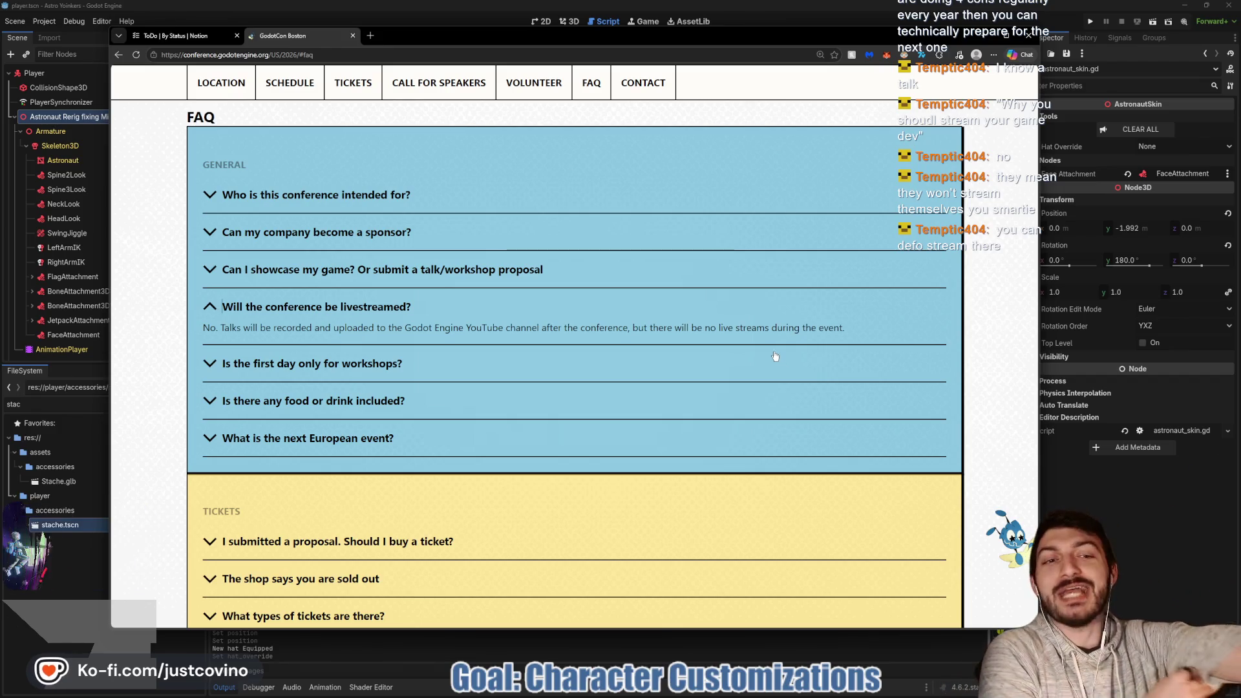
pyautogui.scroll(1, 775, 356)
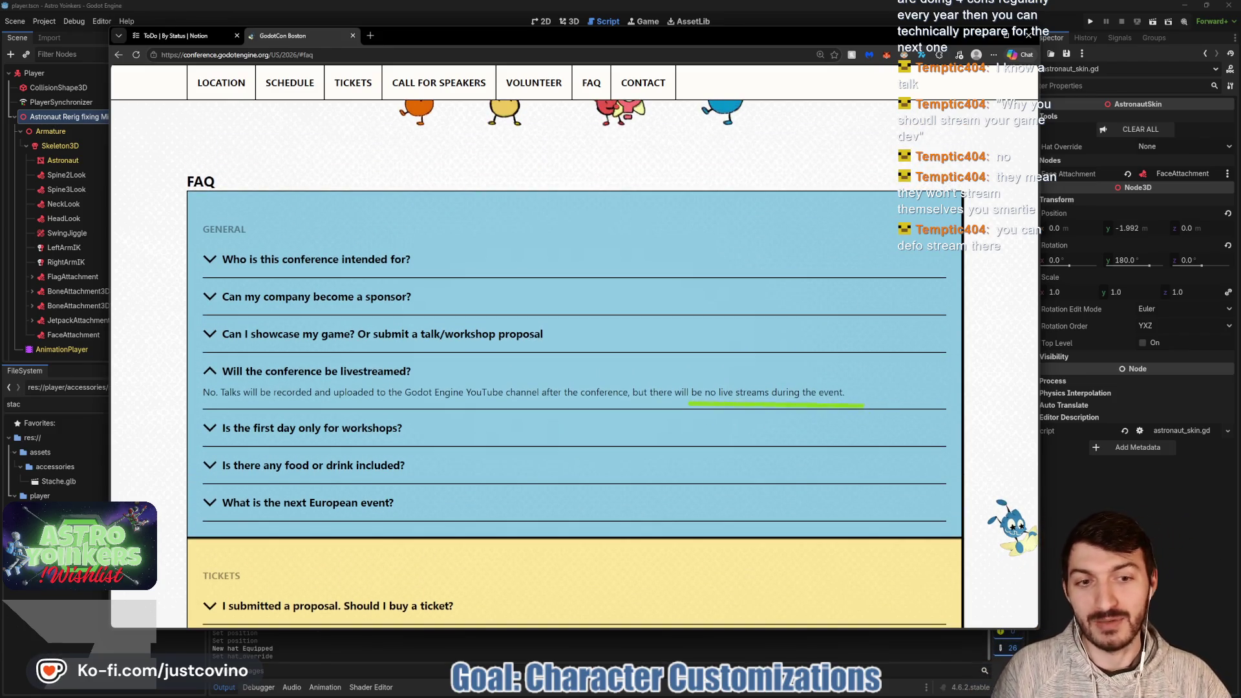
pyautogui.moveTo(863, 405)
pyautogui.mouseDown()
pyautogui.moveTo(852, 357)
pyautogui.moveTo(667, 357)
pyautogui.mouseUp()
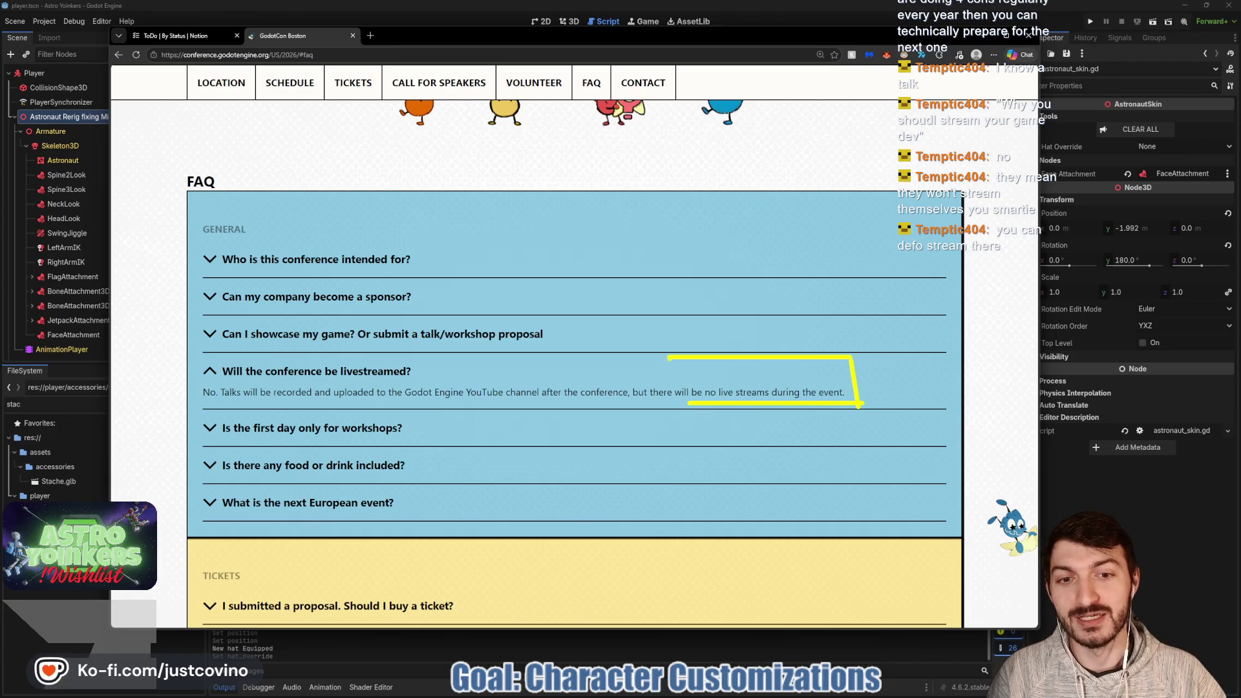
pyautogui.moveTo(670, 409); pyautogui.dragTo(733, 409)
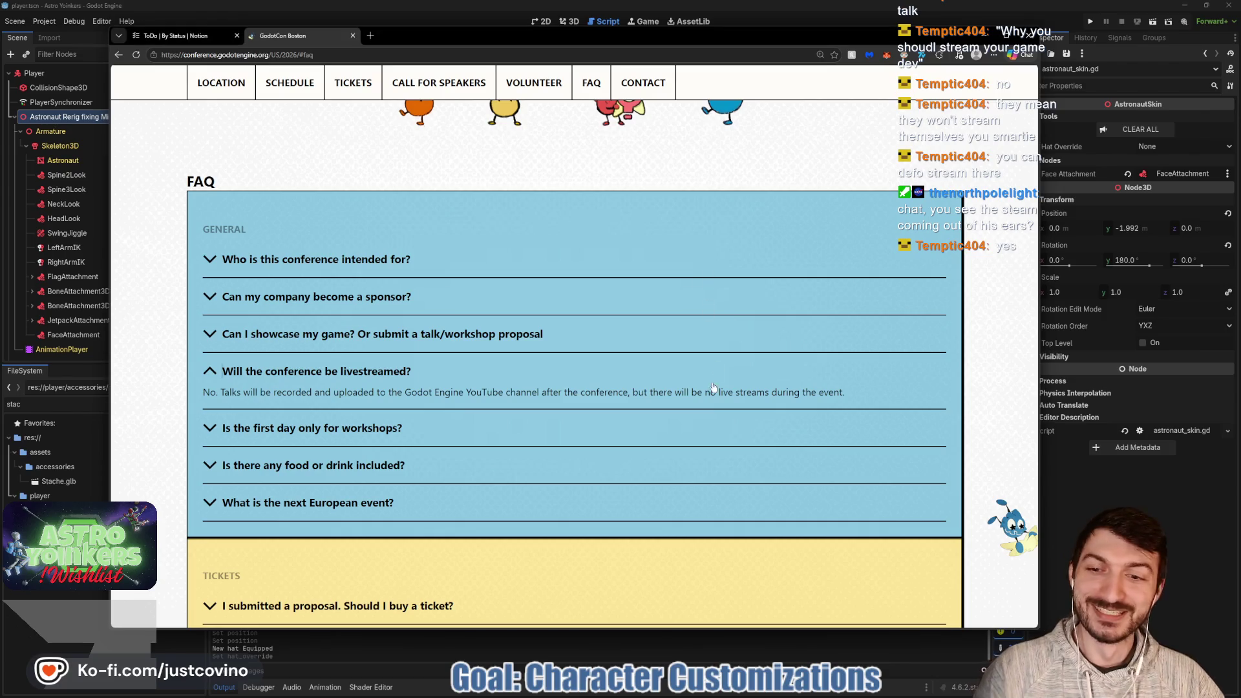
# Scroll up from the FAQ to the July 20–22 banner and What is GodotCon? section.
pyautogui.scroll(10, 714, 383)
pyautogui.scroll(10, 712, 380)
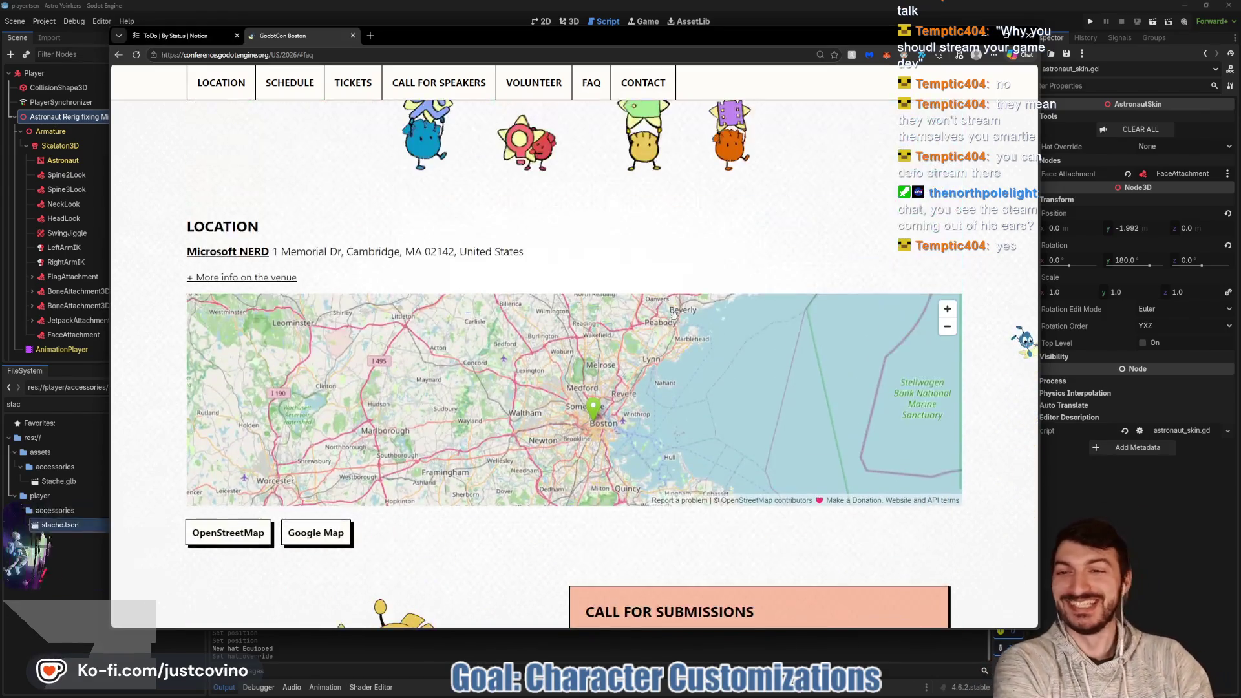
pyautogui.scroll(10, 696, 254)
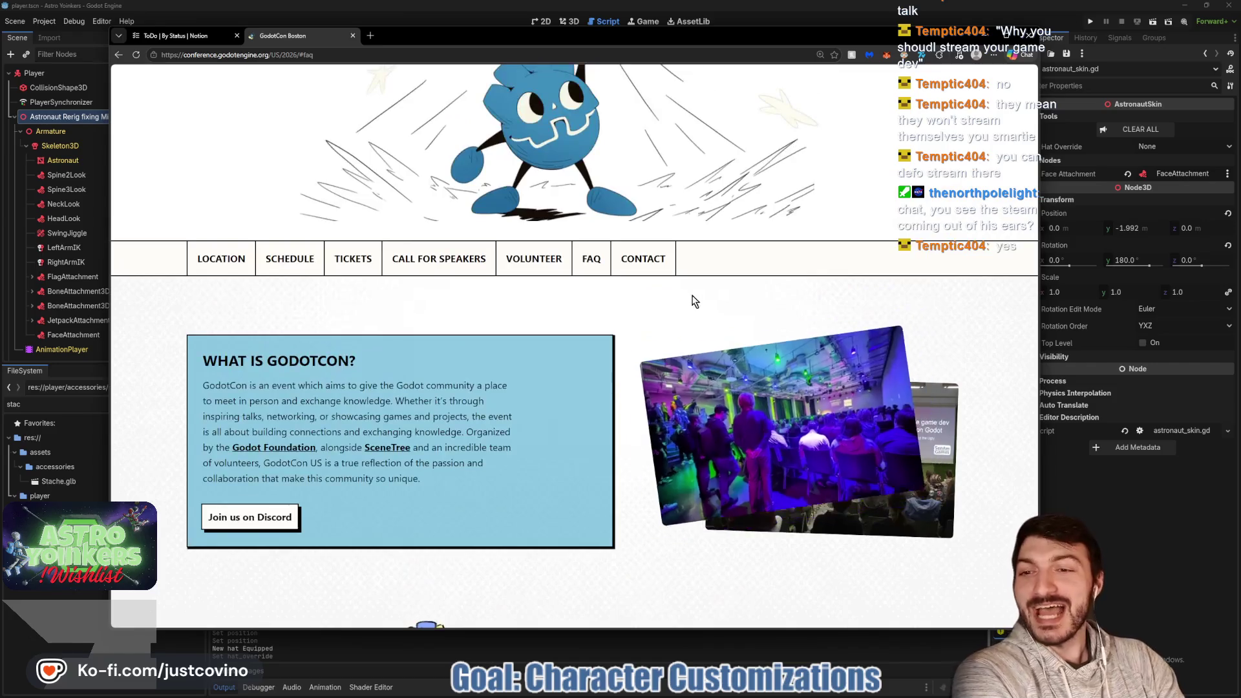
pyautogui.scroll(-1, 811, 315)
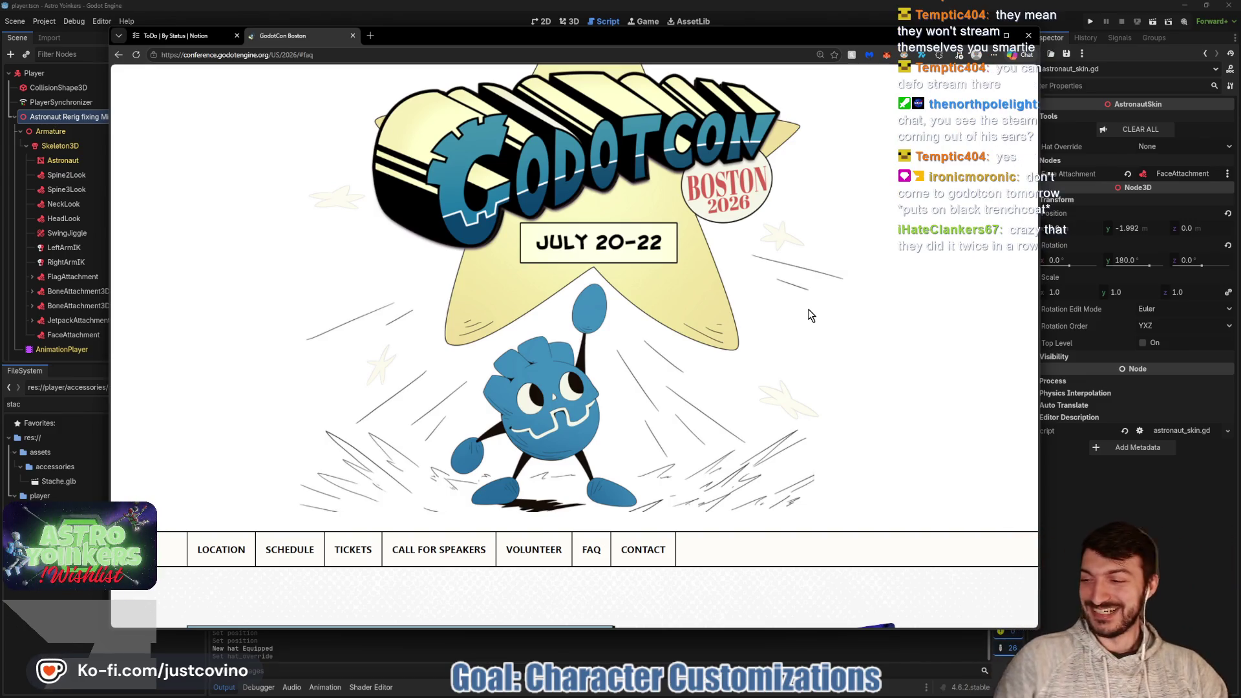
pyautogui.scroll(-2, 747, 364)
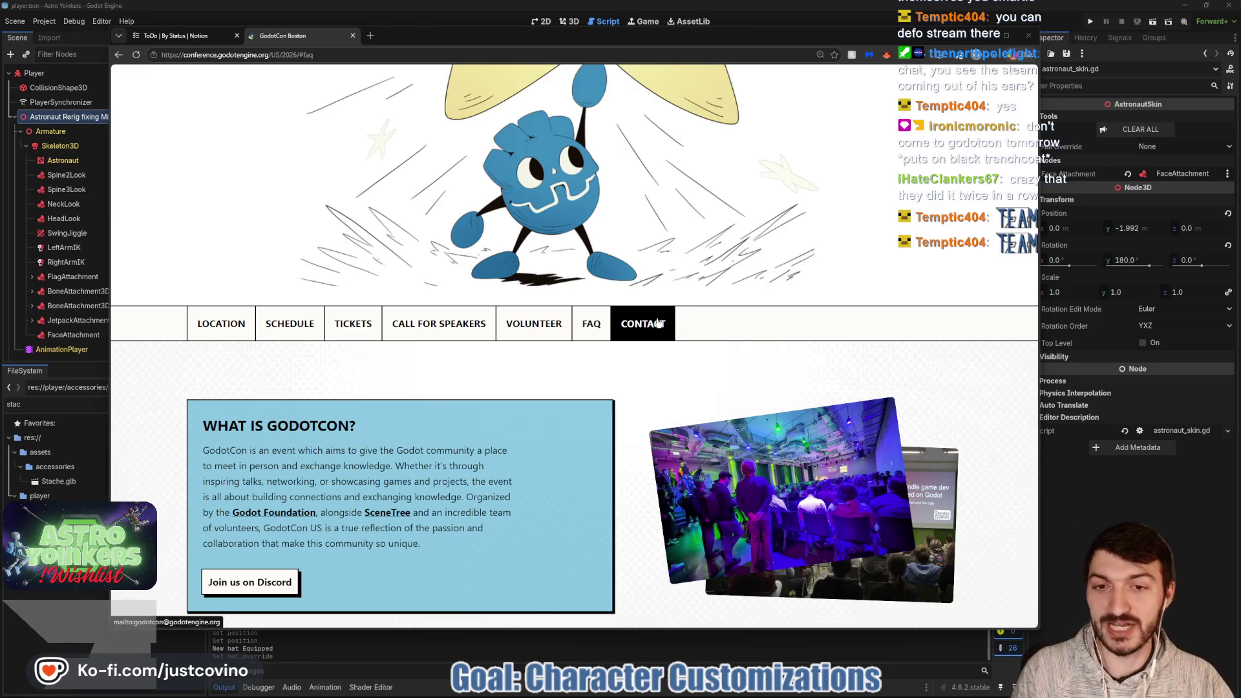
pyautogui.scroll(-5, 703, 373)
pyautogui.scroll(3, 515, 296)
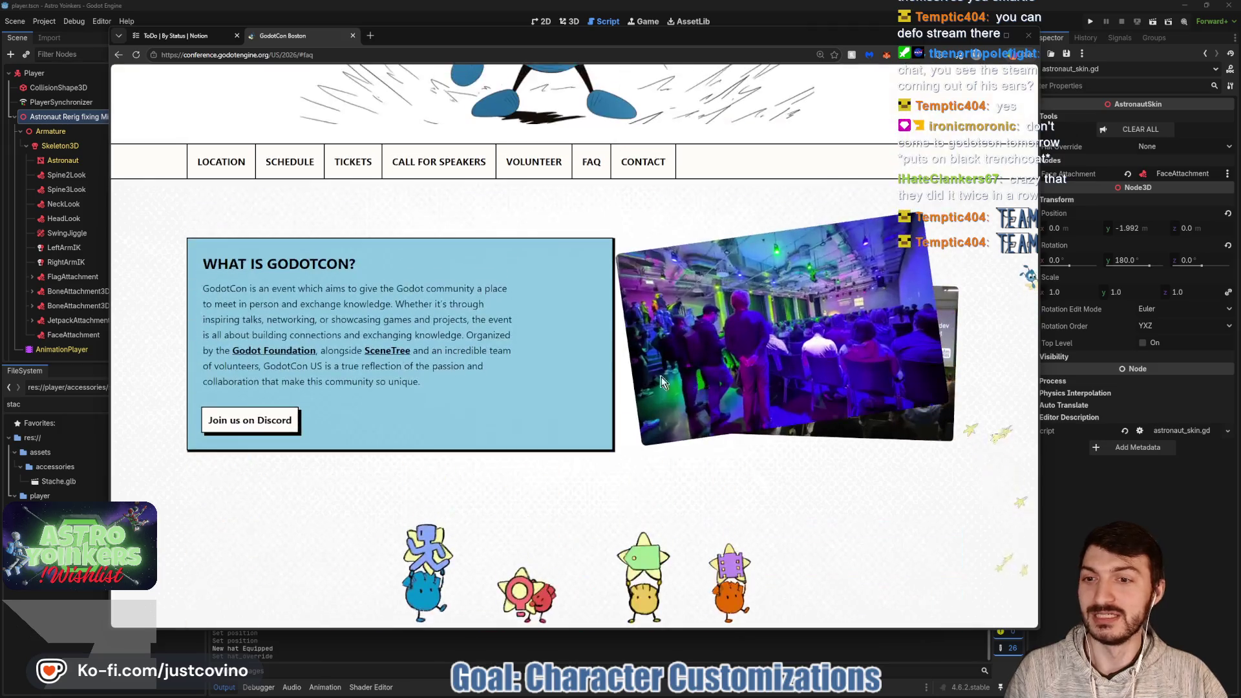
pyautogui.scroll(2, 514, 296)
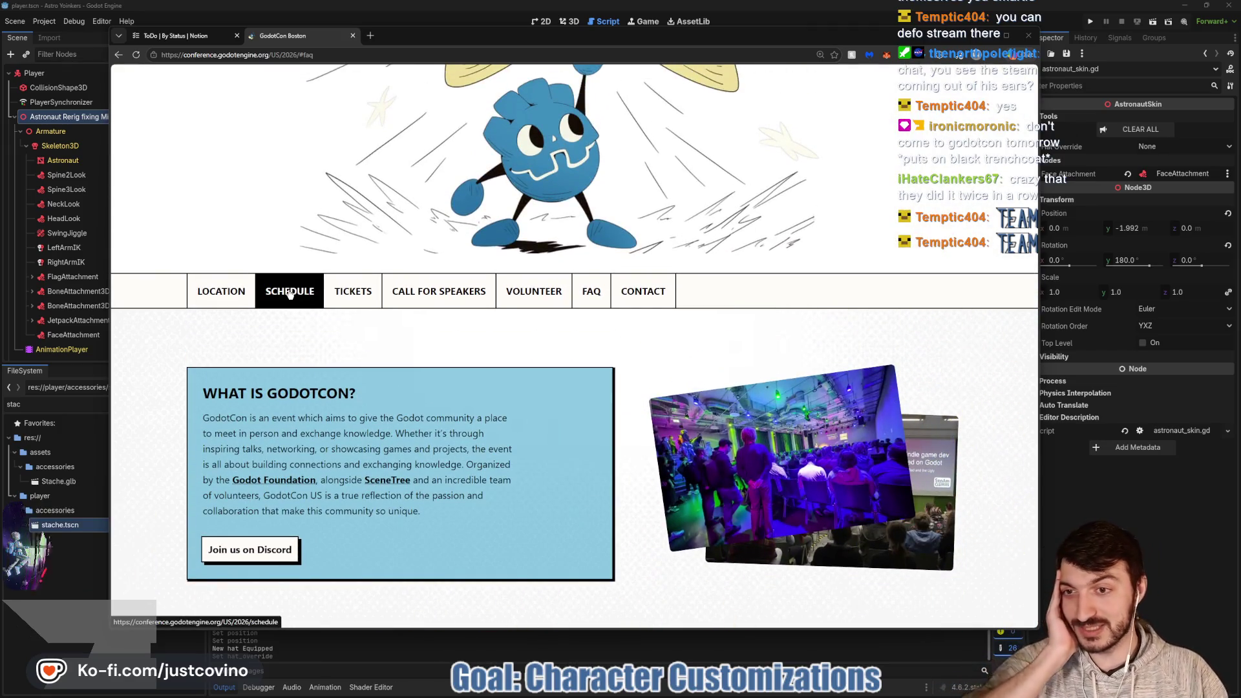
pyautogui.scroll(5, 440, 381)
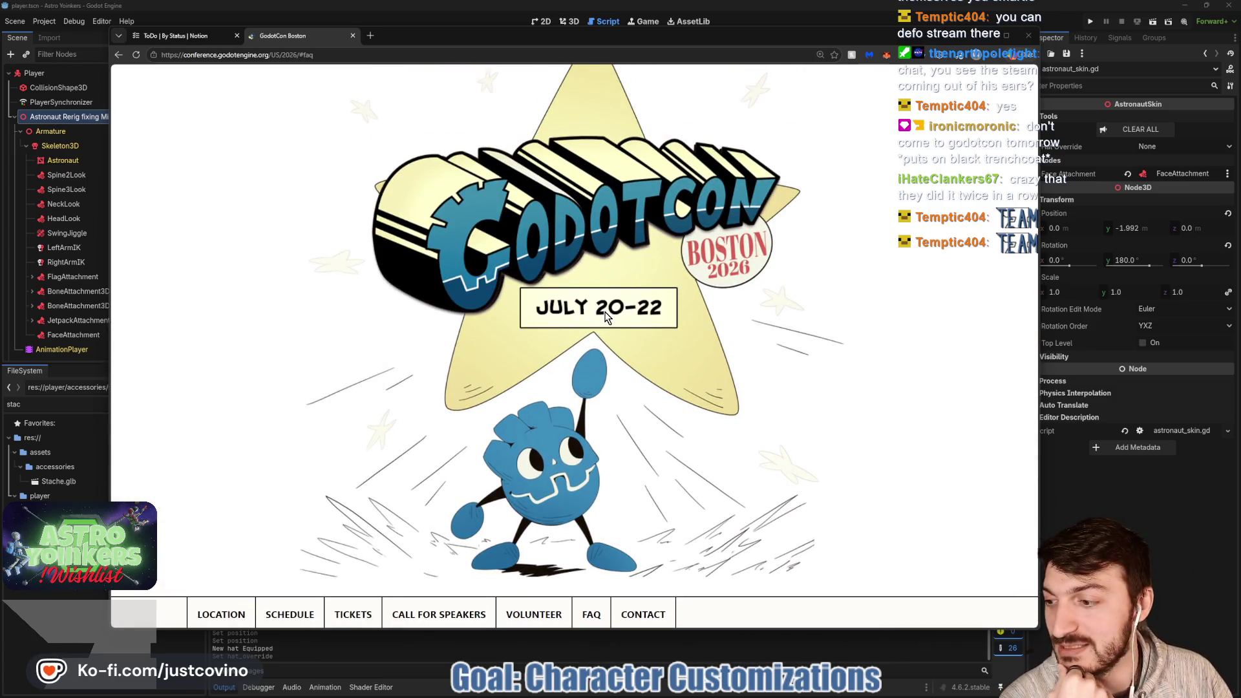
pyautogui.scroll(-3, 605, 315)
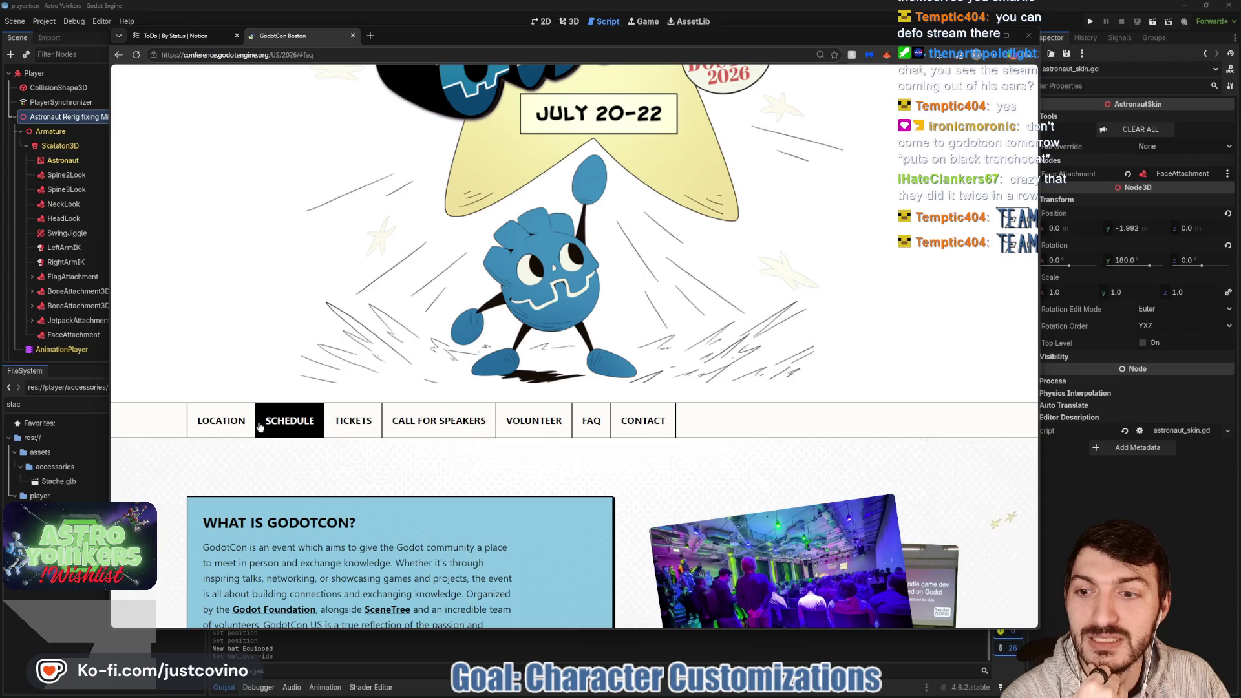
pyautogui.scroll(-2, 448, 421)
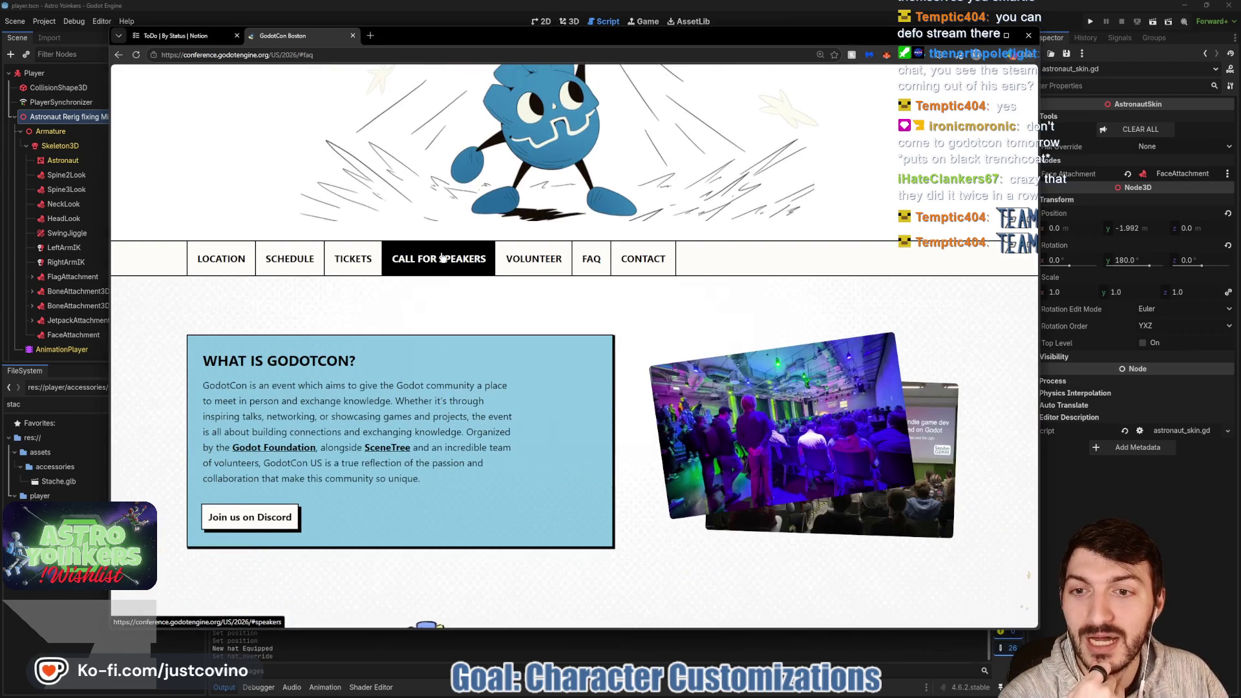
# Open the CALL FOR SPEAKERS 'Submit now!' proposals page, open until 2026-06-01.
pyautogui.click(443, 258)
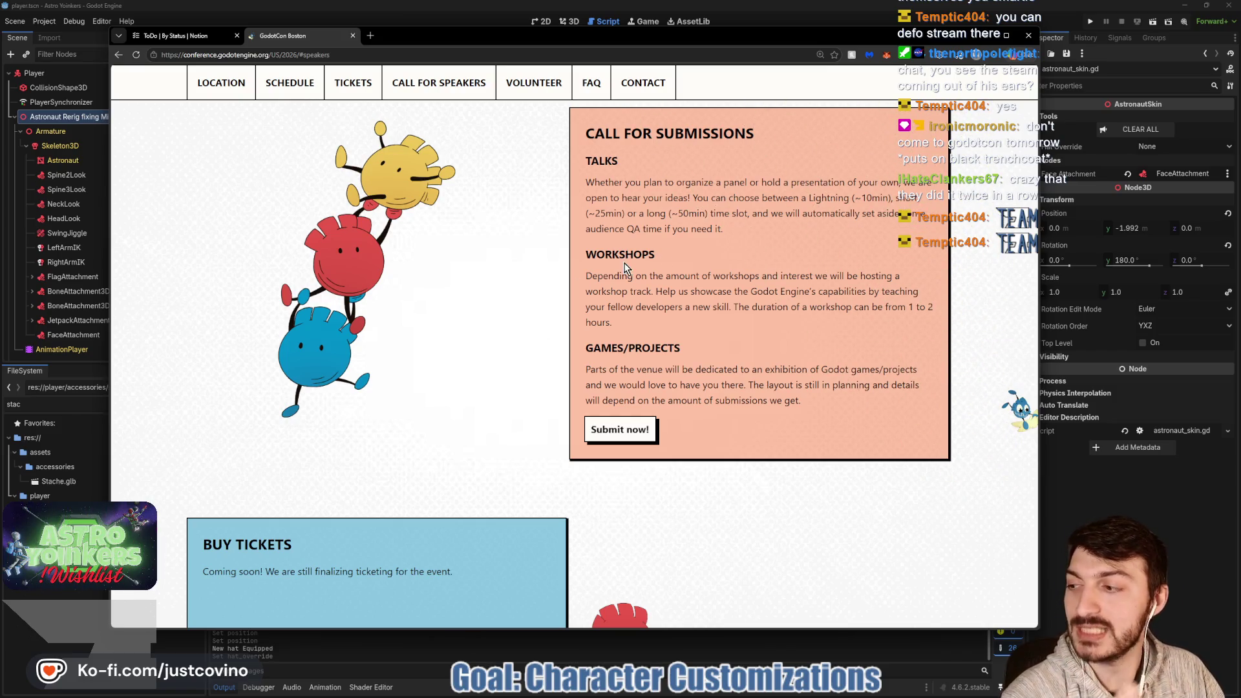
pyautogui.click(620, 429)
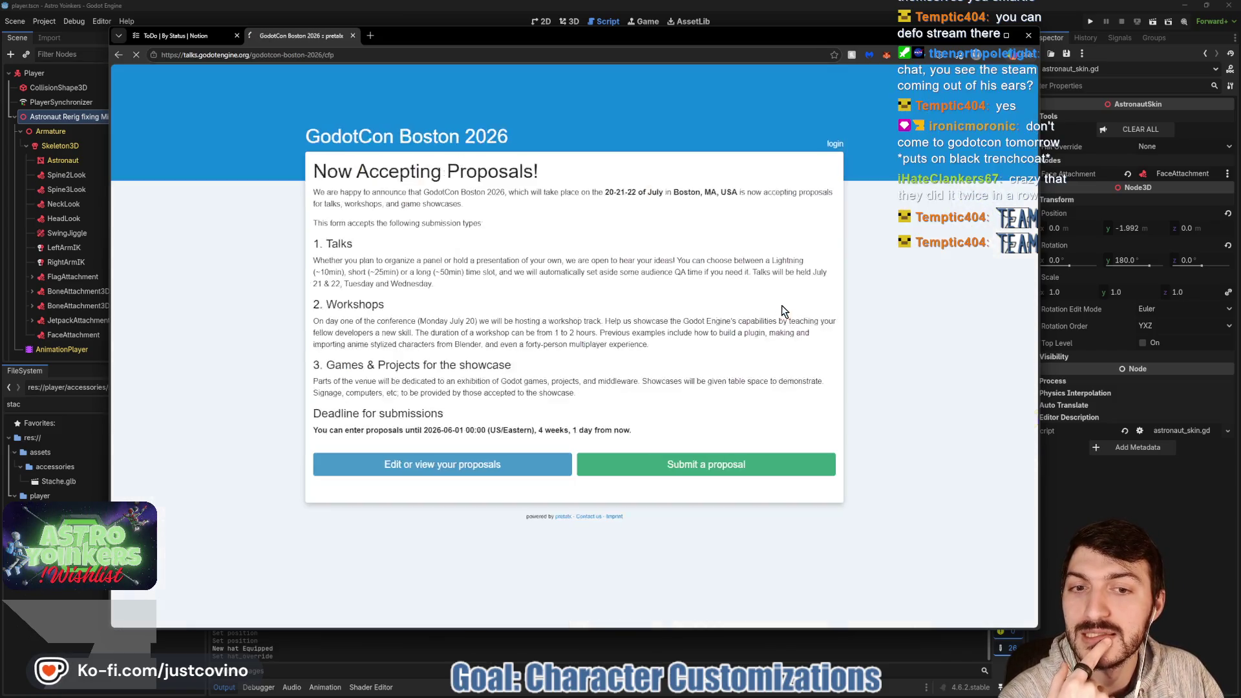
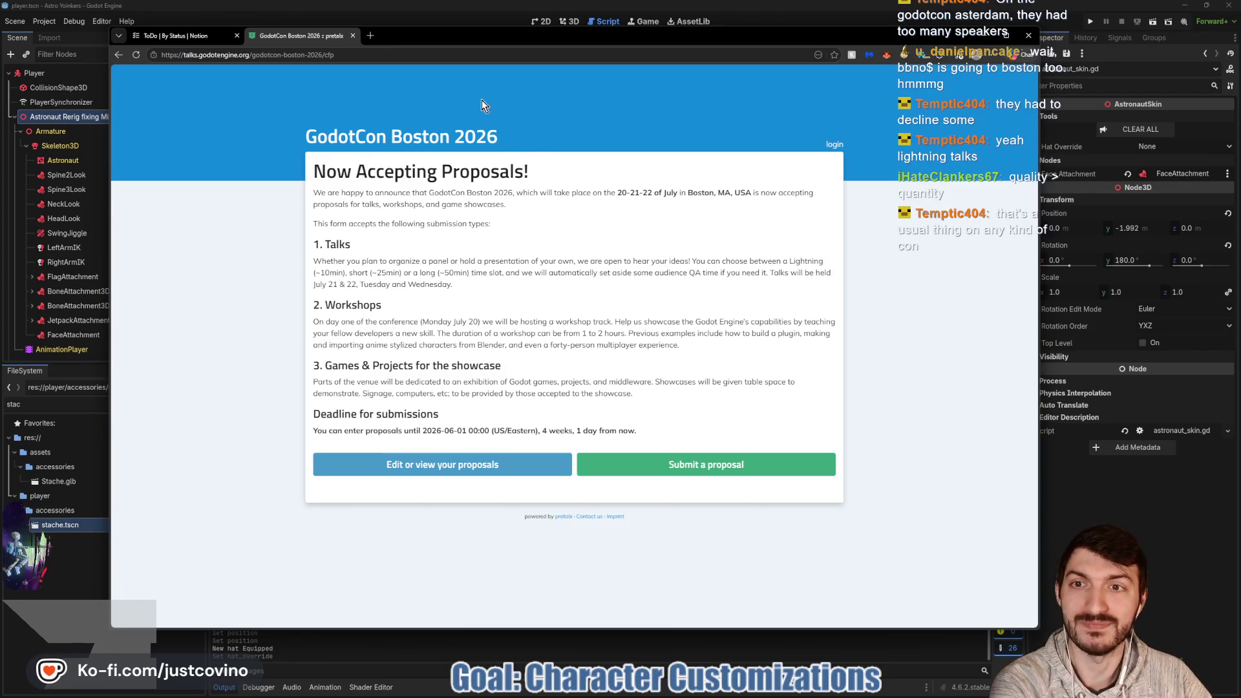
# Return to the GodotCon speakers page and expand the food/drink and proposal-submitter ticket FAQ answers.
pyautogui.click(119, 55)
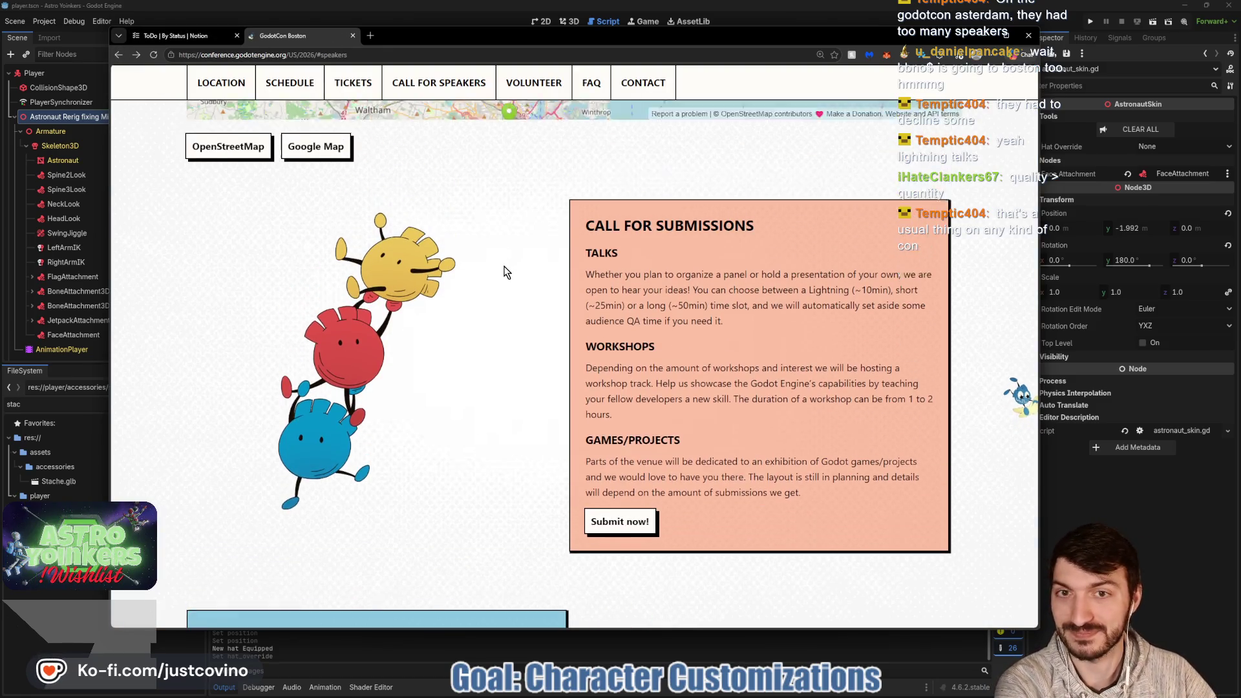
pyautogui.scroll(-10, 451, 412)
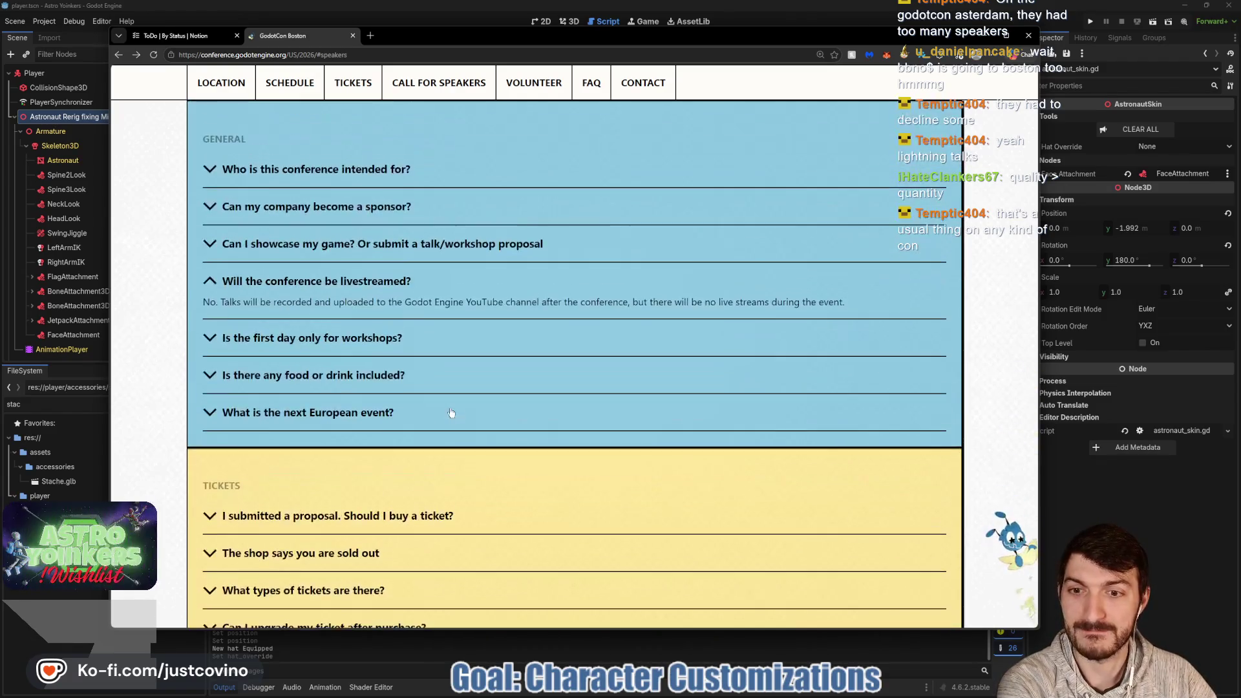
pyautogui.click(304, 374)
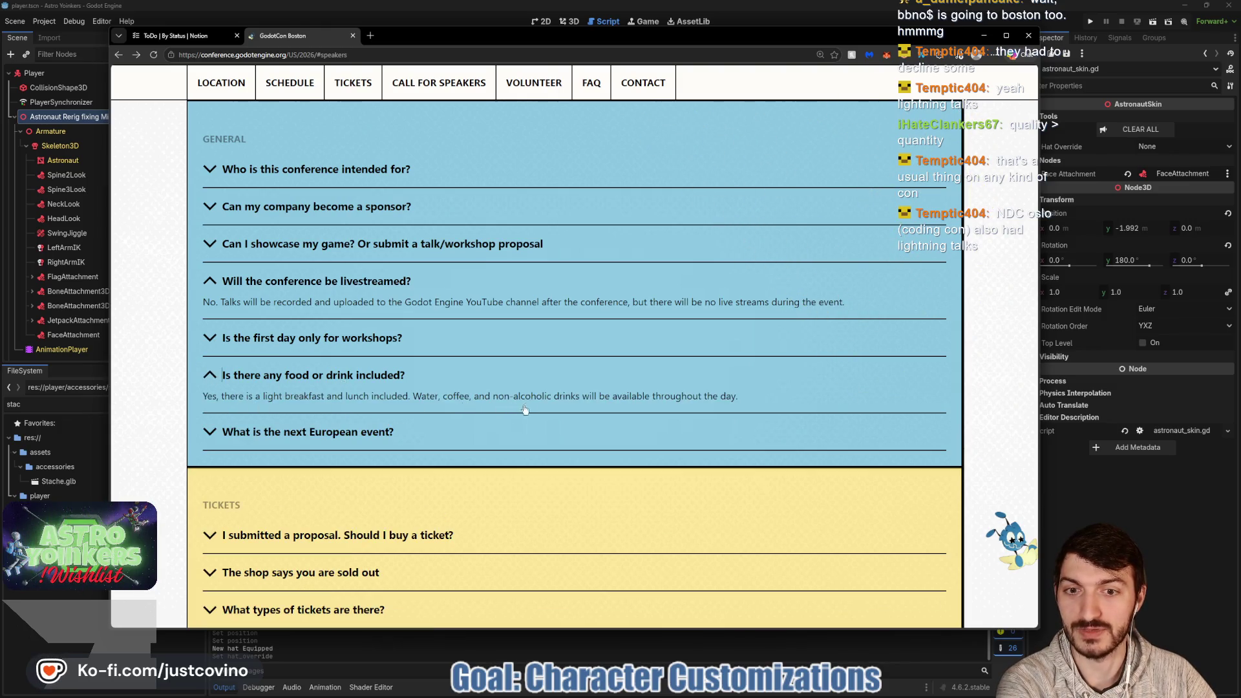
pyautogui.scroll(-2, 673, 408)
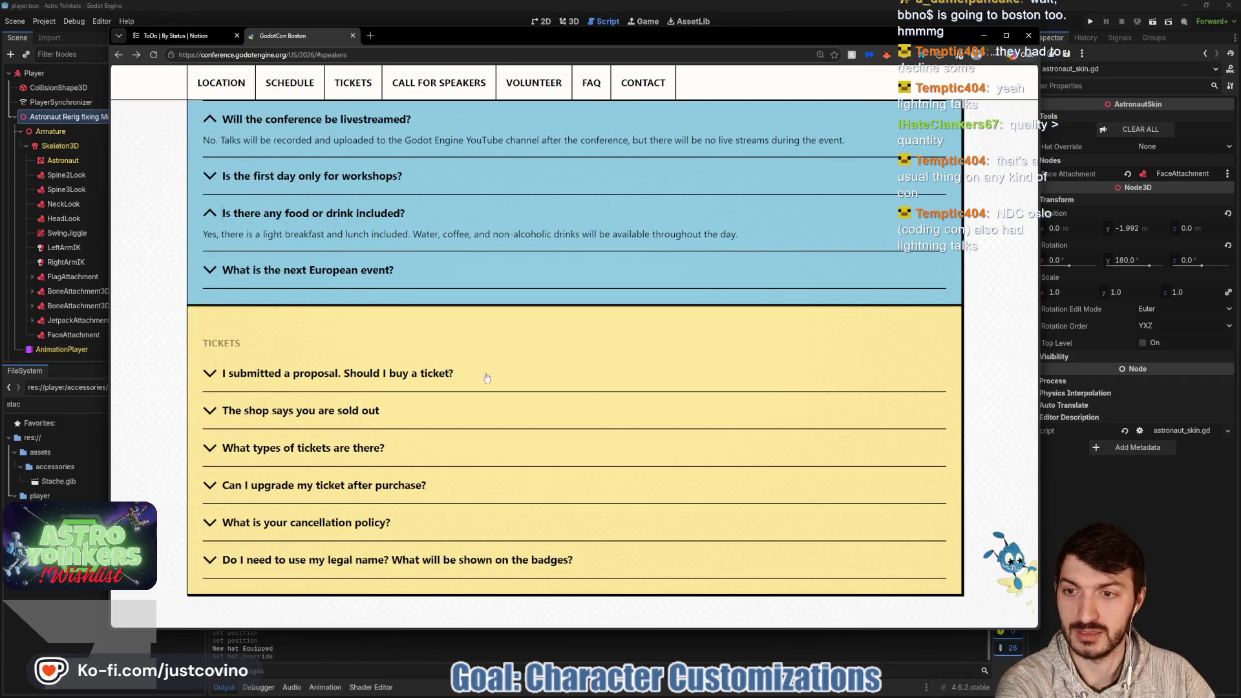
pyautogui.click(217, 377)
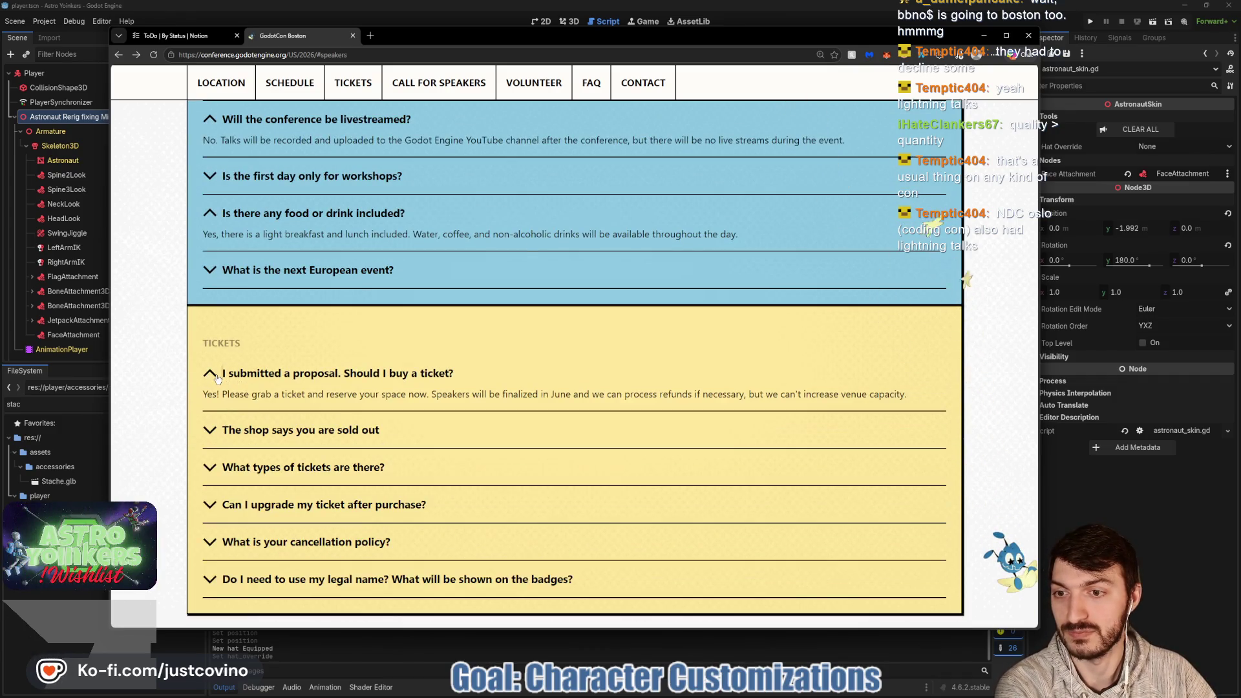
pyautogui.scroll(15, 506, 362)
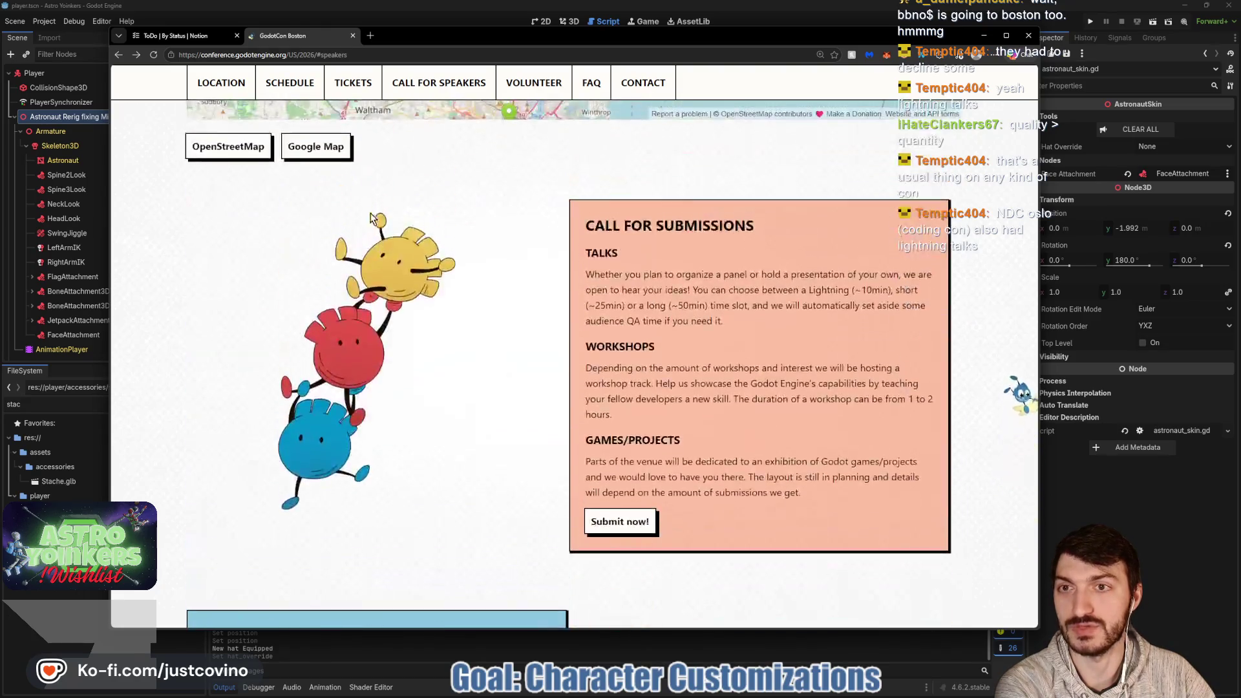
# Jump to the Tickets section, select the ticketing-still-being-finalized sentence, and close the GodotCon tab.
pyautogui.click(348, 81)
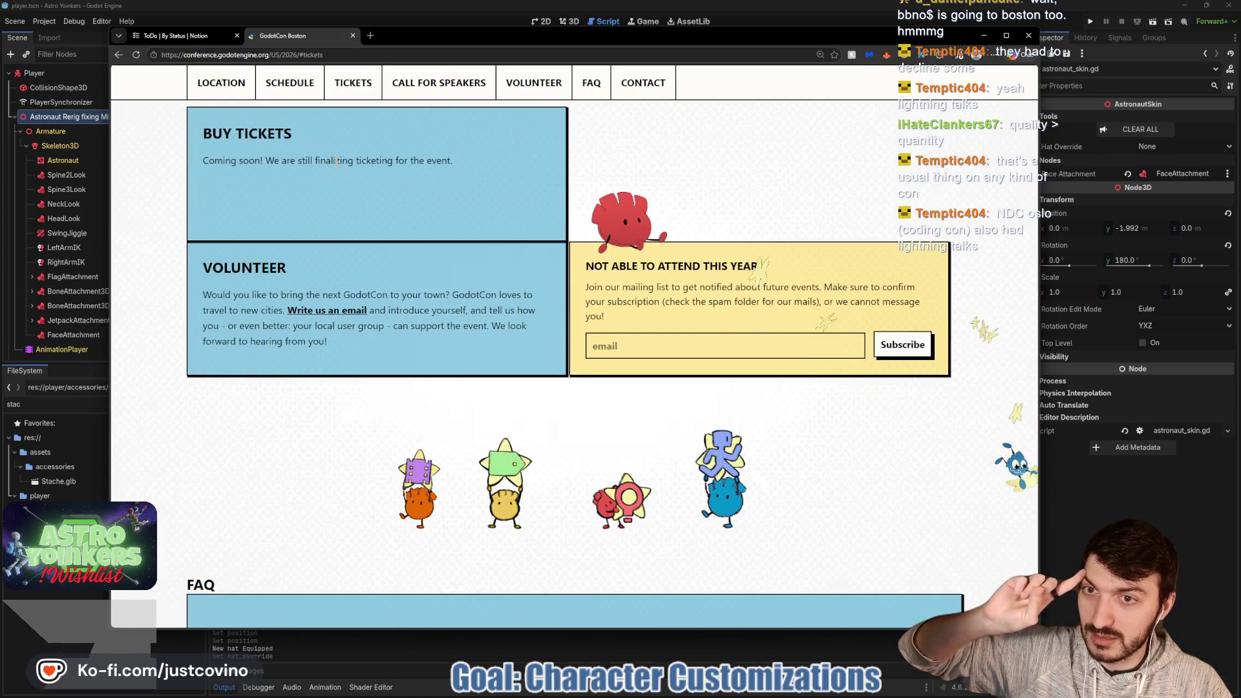
pyautogui.moveTo(453, 160); pyautogui.dragTo(193, 149)
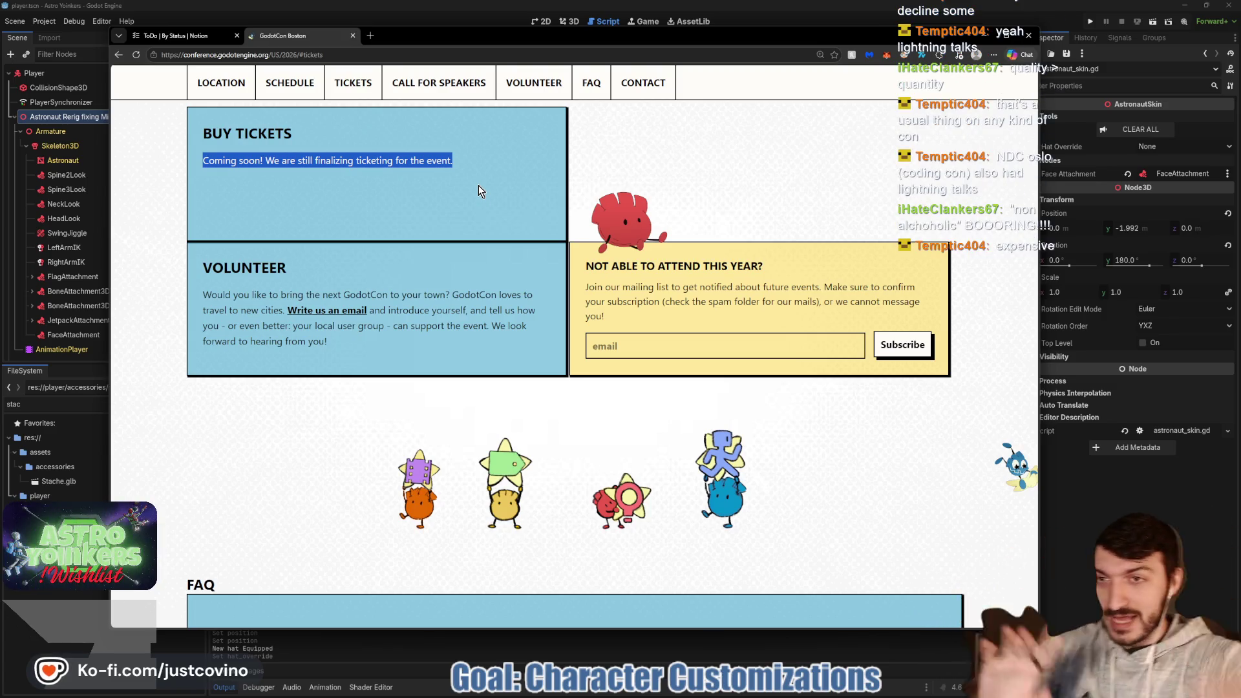
pyautogui.click(353, 36)
pyautogui.click(353, 36)
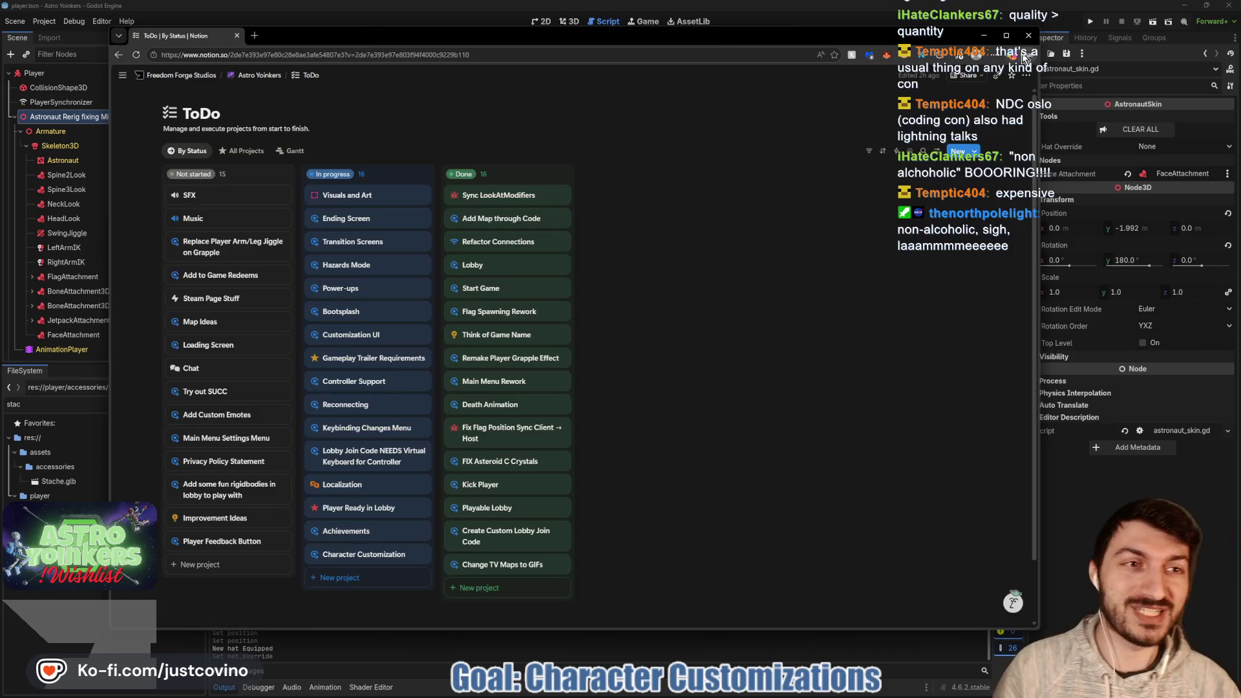
# Close the browser tab with Ctrl+W to get back to the Godot editor.
pyautogui.hotkey('ctrl', 'w')
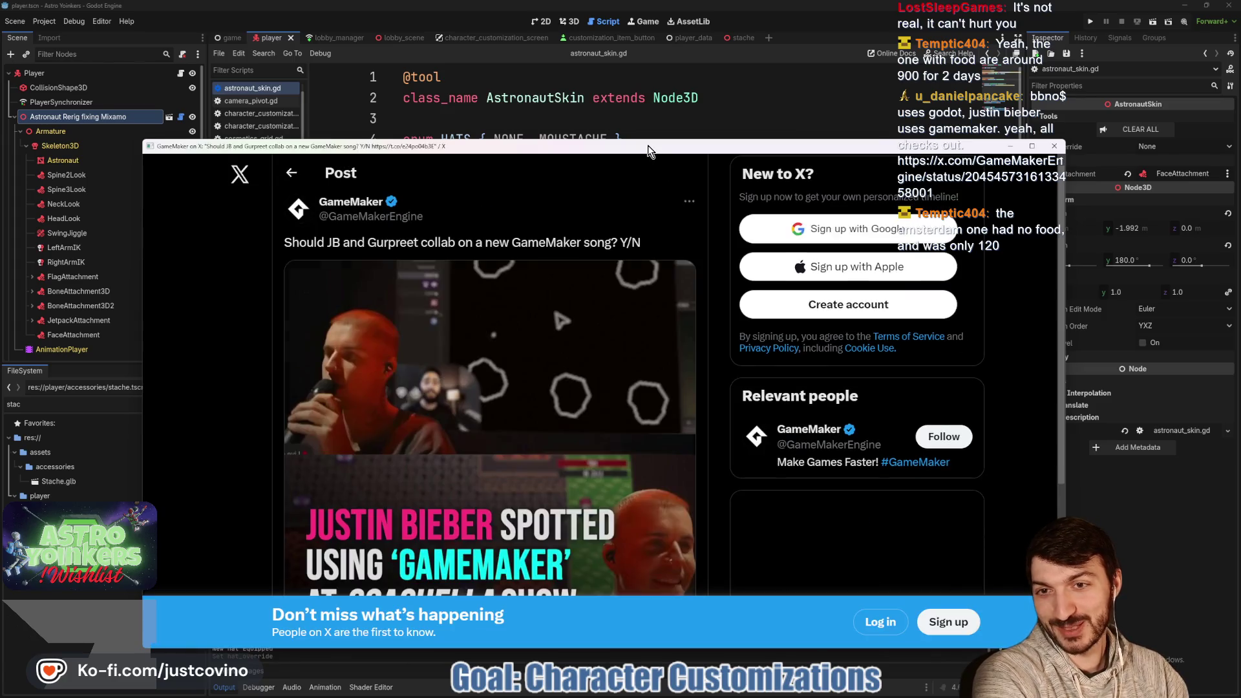
# Nudge the GameMaker post window up, scroll through its image, then close it.
pyautogui.moveTo(650, 154); pyautogui.dragTo(663, 124)
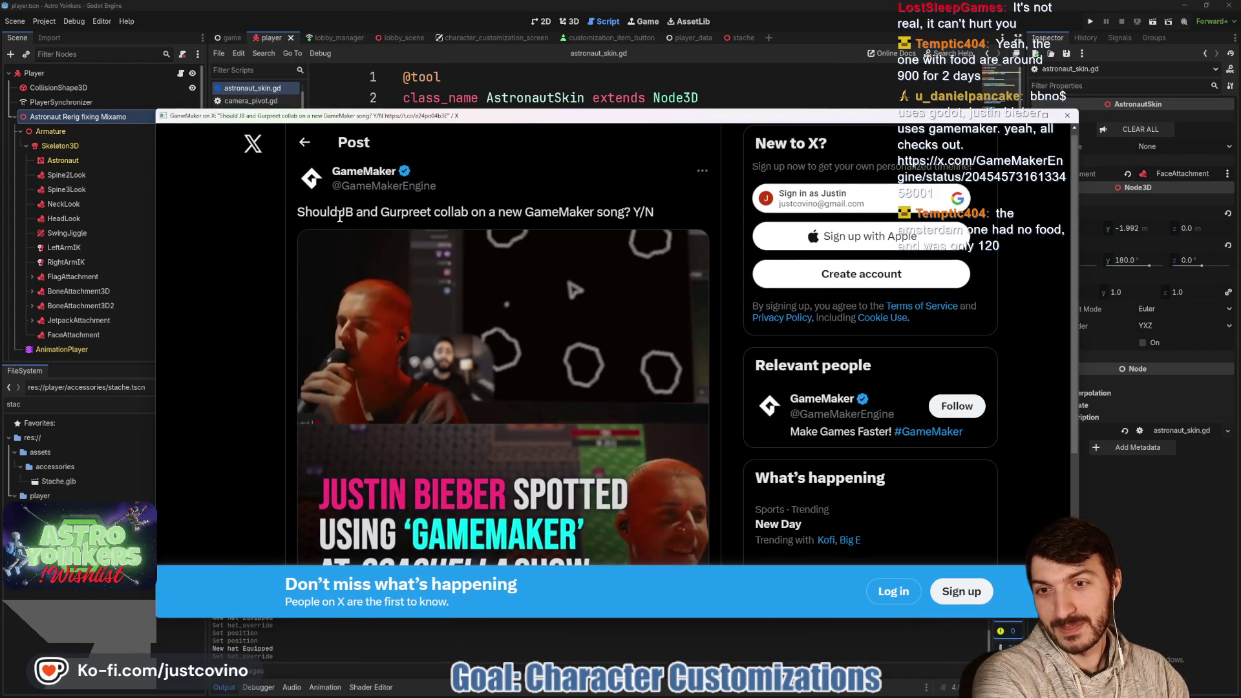
pyautogui.scroll(-2, 502, 227)
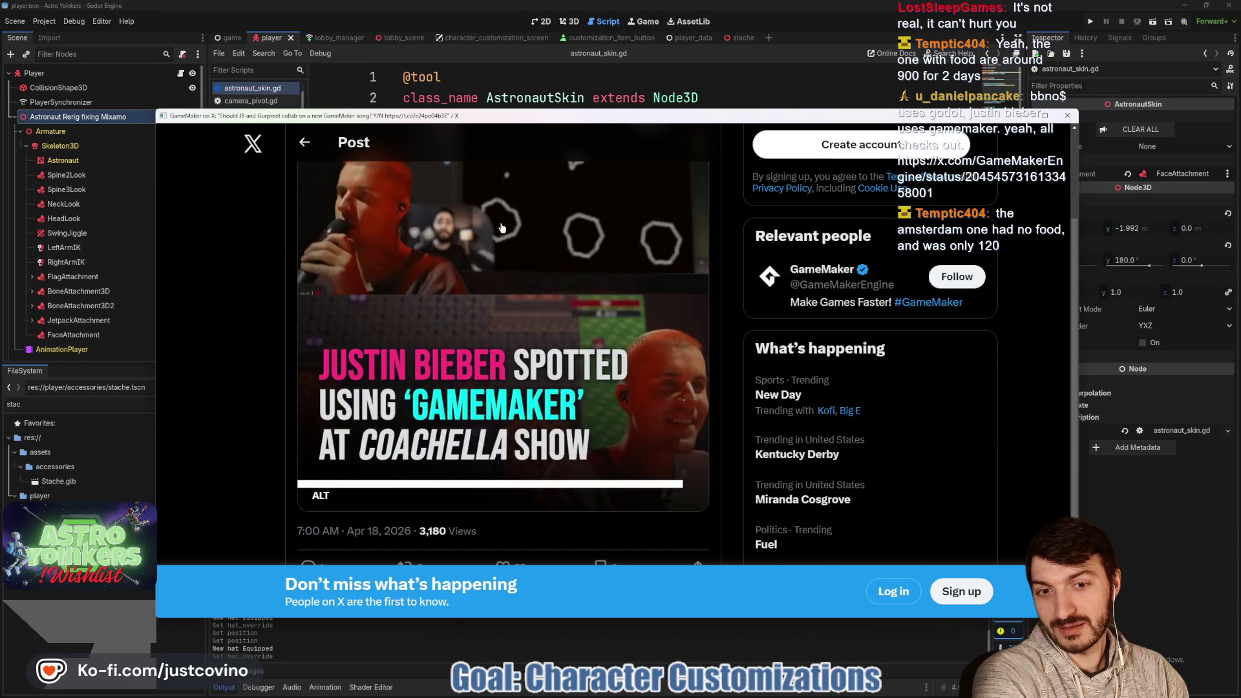
pyautogui.scroll(1, 553, 401)
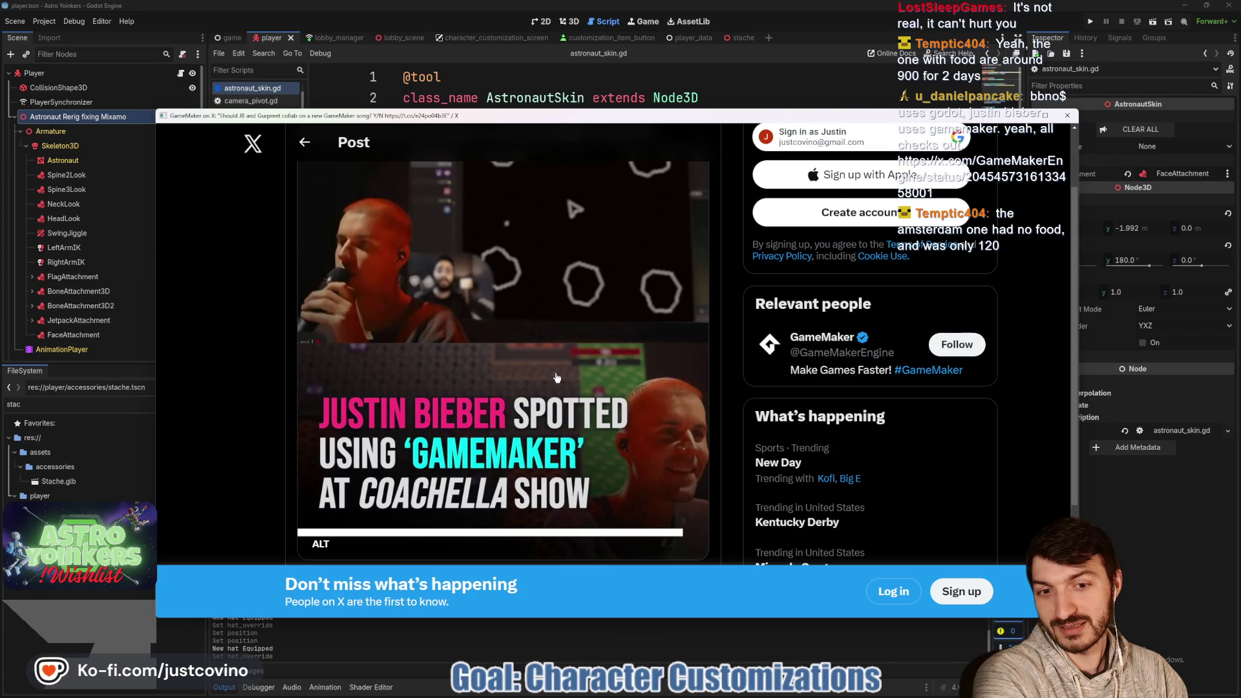
pyautogui.scroll(-3, 556, 378)
pyautogui.click(1067, 116)
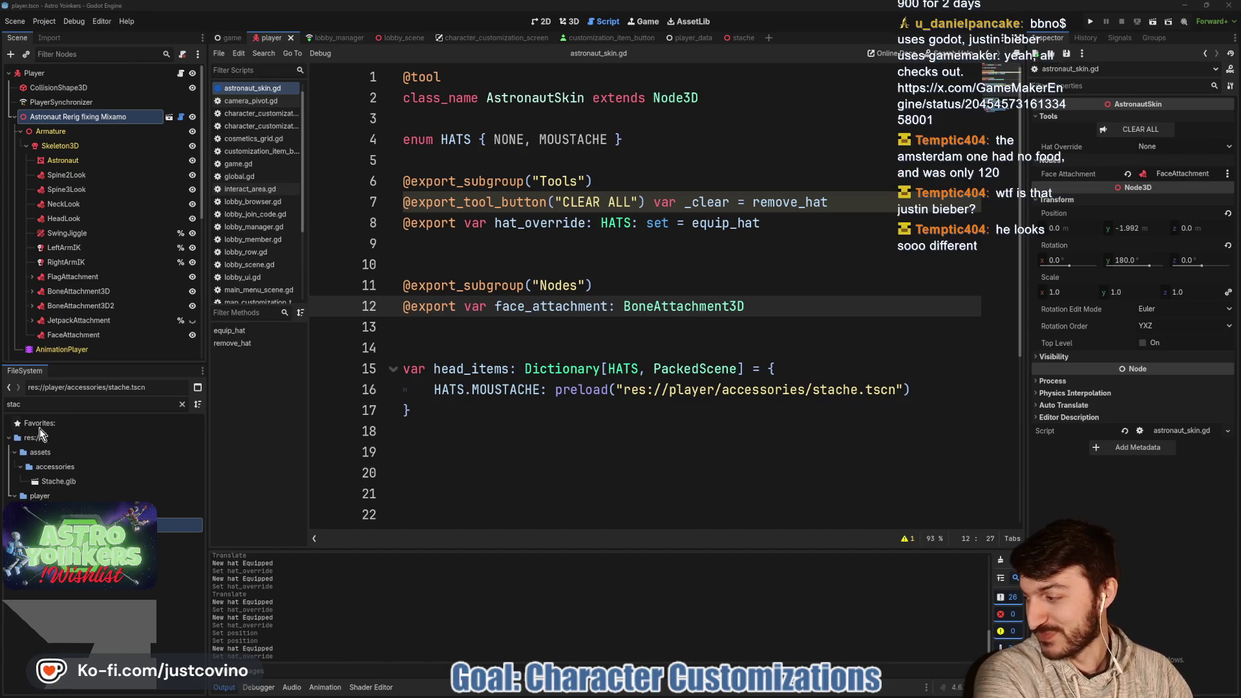
# Review the head_items dictionary and hat_override lines in astronaut_skin.gd, checking the Dictionary and PackedScene docs.
pyautogui.click(638, 416)
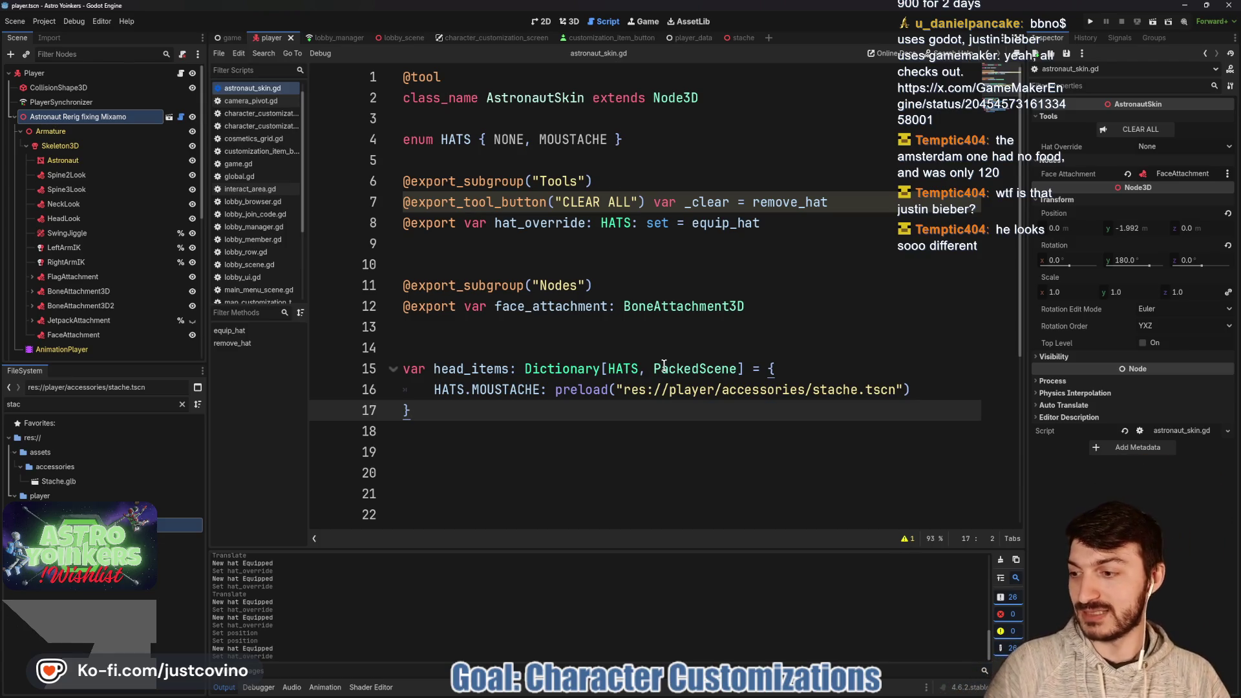
pyautogui.moveTo(664, 366)
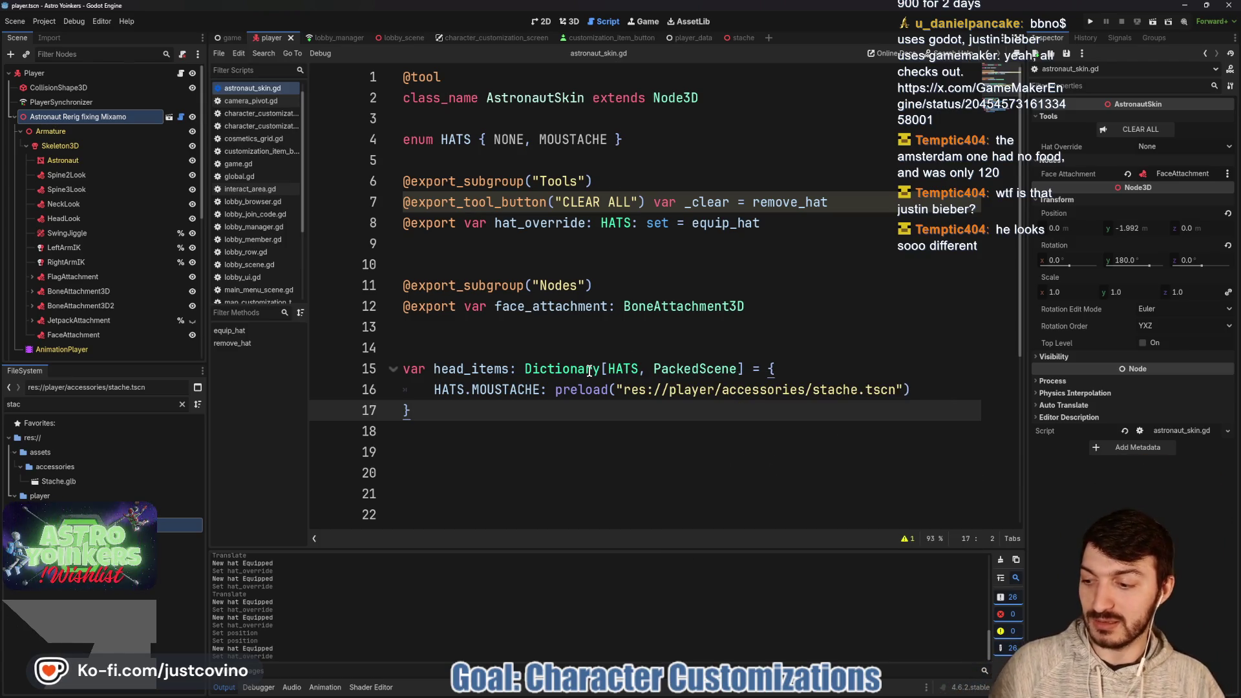
pyautogui.moveTo(590, 370)
pyautogui.click(538, 348)
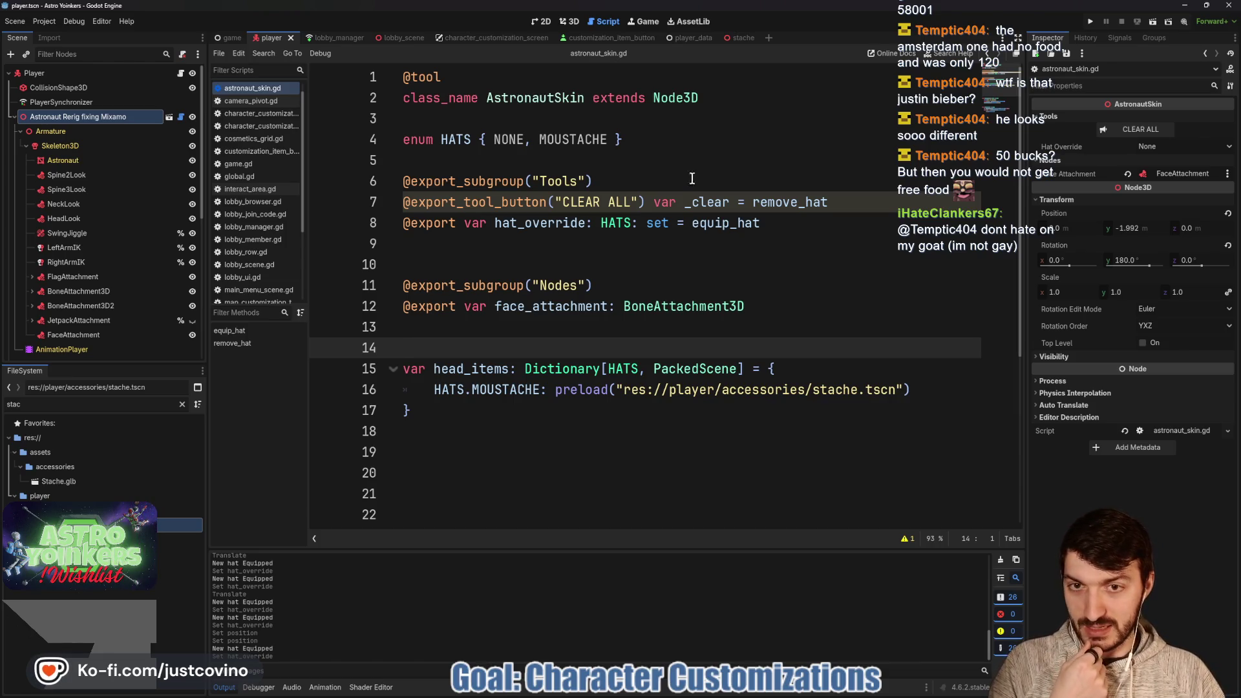
pyautogui.click(583, 251)
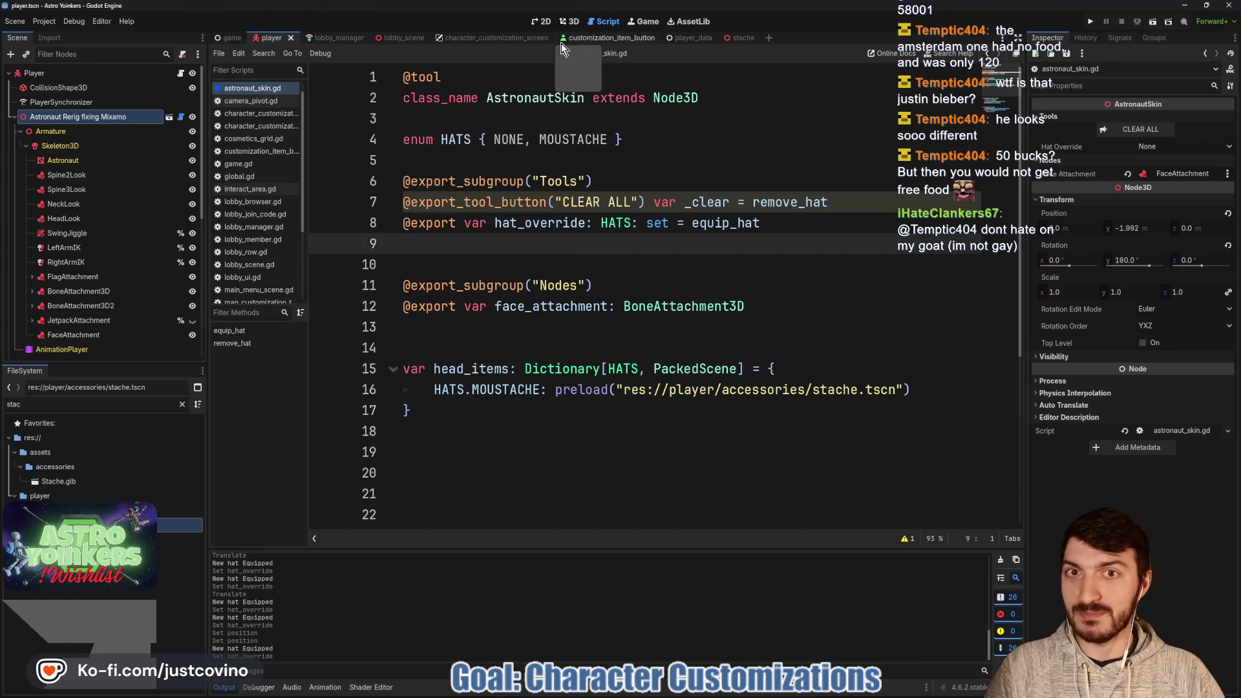
# Switch to the 3D astronaut scene, then bring up Steam's store search.
pyautogui.click(569, 21)
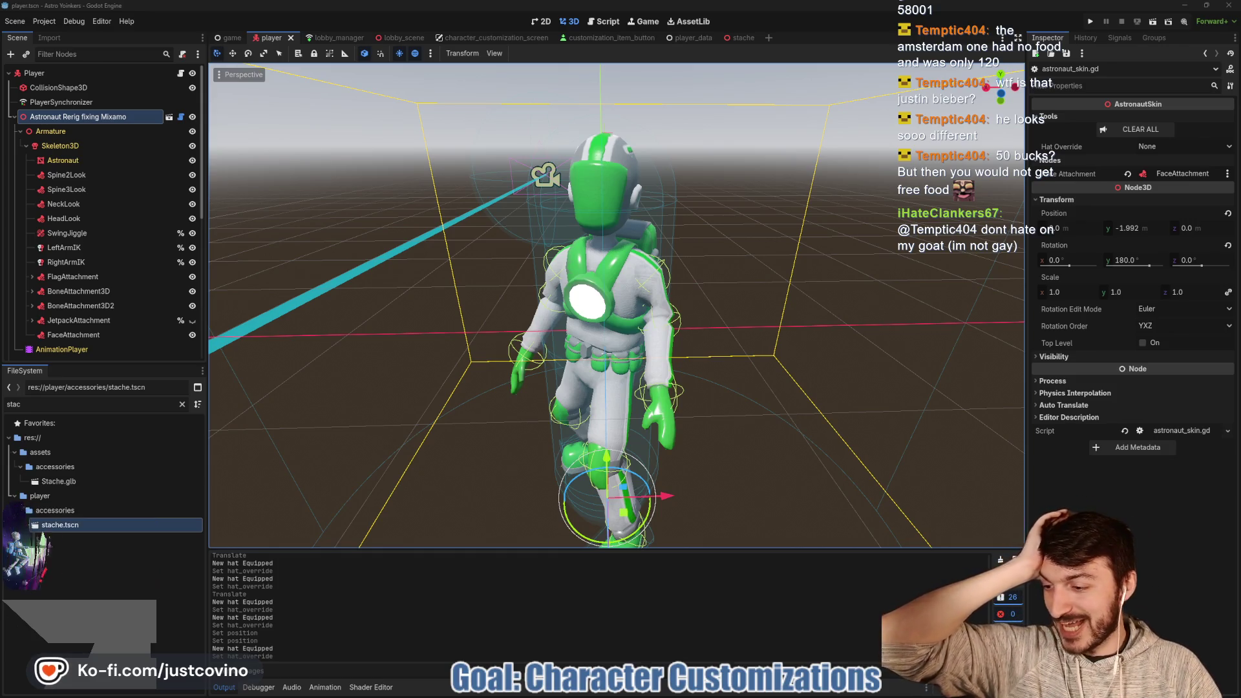
pyautogui.click(718, 691)
pyautogui.click(698, 101)
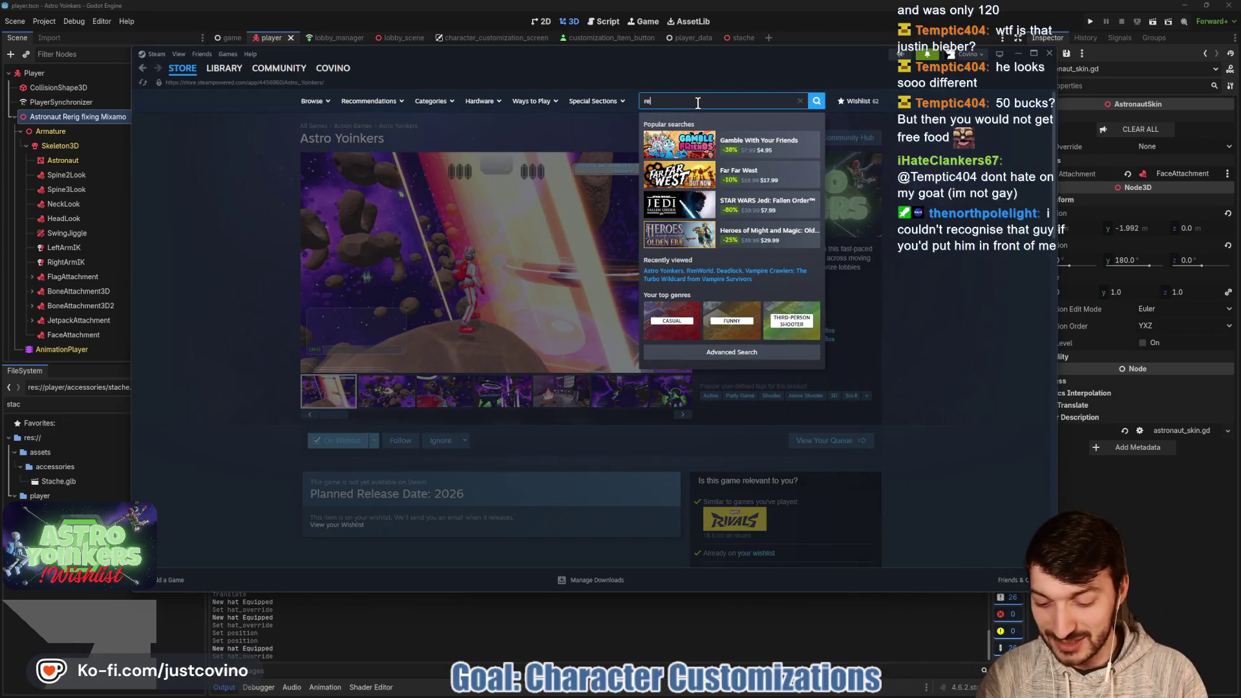
# Search Steam for 'the living' and browse the Reclaim The Living store page screenshots.
pyautogui.write('the living')
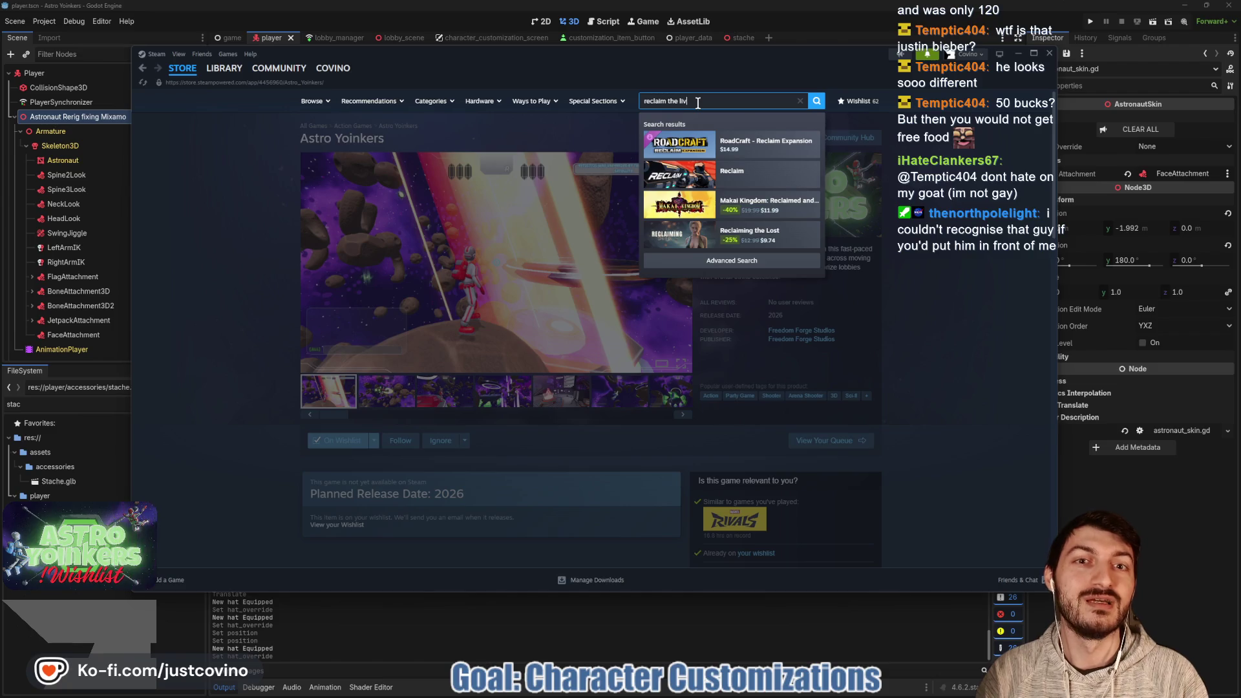
pyautogui.click(728, 141)
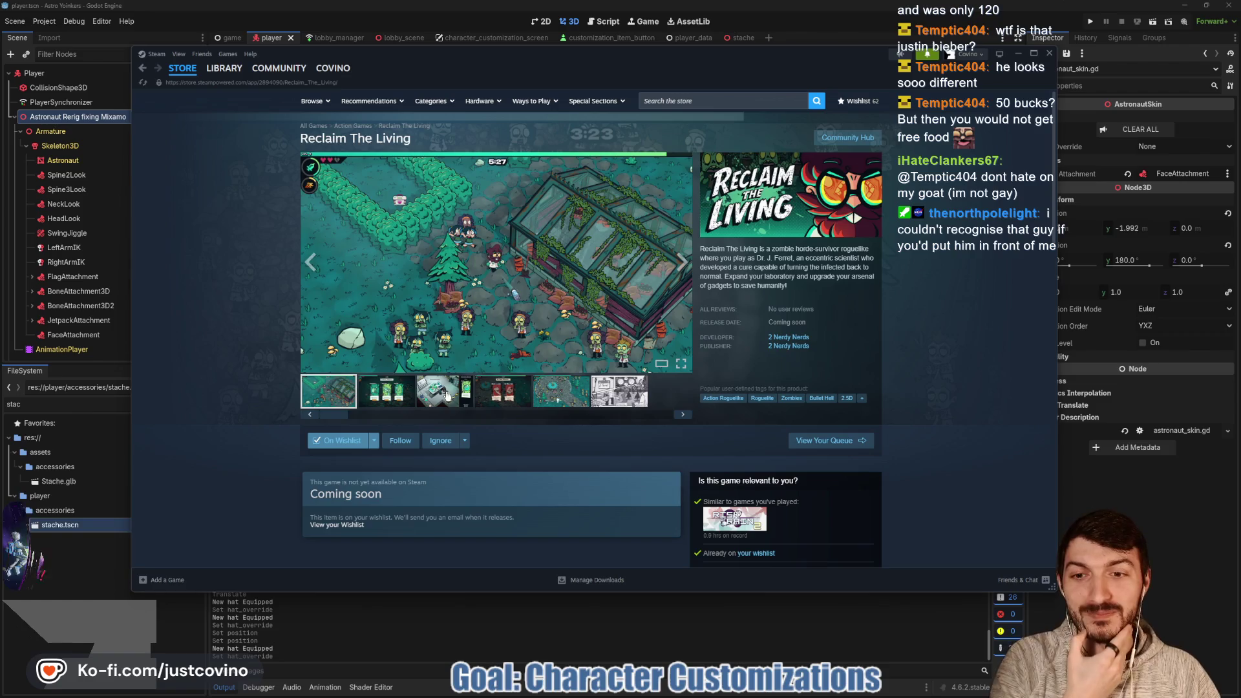
pyautogui.click(445, 391)
pyautogui.click(387, 391)
pyautogui.click(489, 397)
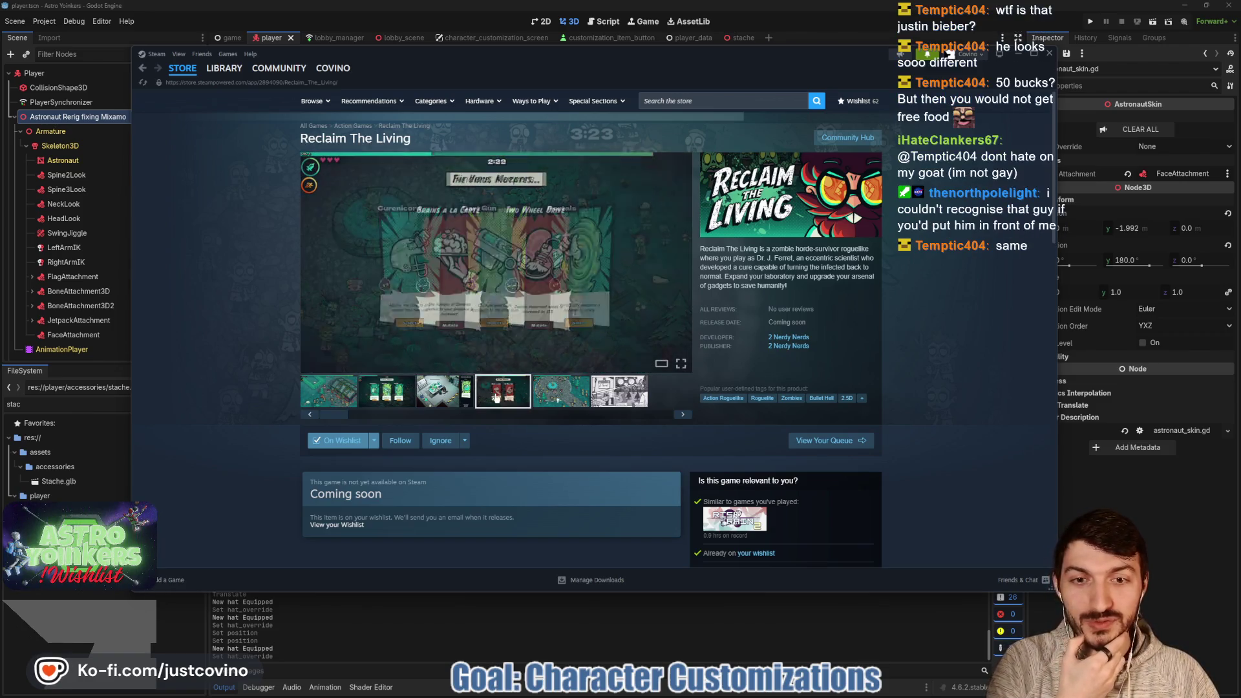
pyautogui.click(546, 398)
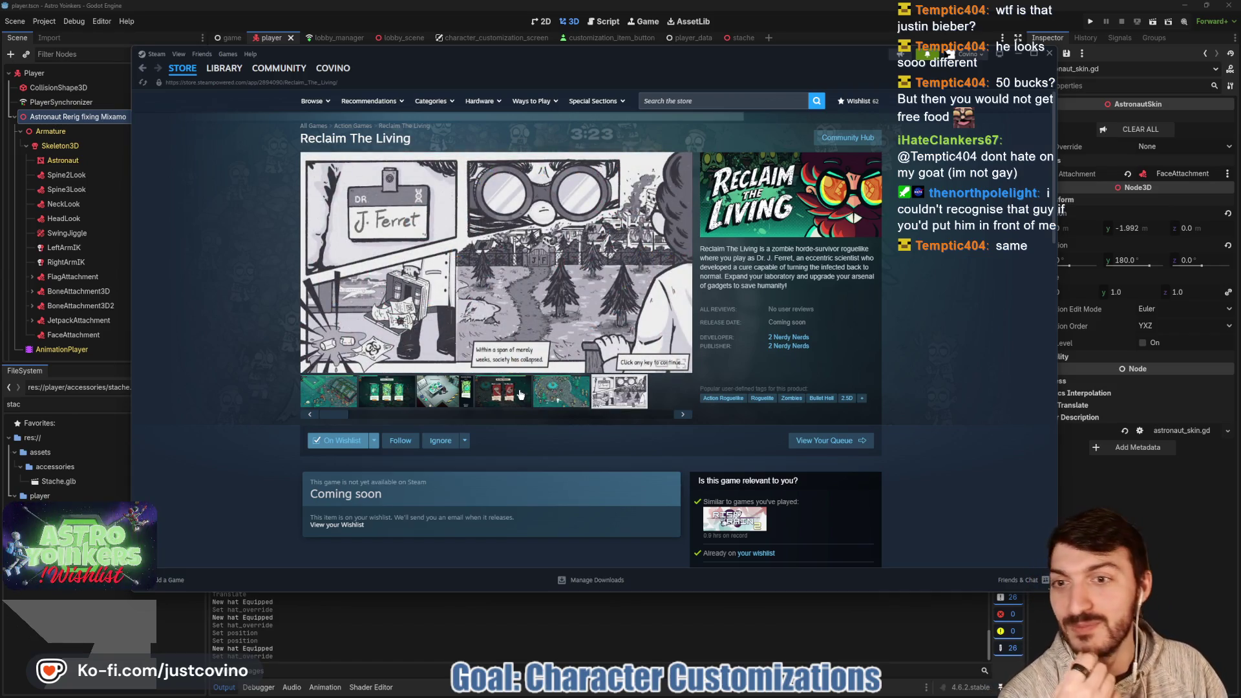
pyautogui.click(481, 402)
pyautogui.click(453, 398)
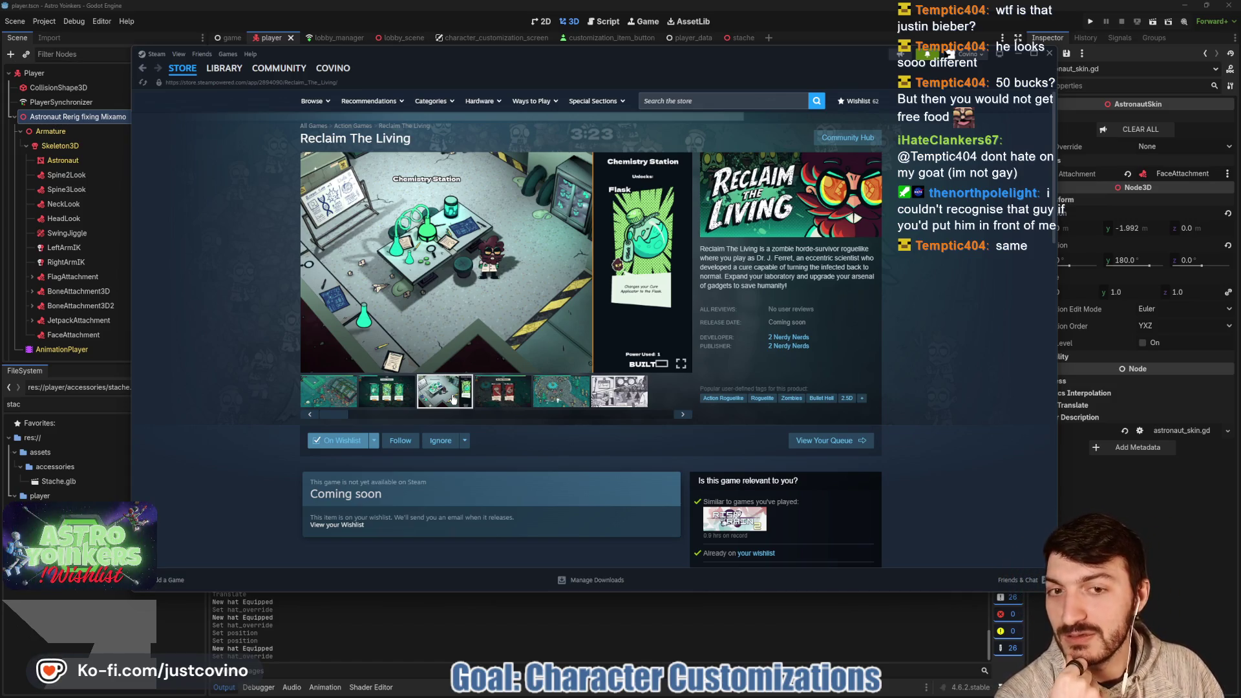
pyautogui.scroll(-5, 528, 437)
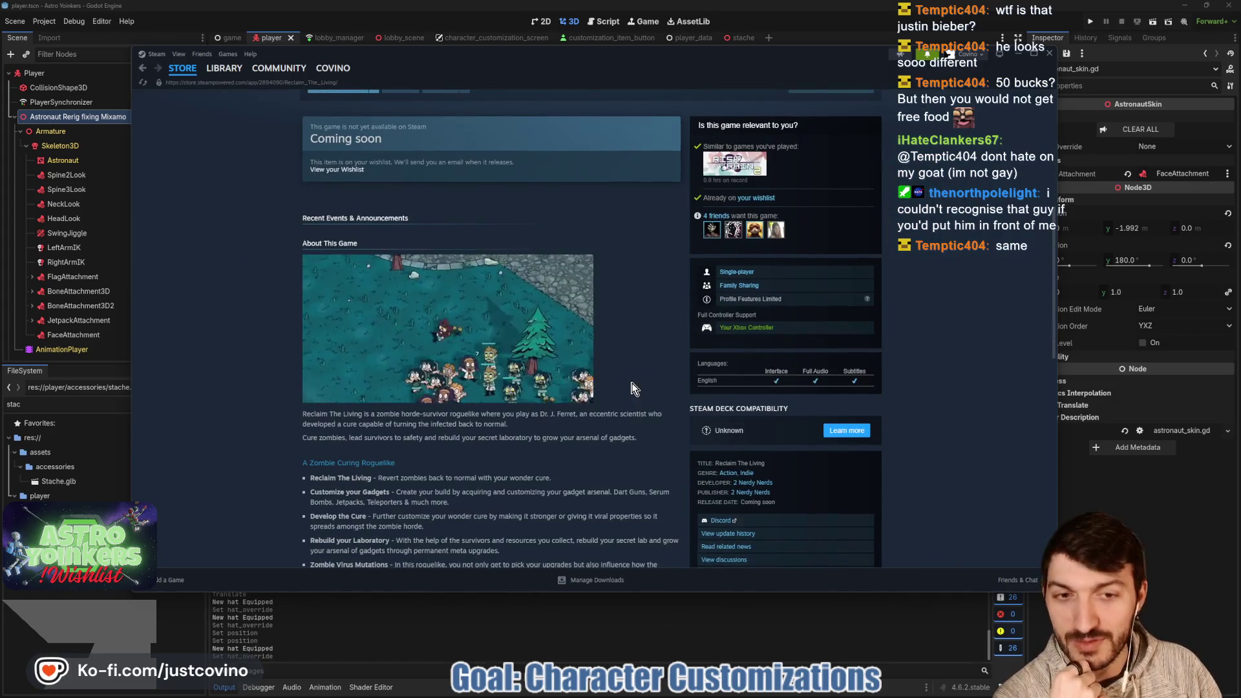
pyautogui.scroll(4, 633, 439)
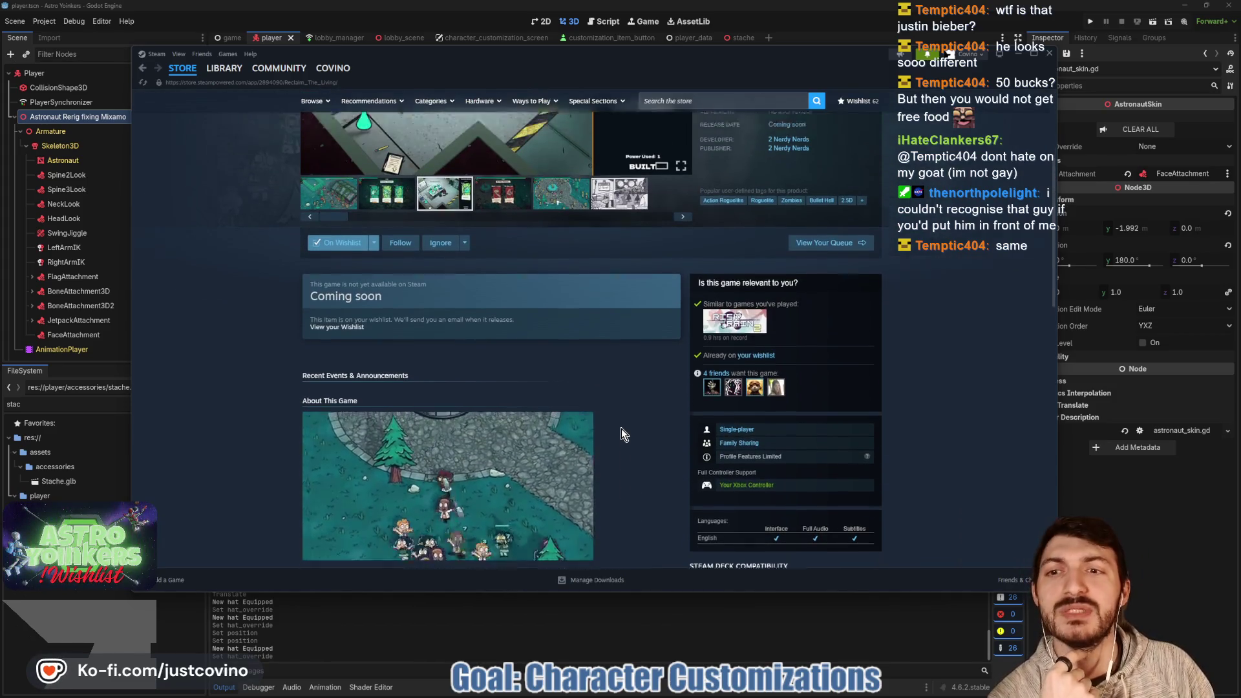
pyautogui.scroll(1, 495, 250)
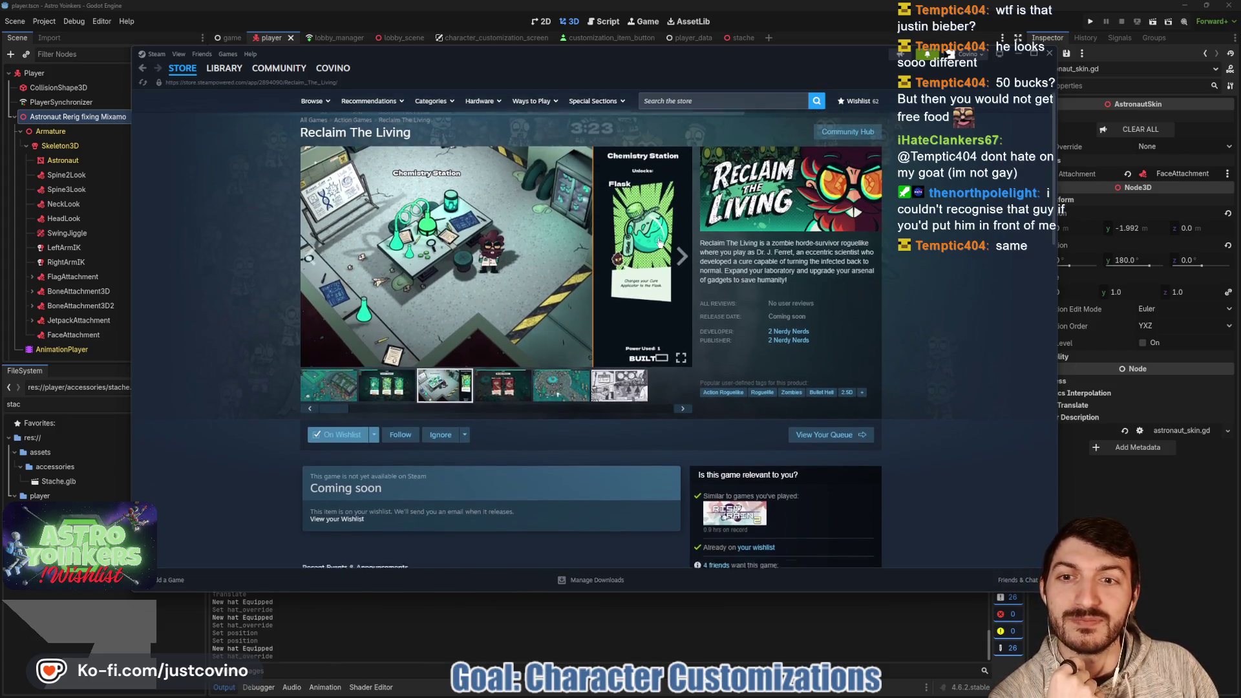
pyautogui.scroll(-1, 680, 256)
# Search for 'astro yoink' and open the Astro Yoinkers store page.
pyautogui.click(710, 99)
pyautogui.write('astro yoink')
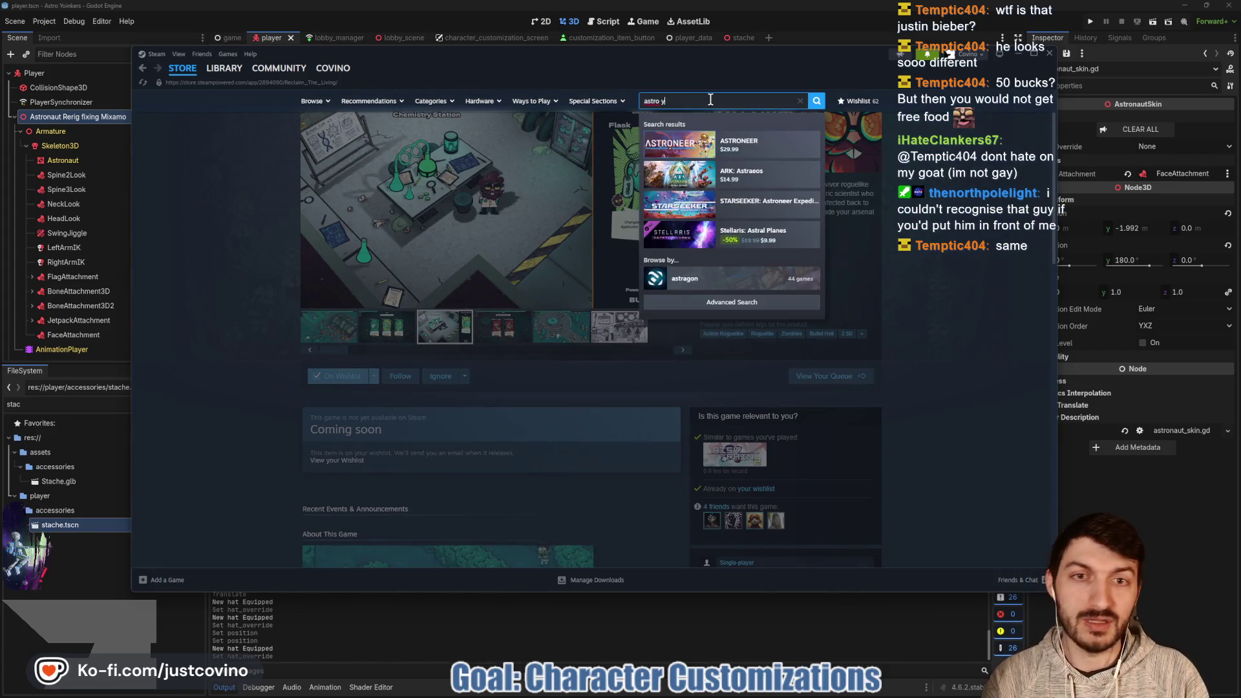
pyautogui.click(813, 148)
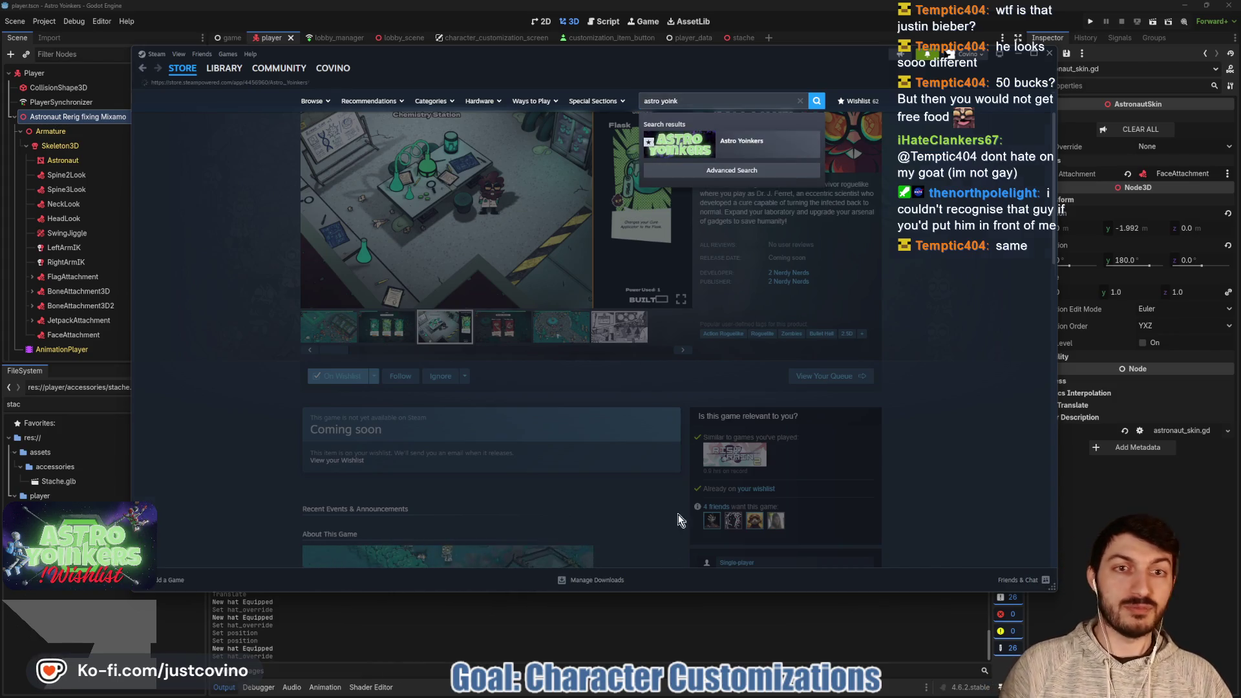
pyautogui.click(641, 601)
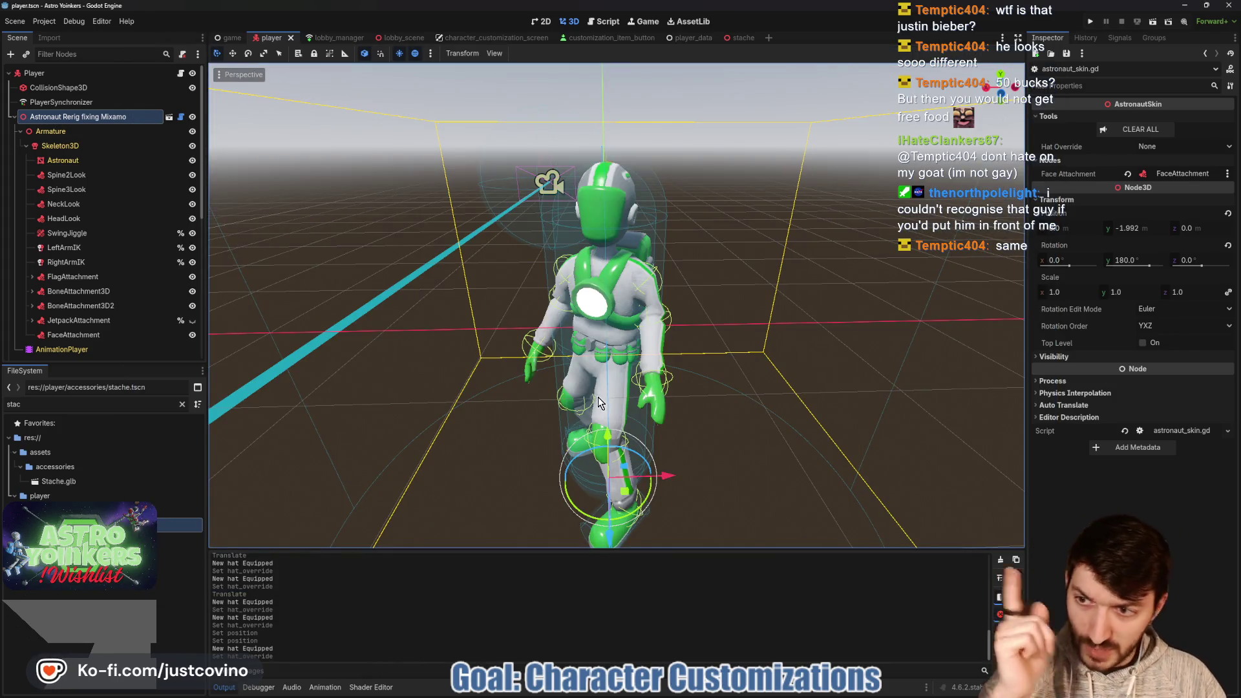
# Try the Moustache as Hat Override on the astronaut, clear it, and open astronaut_skin.gd.
pyautogui.click(1183, 146)
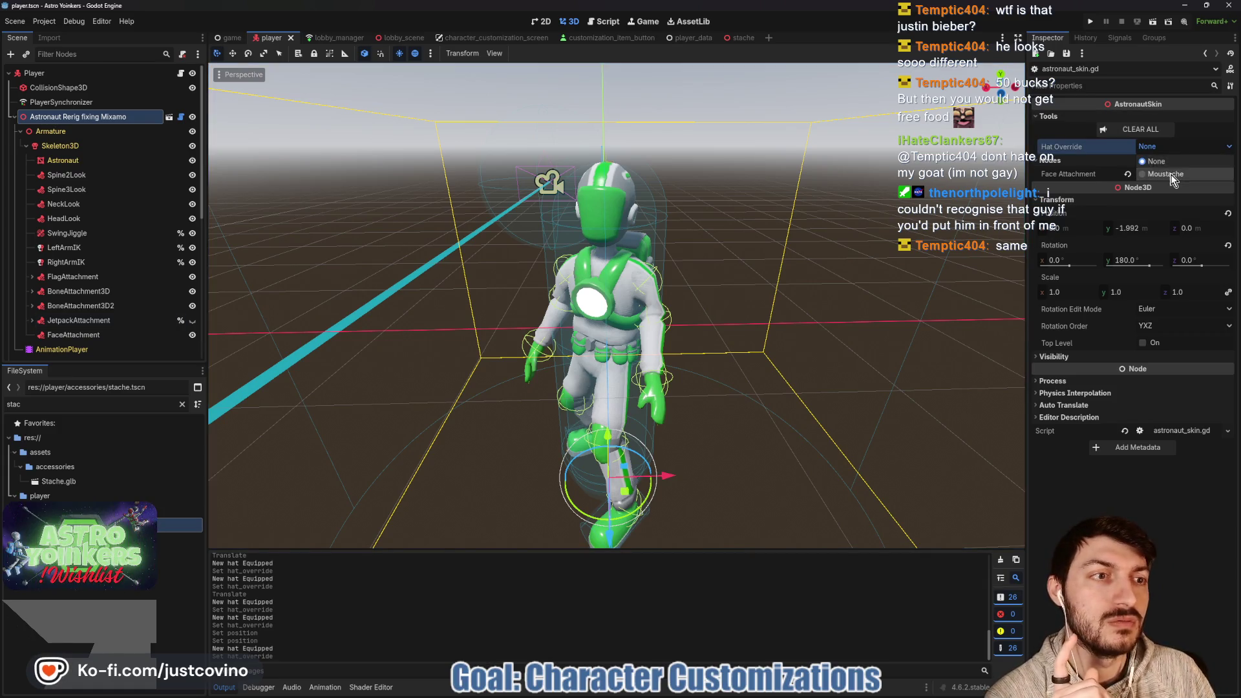
pyautogui.click(1086, 170)
pyautogui.moveTo(756, 266); pyautogui.dragTo(795, 243)
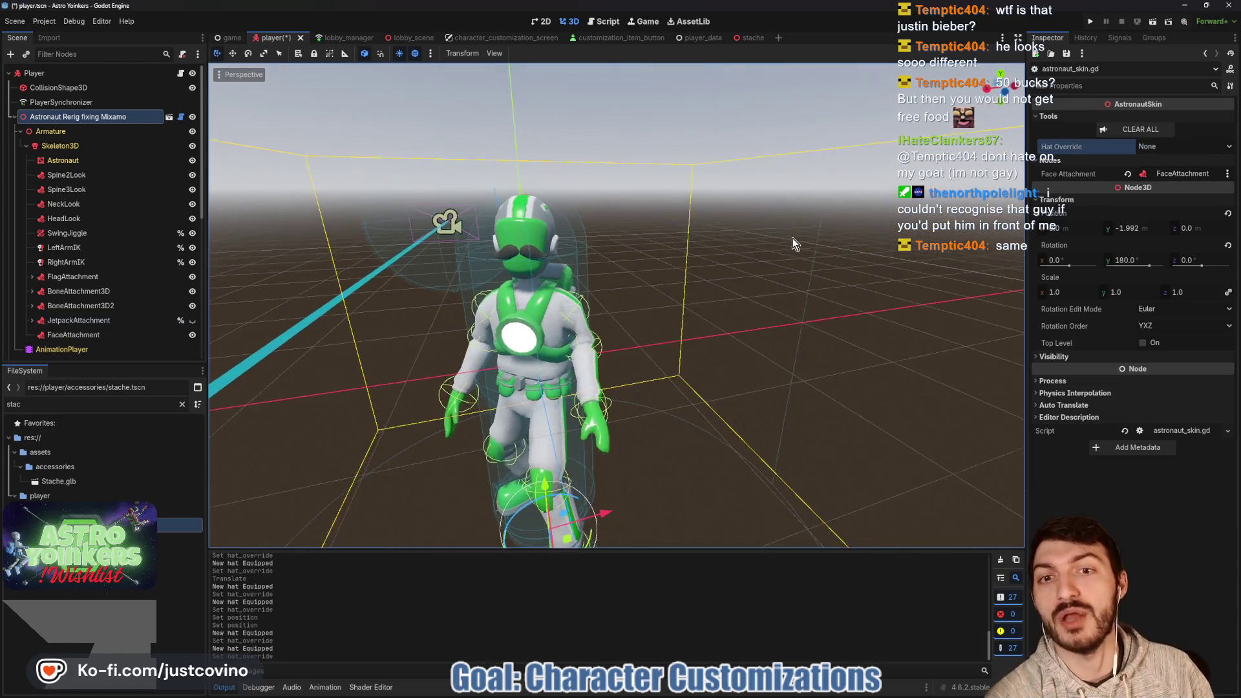
pyautogui.click(1137, 129)
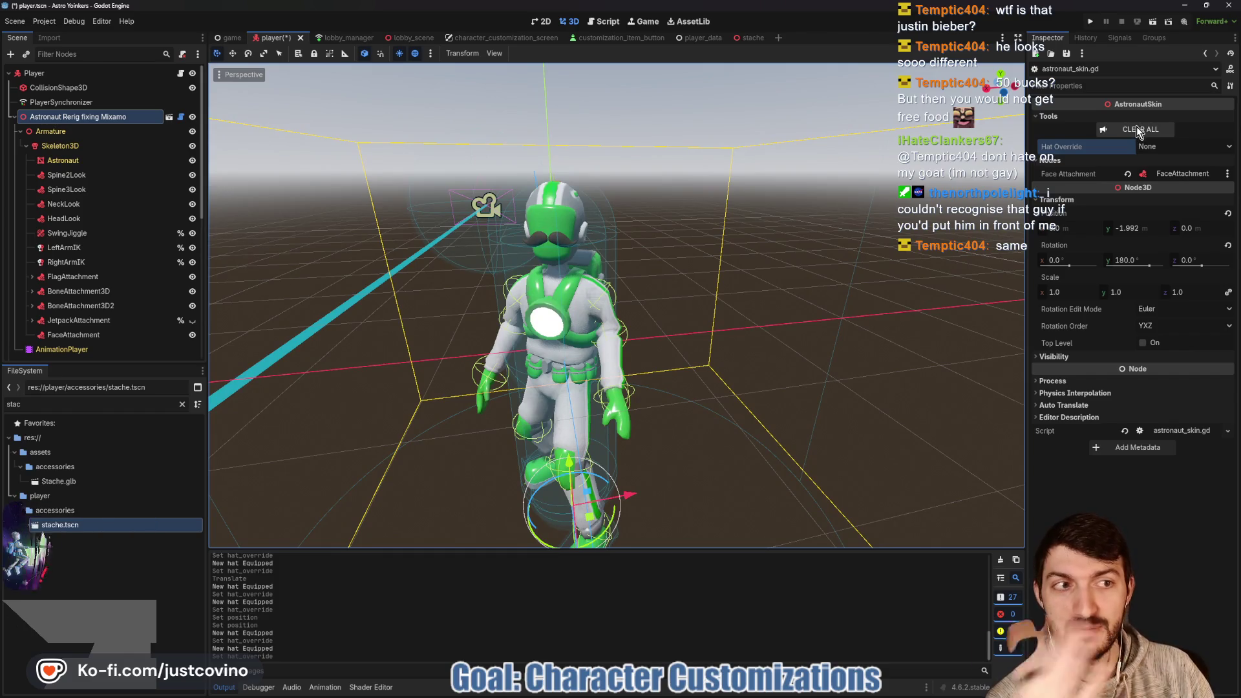
pyautogui.click(181, 116)
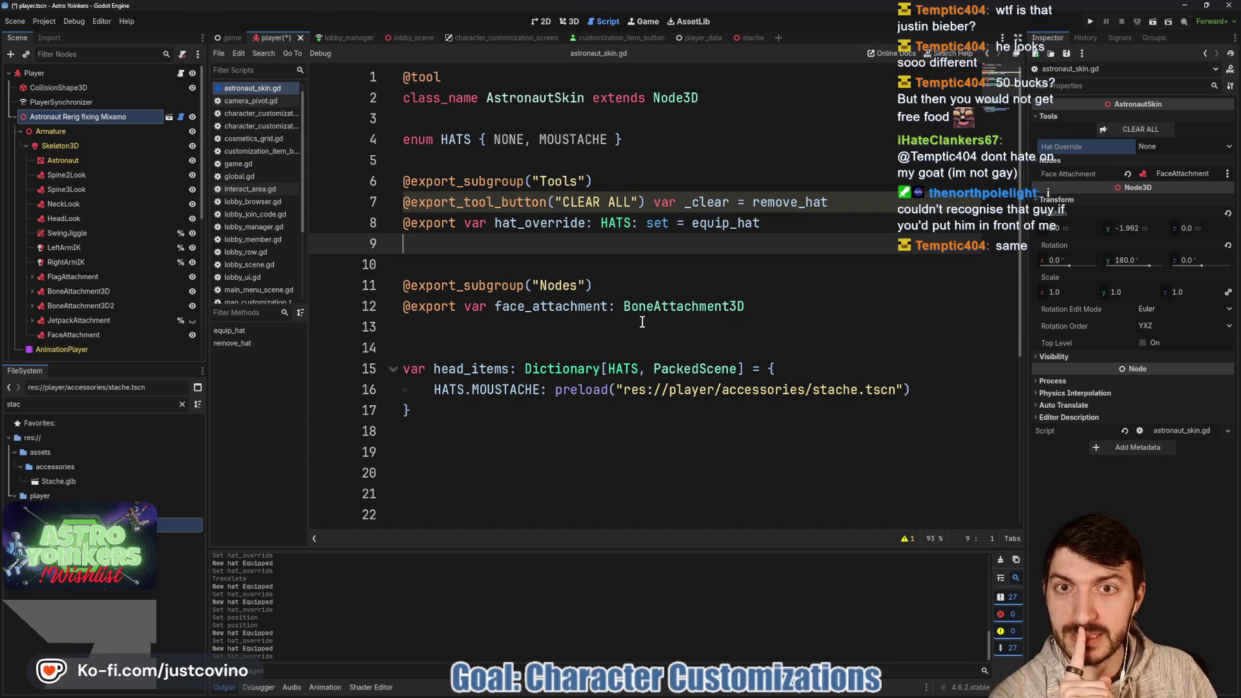
# Delete the surplus blank lines before equip_hat in astronaut_skin.gd and save.
pyautogui.scroll(-3, 641, 304)
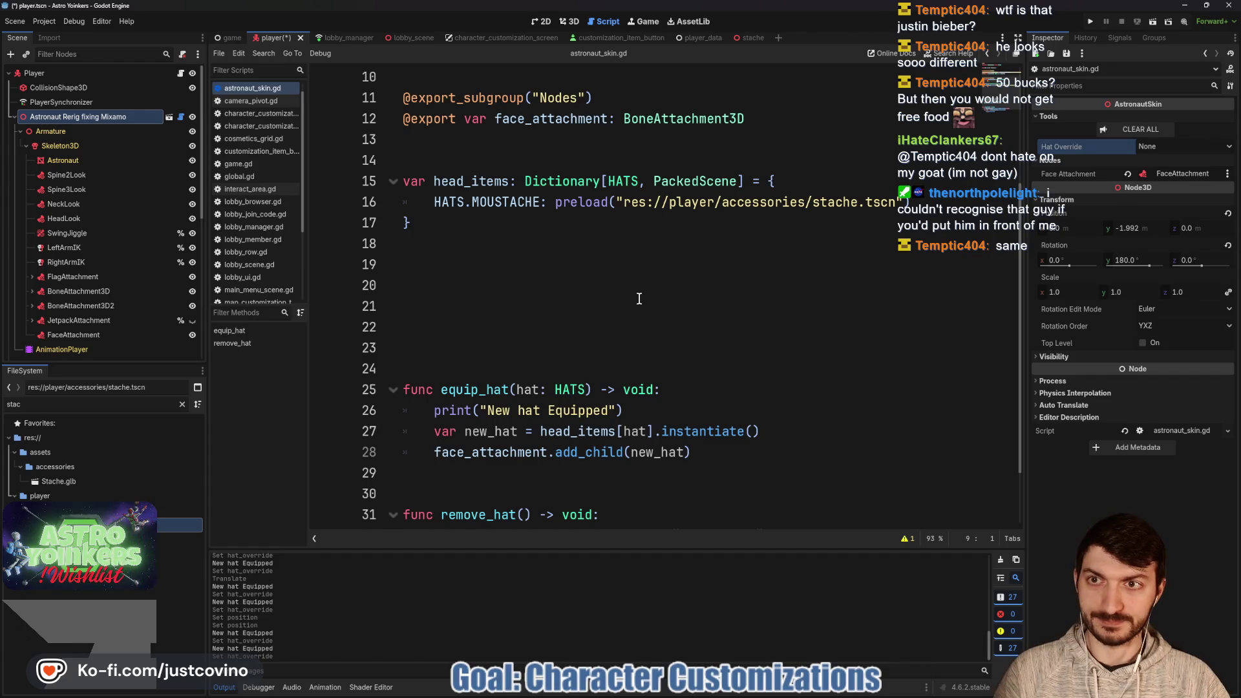
pyautogui.click(638, 298)
pyautogui.press('BackSpace')
pyautogui.press('BackSpace')
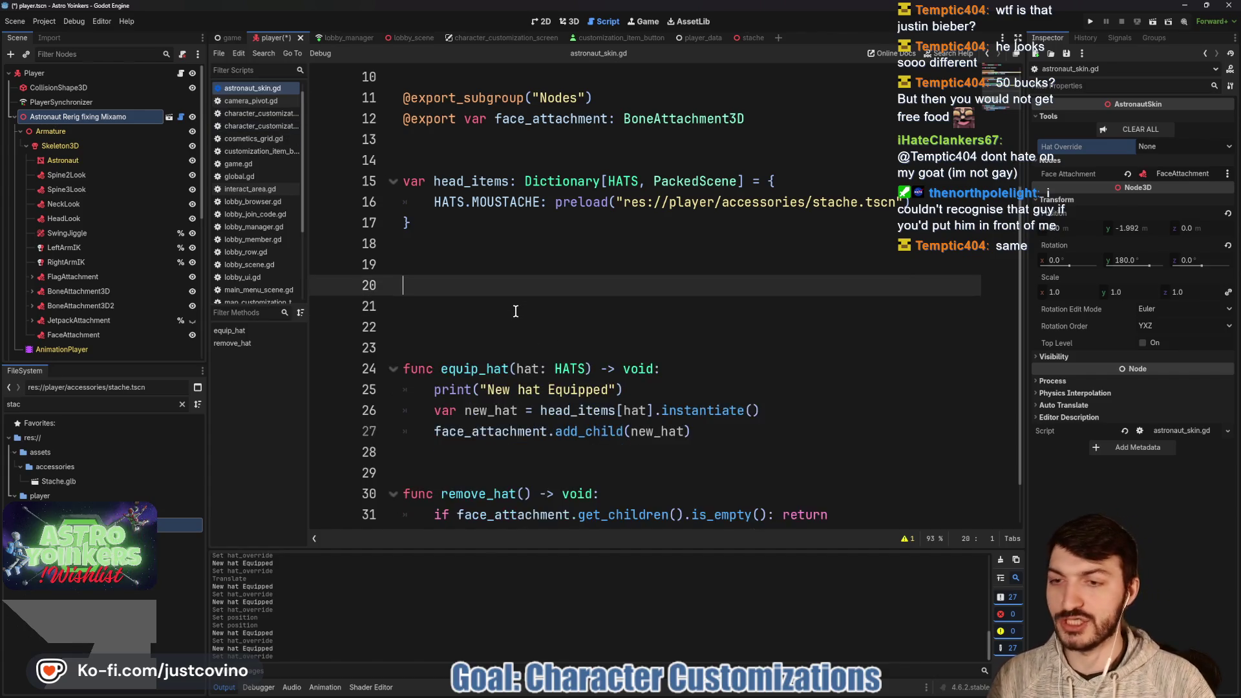
pyautogui.hotkey('ctrl', 's')
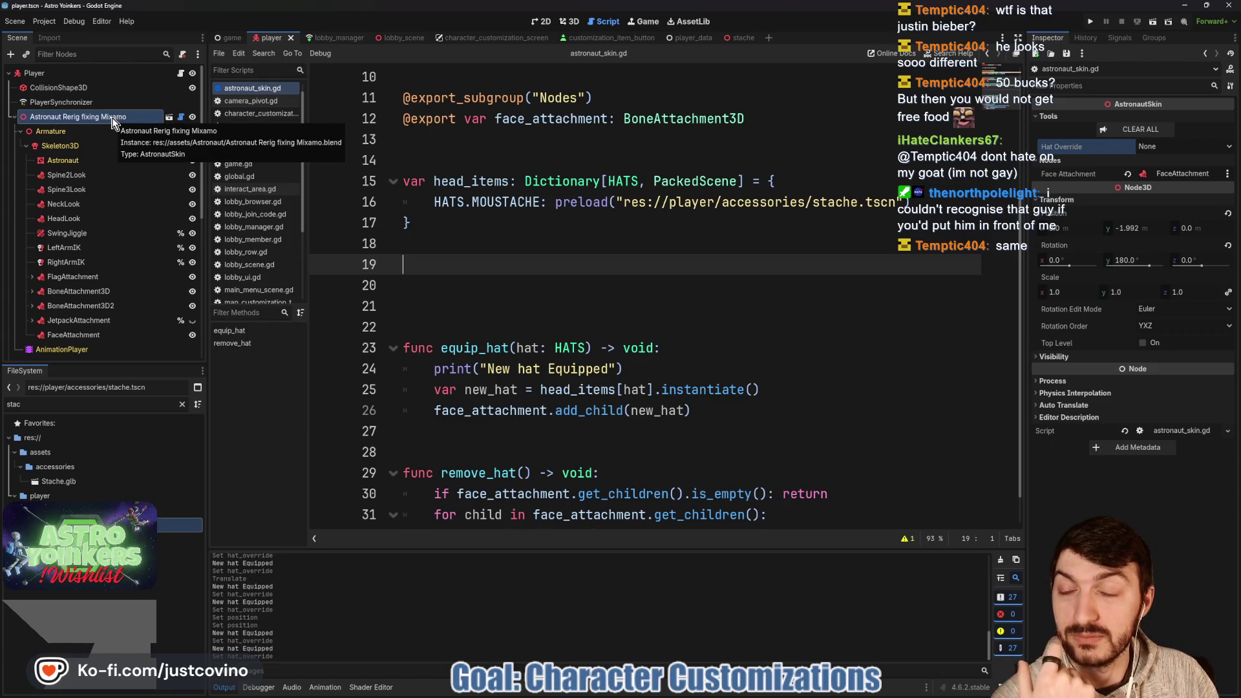
# Rename the astronaut model node to AstronautSkin, save the scene, and inspect the Player node.
pyautogui.doubleClick(135, 117)
pyautogui.click(136, 116)
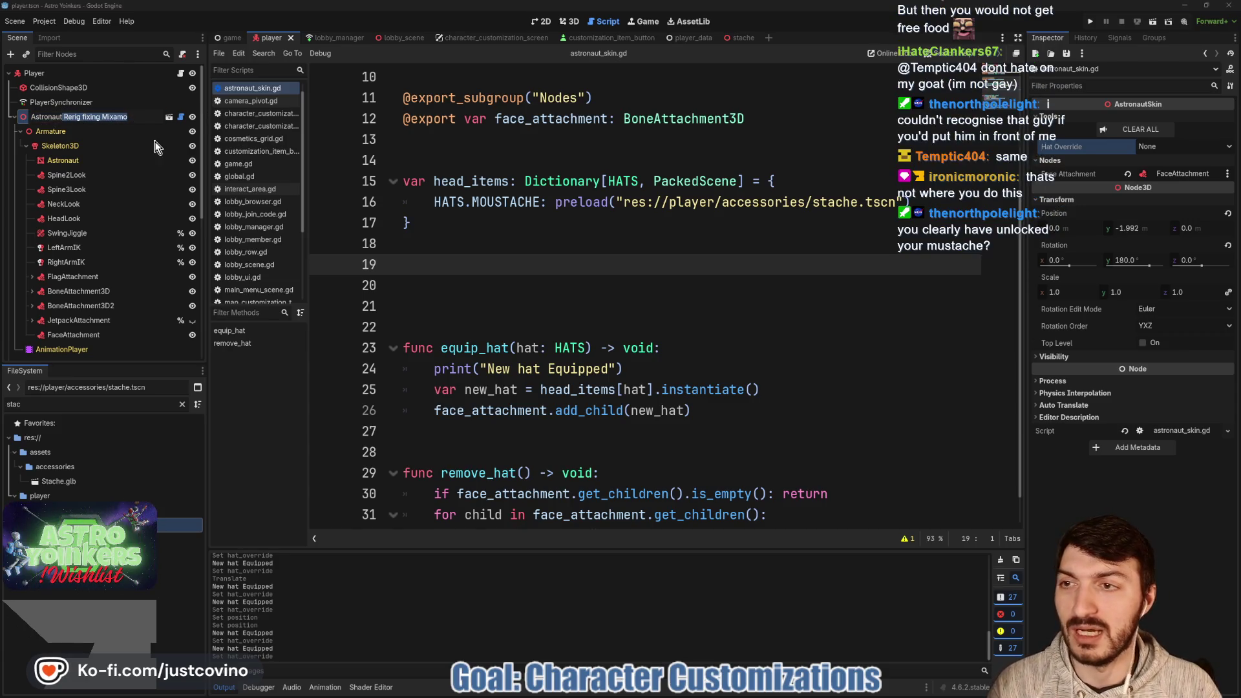
pyautogui.write('Skin')
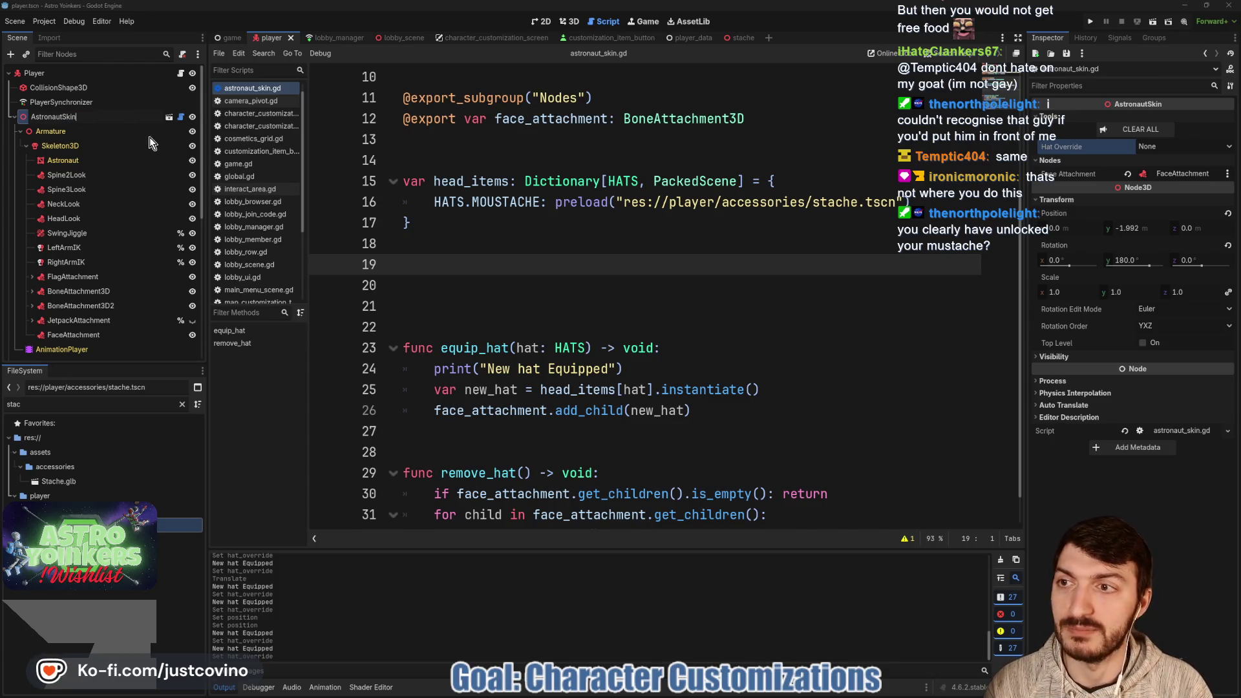
pyautogui.press('Return')
pyautogui.hotkey('ctrl', 's')
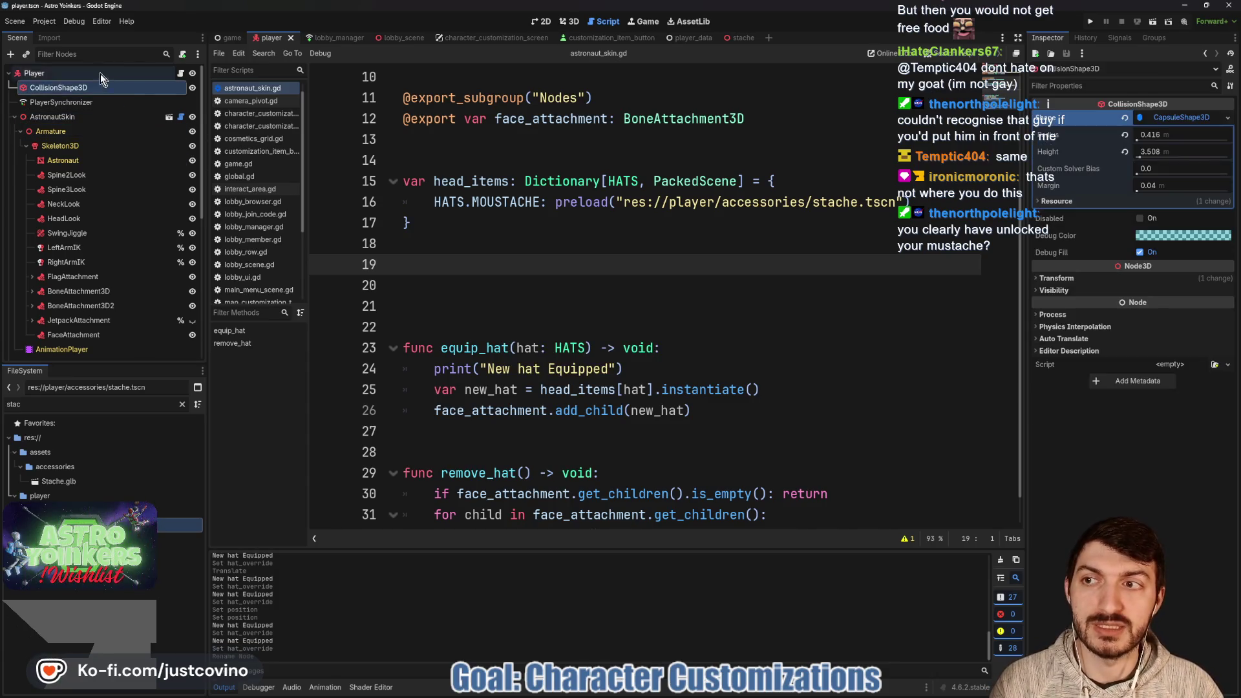
pyautogui.click(99, 73)
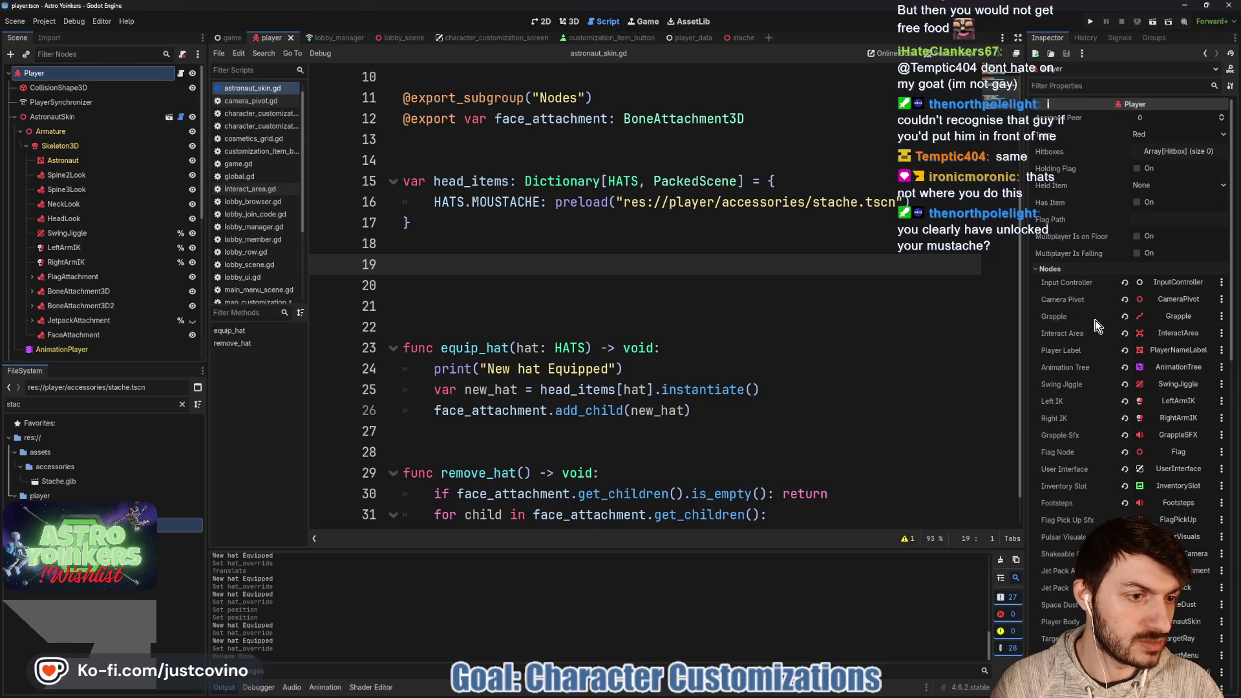
pyautogui.scroll(-7, 1096, 326)
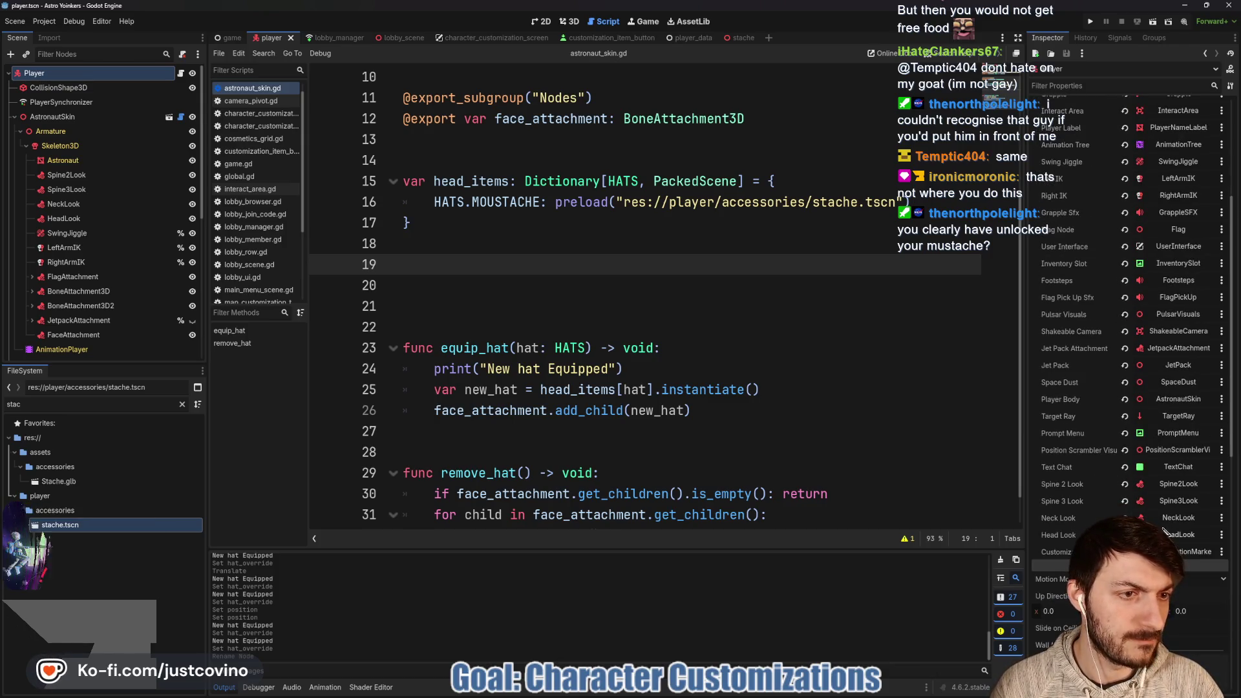
pyautogui.scroll(7, 1080, 396)
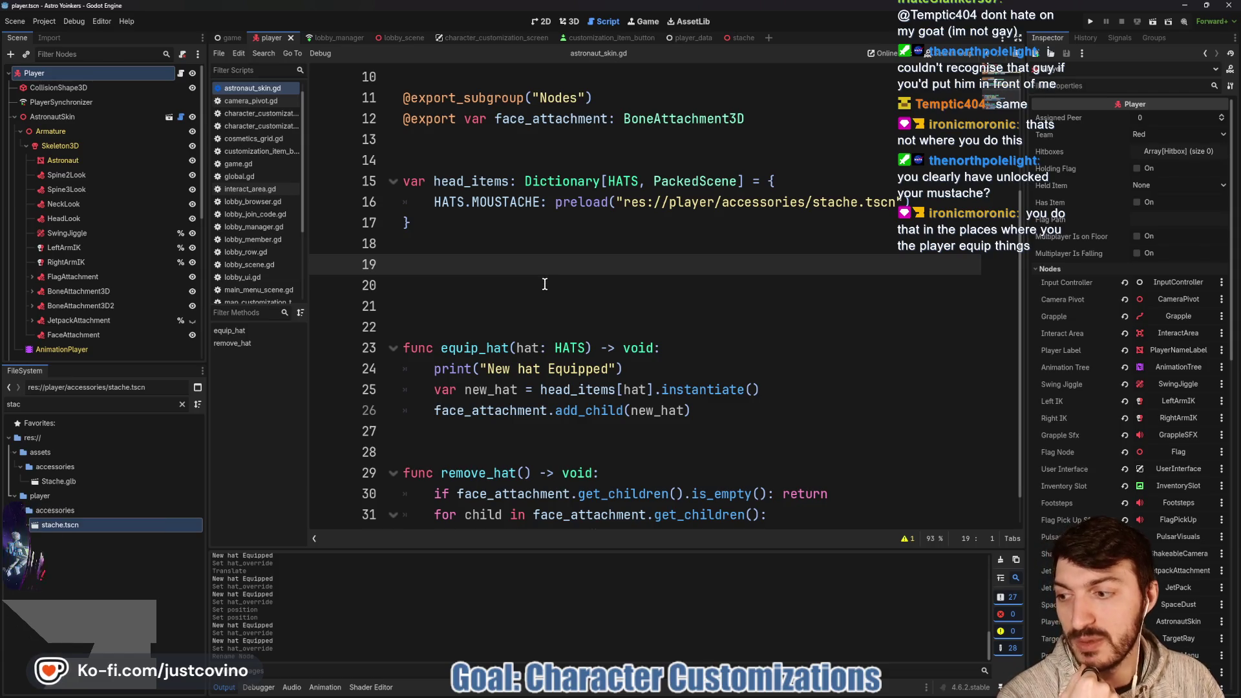
# Open the character_customization_screen scene tab and view its Head, Body and Energy layout in 2D.
pyautogui.click(624, 41)
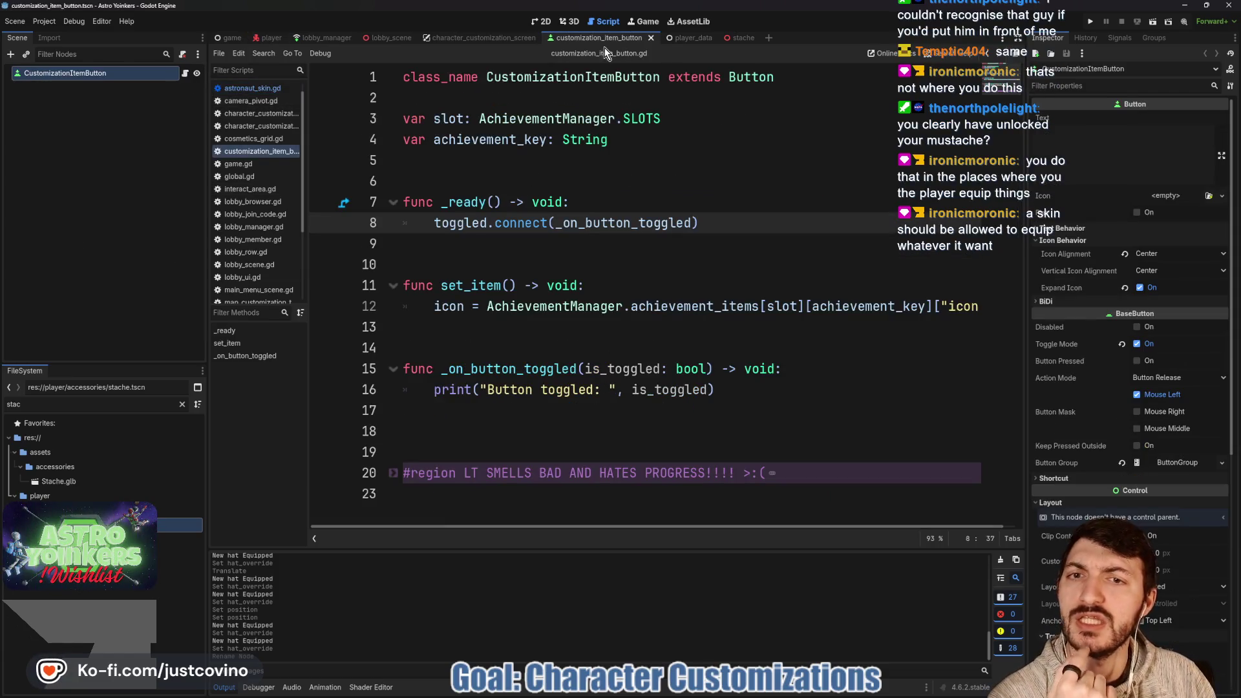
pyautogui.click(520, 37)
pyautogui.click(541, 21)
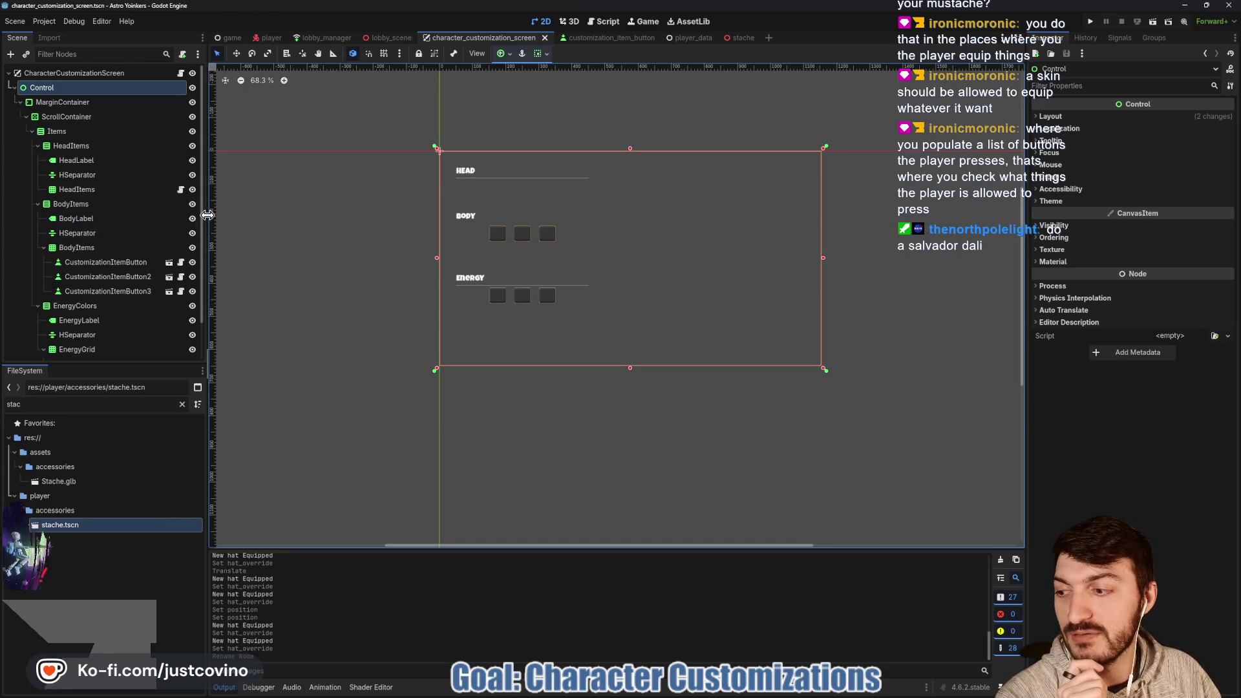
# Open character_customization_screen.gd from the root node, then bring the Astro Yoinkers Steam page forward.
pyautogui.click(180, 75)
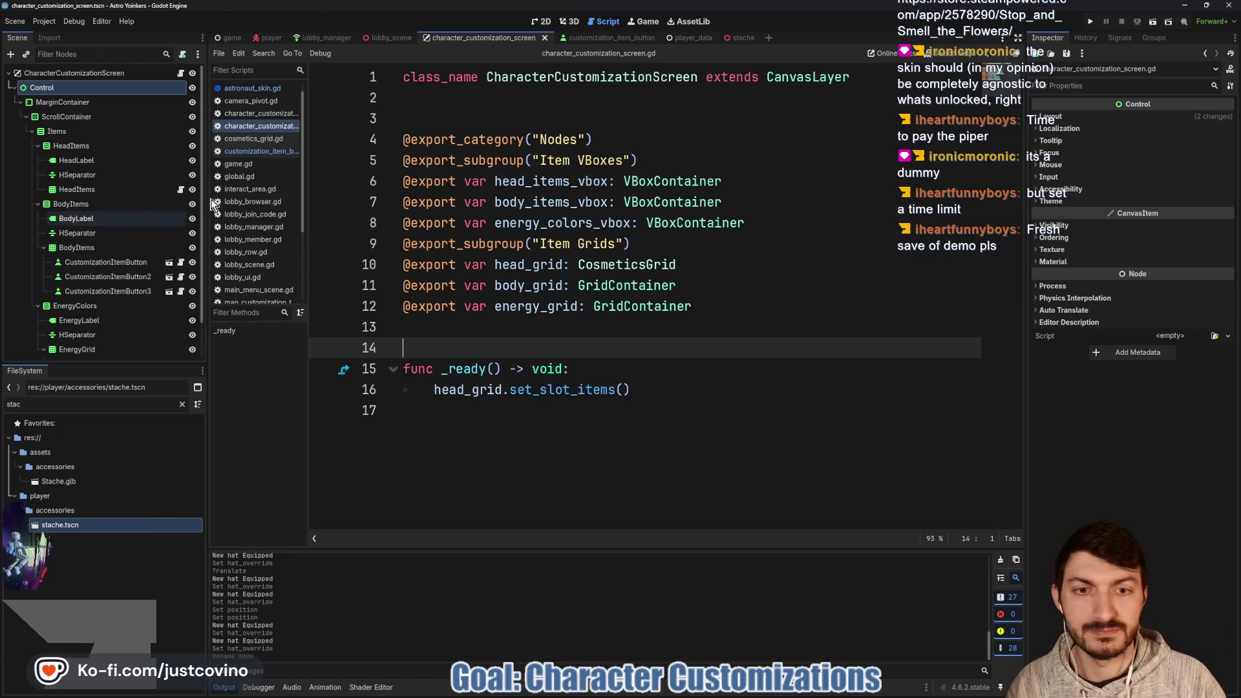
pyautogui.click(738, 694)
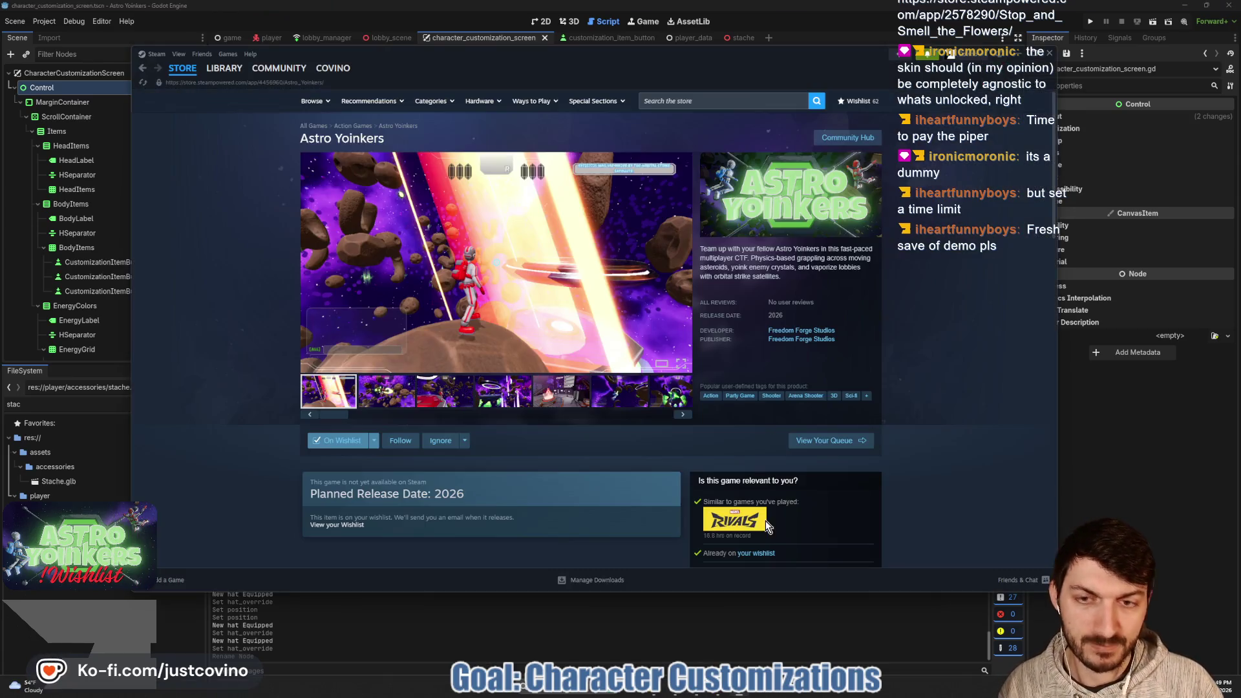
# Search Steam for Stop and Smell the Flowers and open the Demo's install dialog (291.41 MB).
pyautogui.click(682, 98)
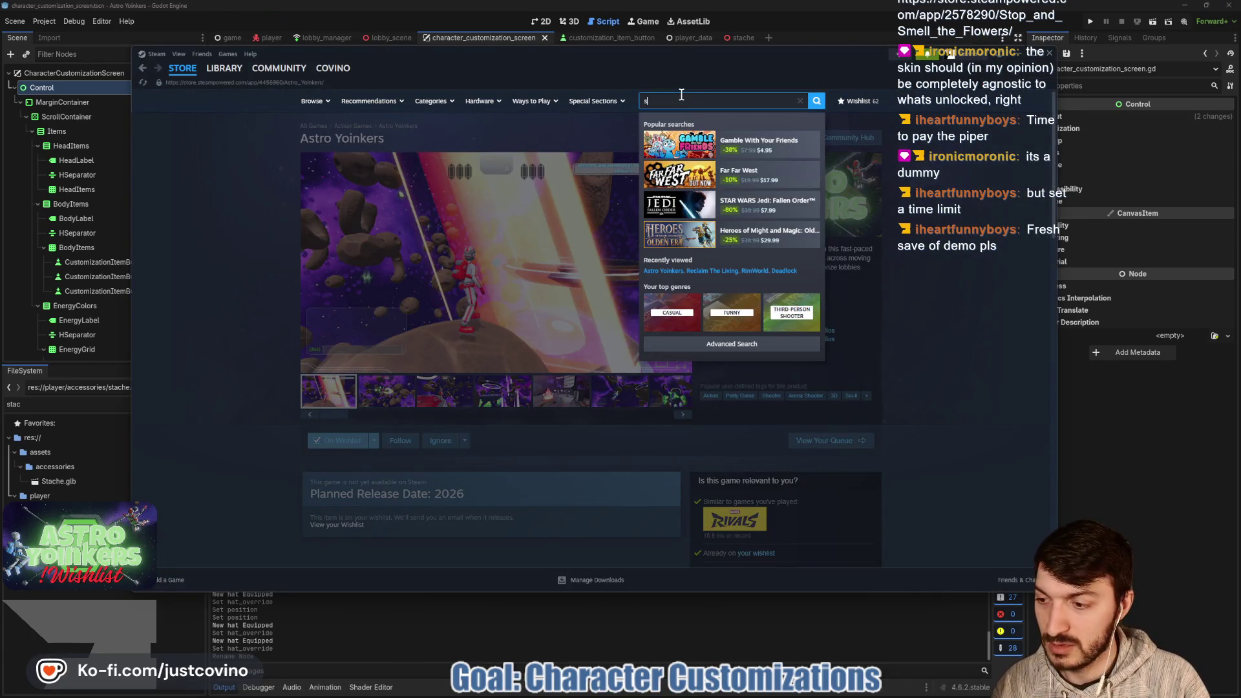
pyautogui.write('d smell the flower')
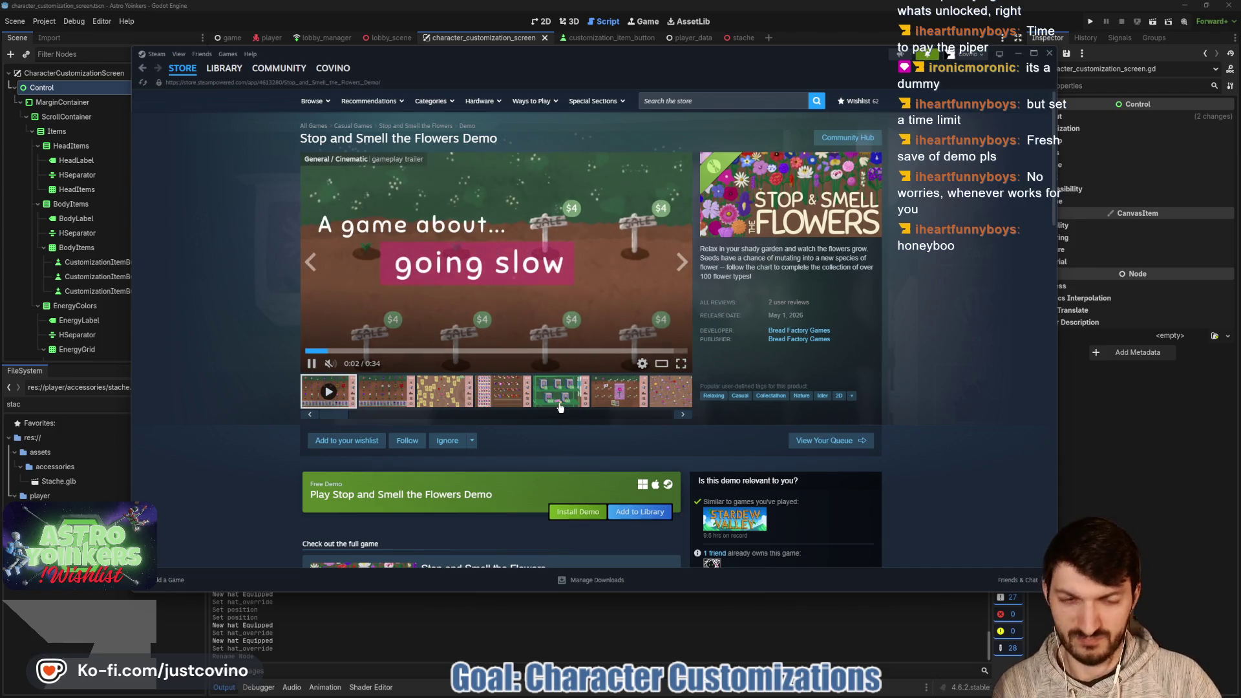
pyautogui.scroll(-1, 619, 440)
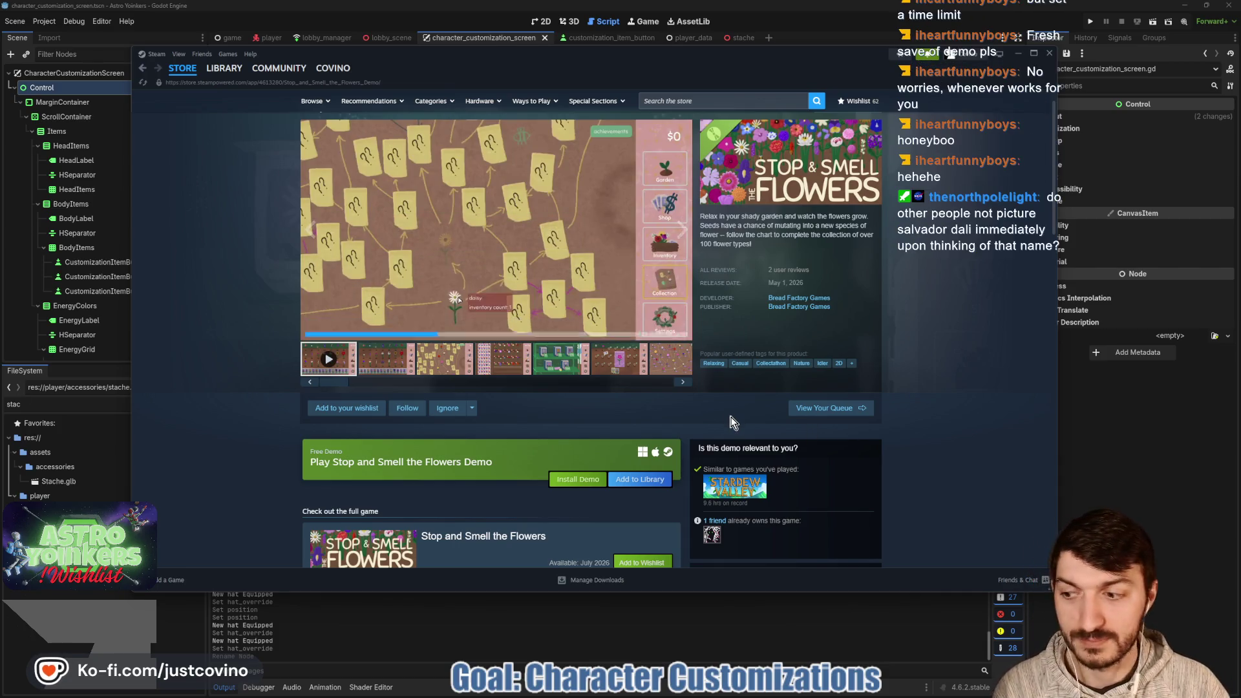
pyautogui.click(585, 482)
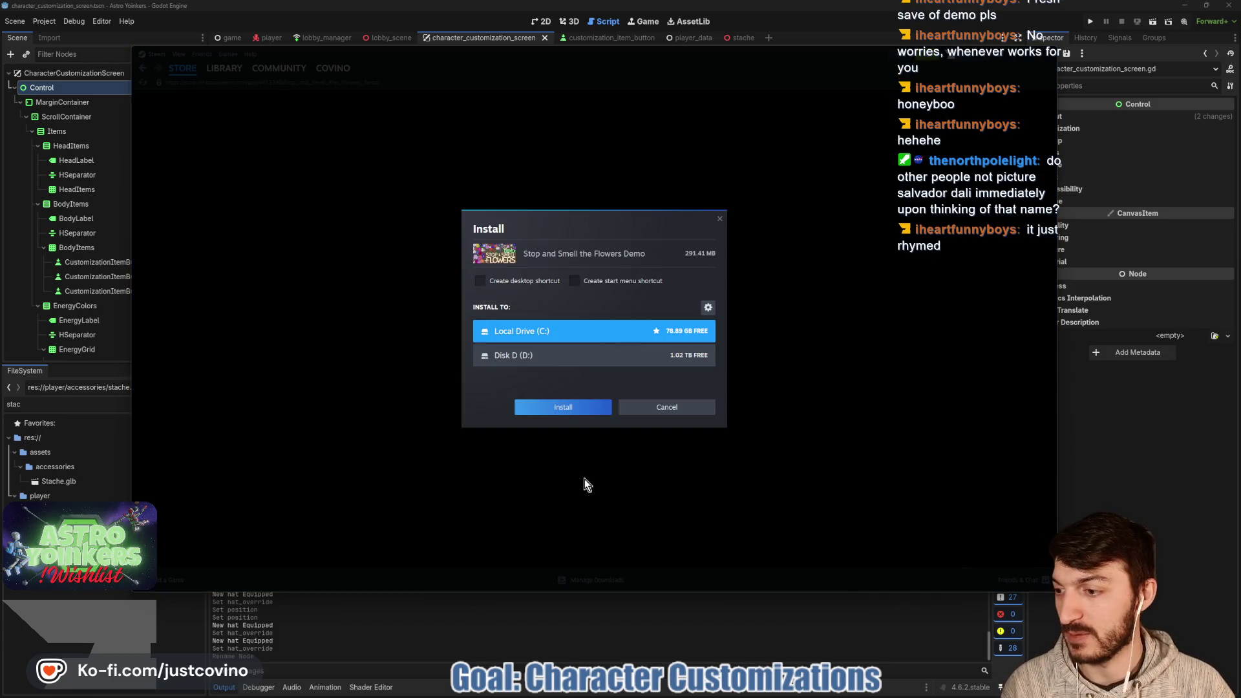
# Install the Stop and Smell the Flowers Demo on Disk D (D:), then switch back to the Godot editor.
pyautogui.click(677, 355)
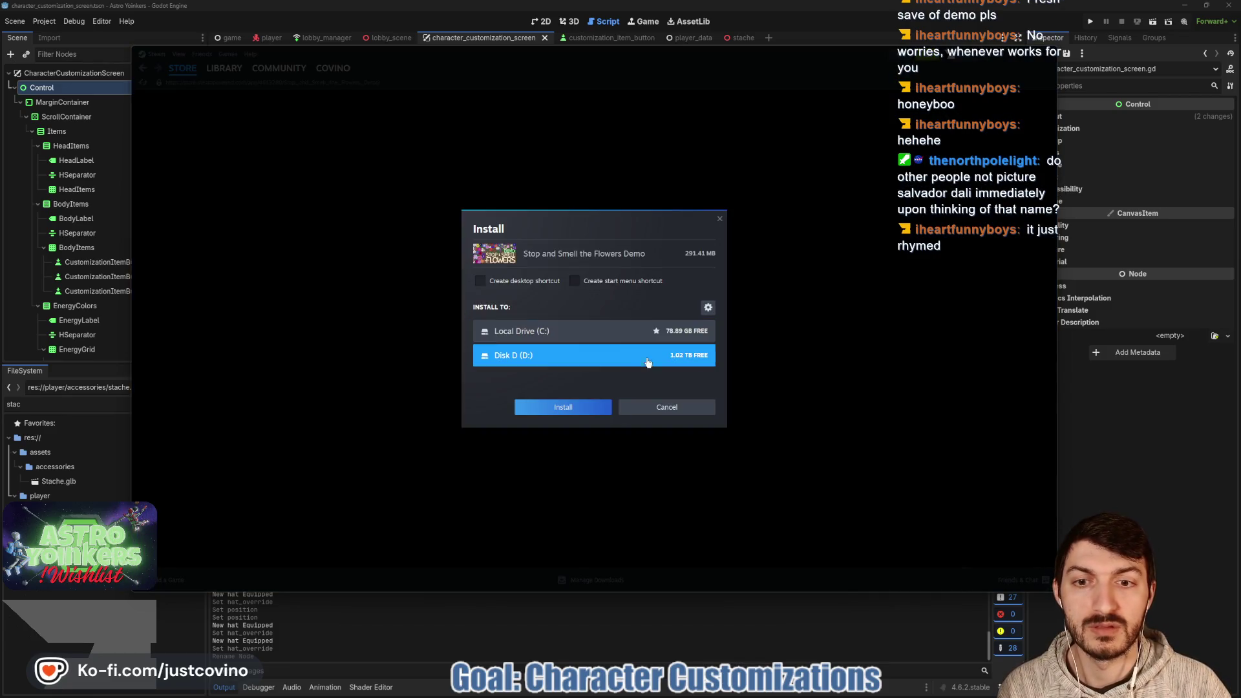
pyautogui.click(561, 409)
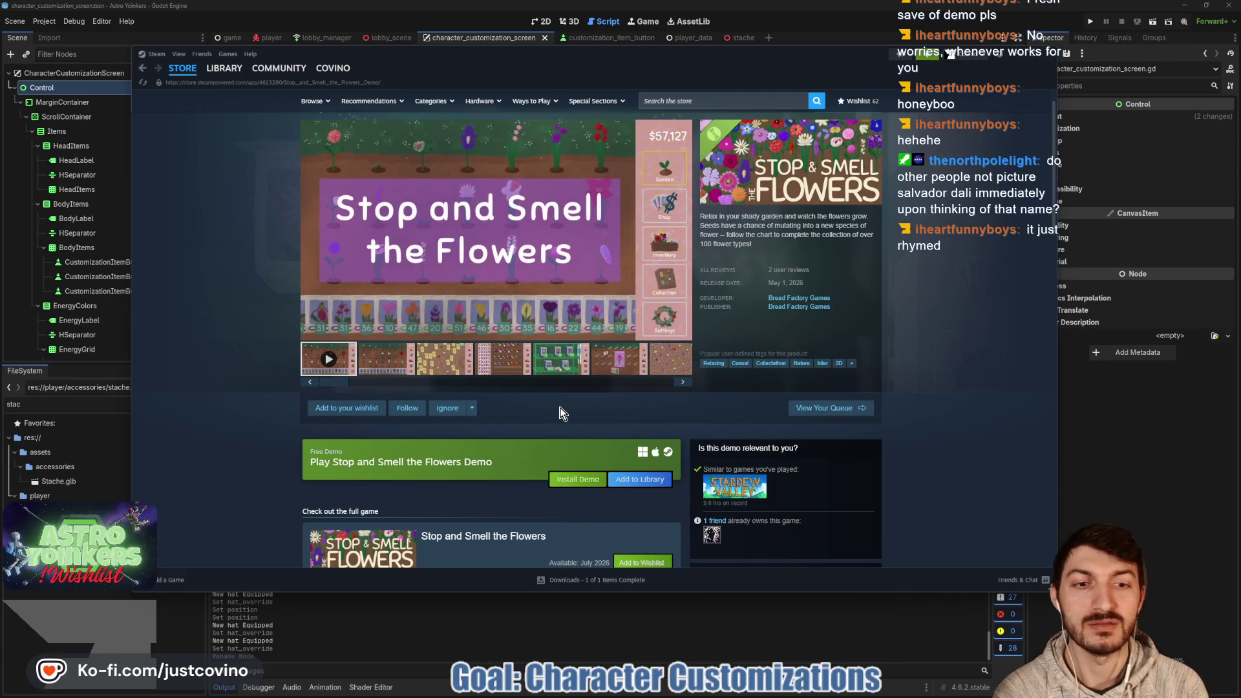
pyautogui.hotkey('alt', 'Tab')
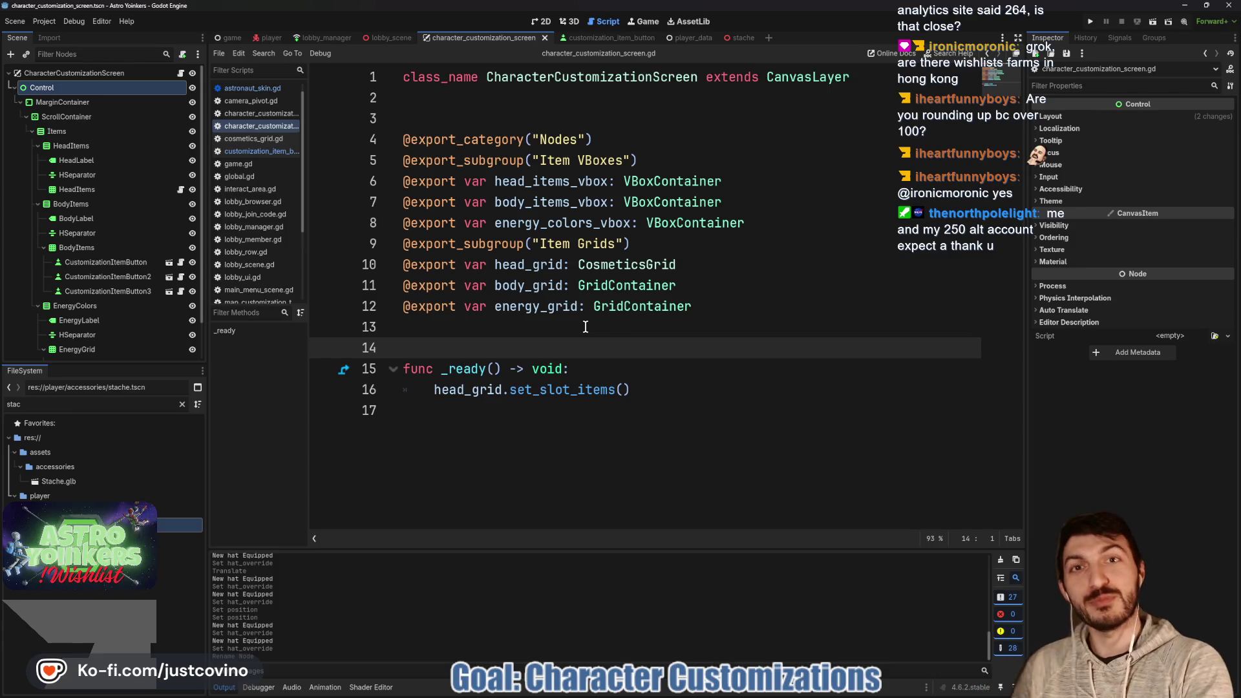
# Place the cursor after the _ready declaration, then bring Steam's Stop and Smell the Flowers store page forward.
pyautogui.click(605, 365)
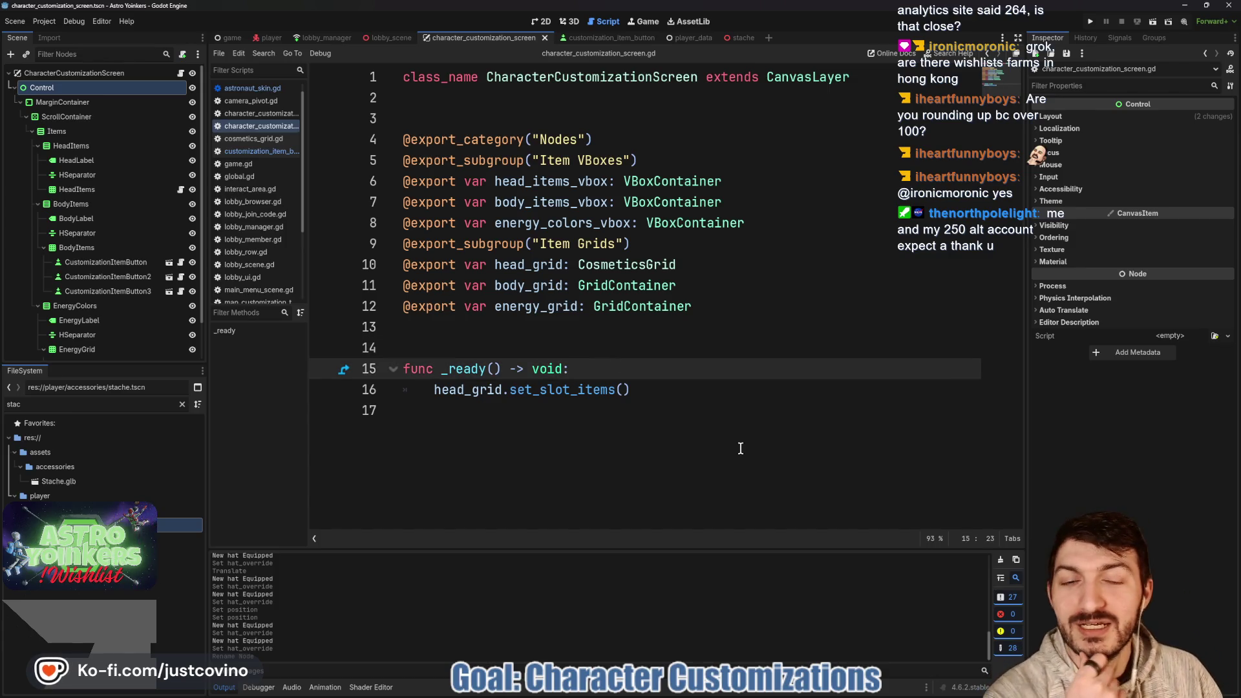
pyautogui.click(708, 691)
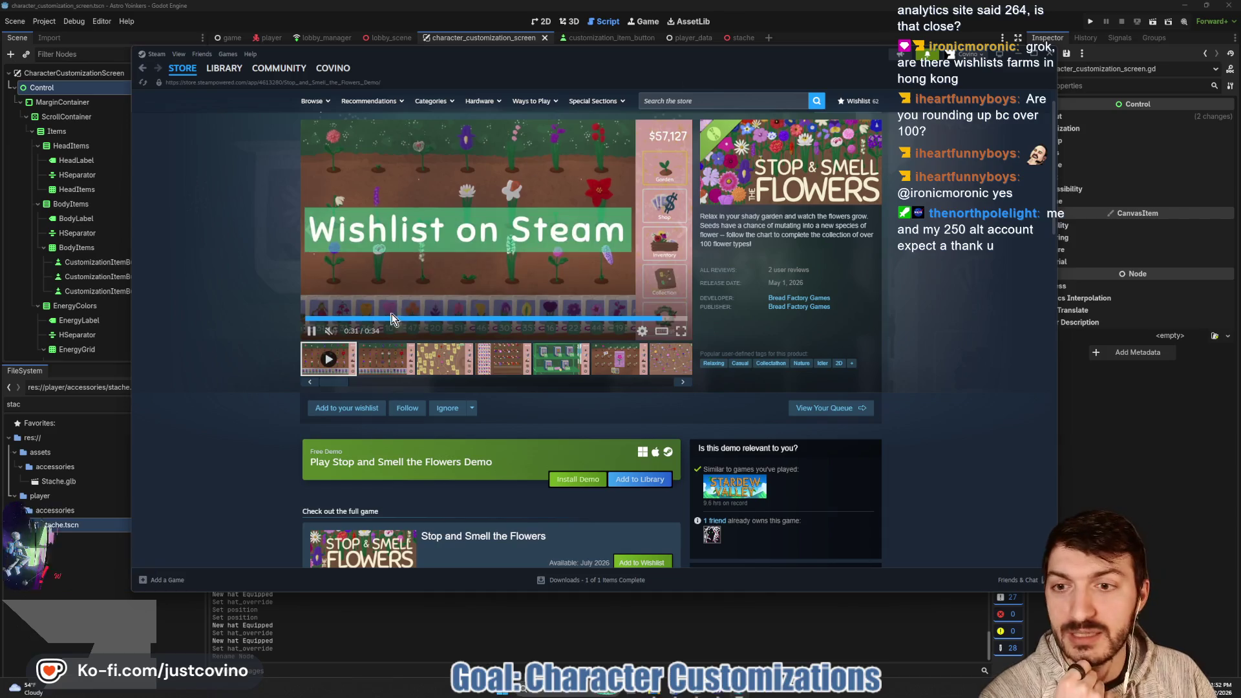
# In the Steam library, find the Stop & Smell the Flowers card under Recent Games and play it.
pyautogui.click(225, 68)
pyautogui.scroll(-1, 207, 297)
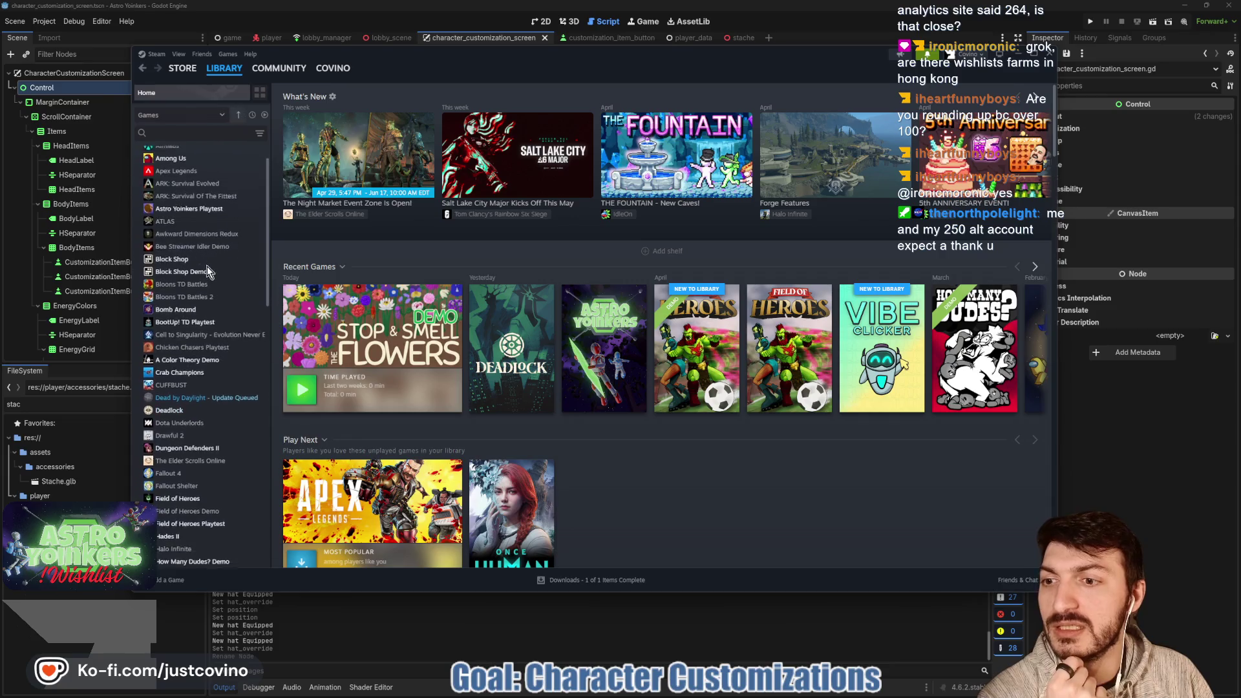
pyautogui.scroll(-1, 210, 302)
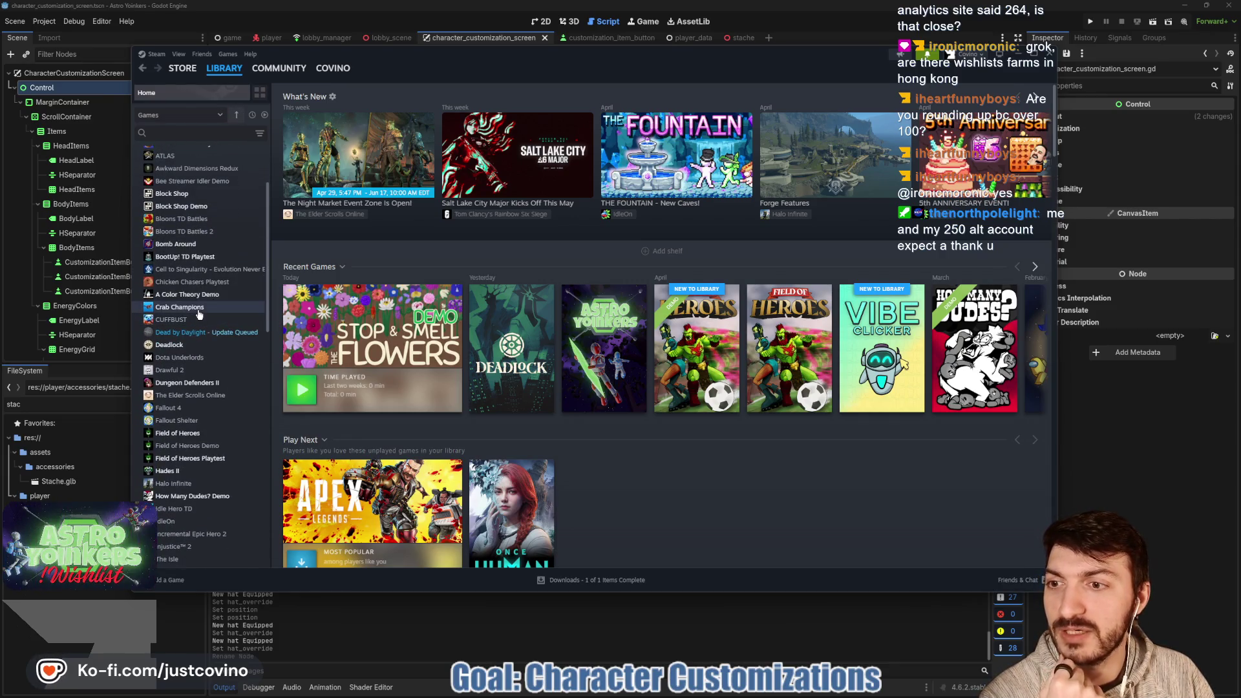
pyautogui.scroll(-3, 199, 314)
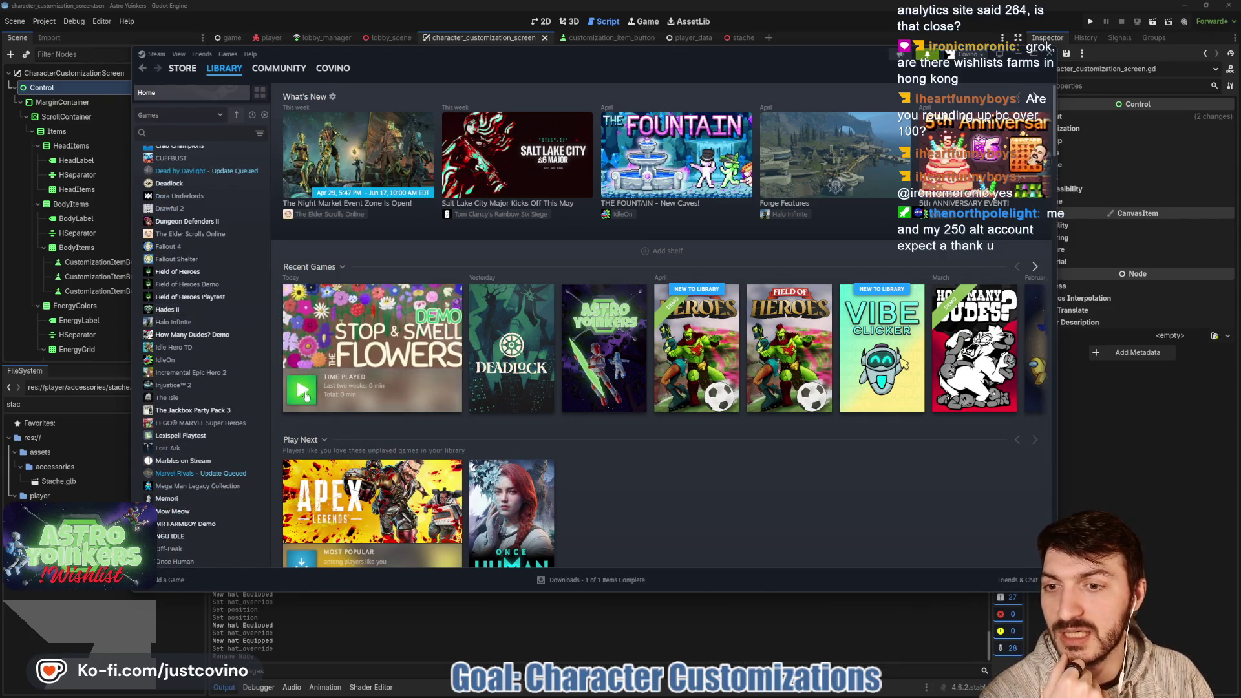
pyautogui.click(301, 390)
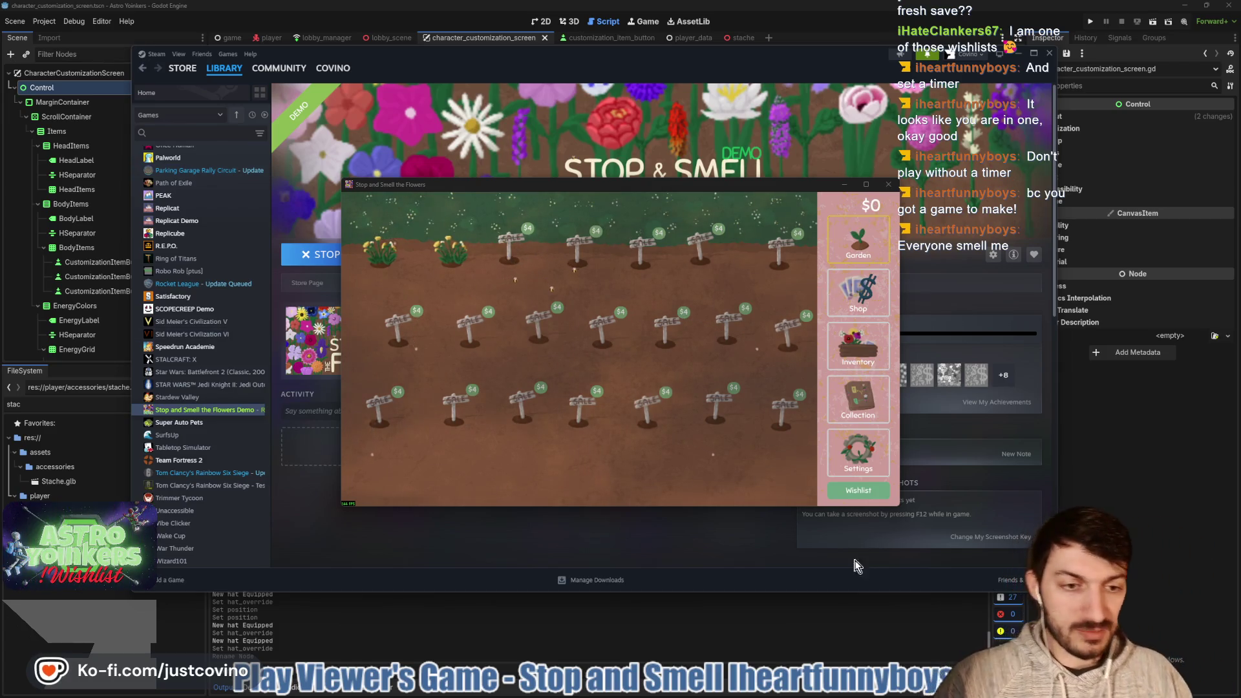
# Maximize the Stop and Smell the Flowers game window to fill the screen.
pyautogui.moveTo(863, 696)
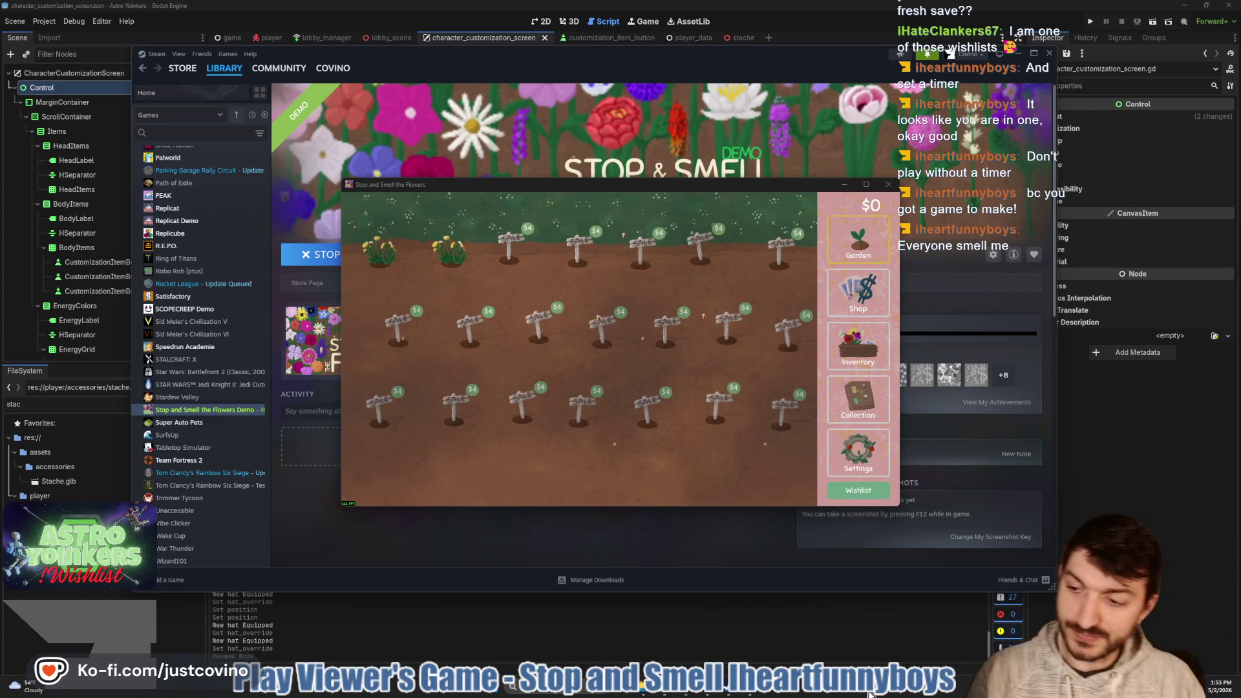
pyautogui.click(866, 184)
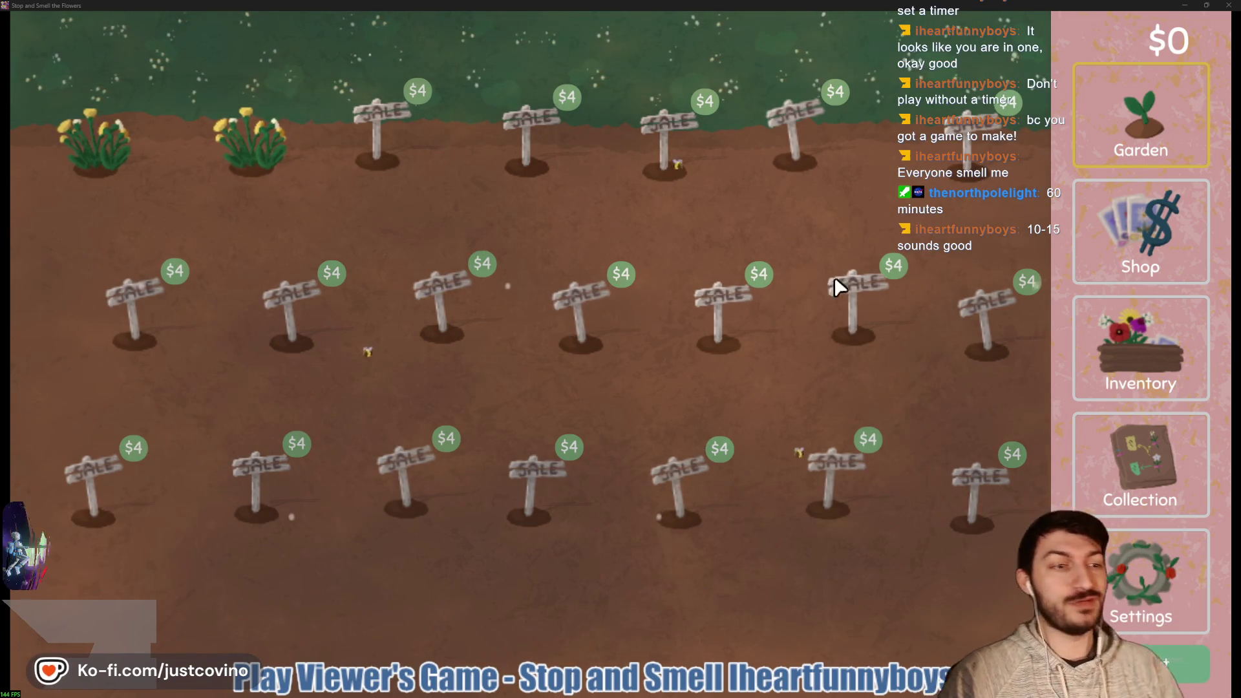
# In the audio settings, set Master volume to maximum, Music to about half, and Sound Effects slightly up.
pyautogui.click(1140, 582)
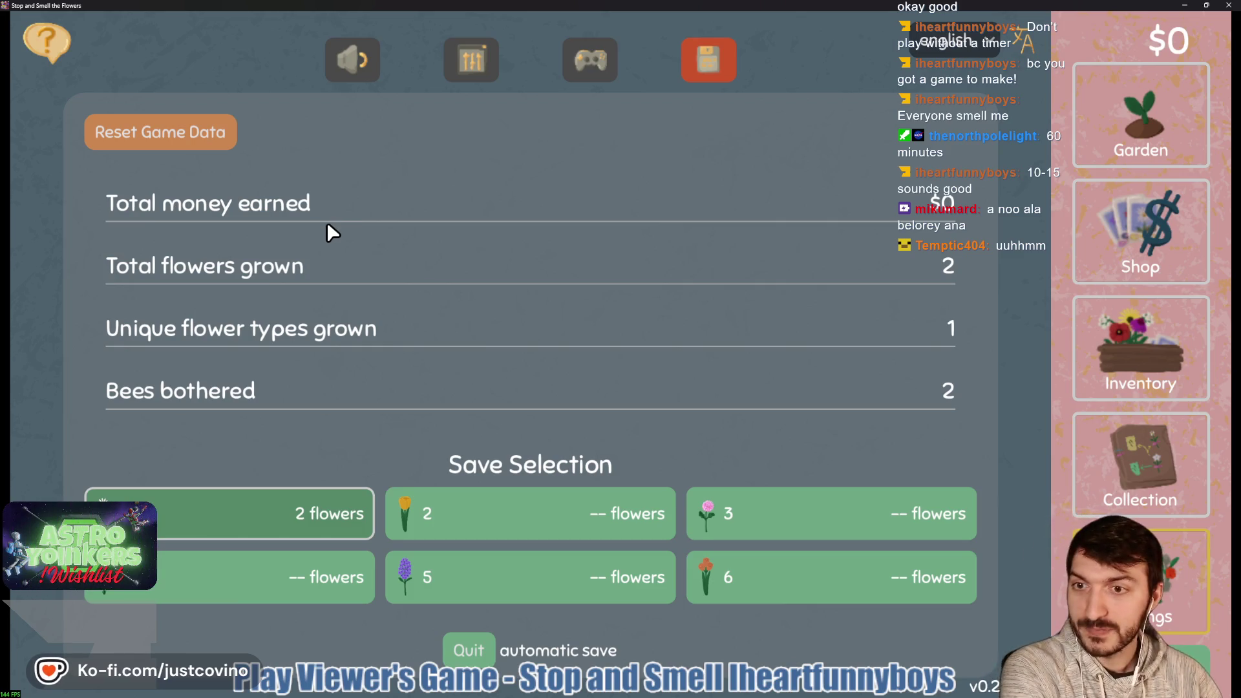
pyautogui.click(352, 64)
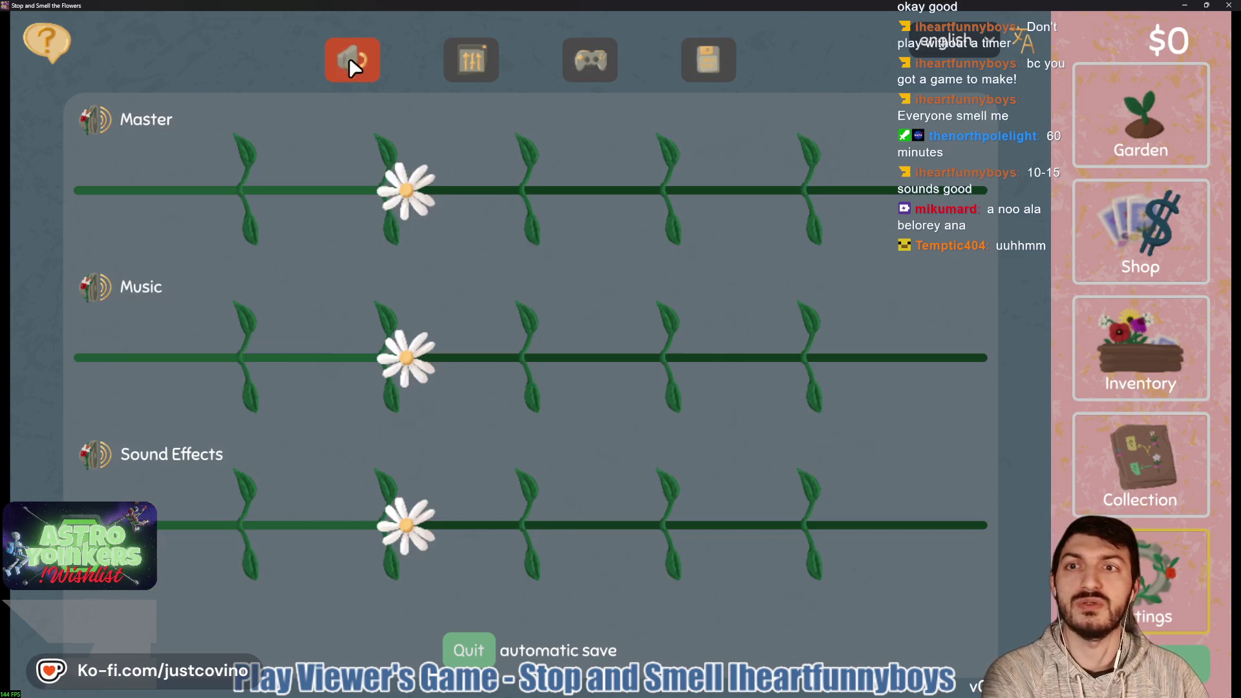
pyautogui.moveTo(406, 190); pyautogui.dragTo(955, 188)
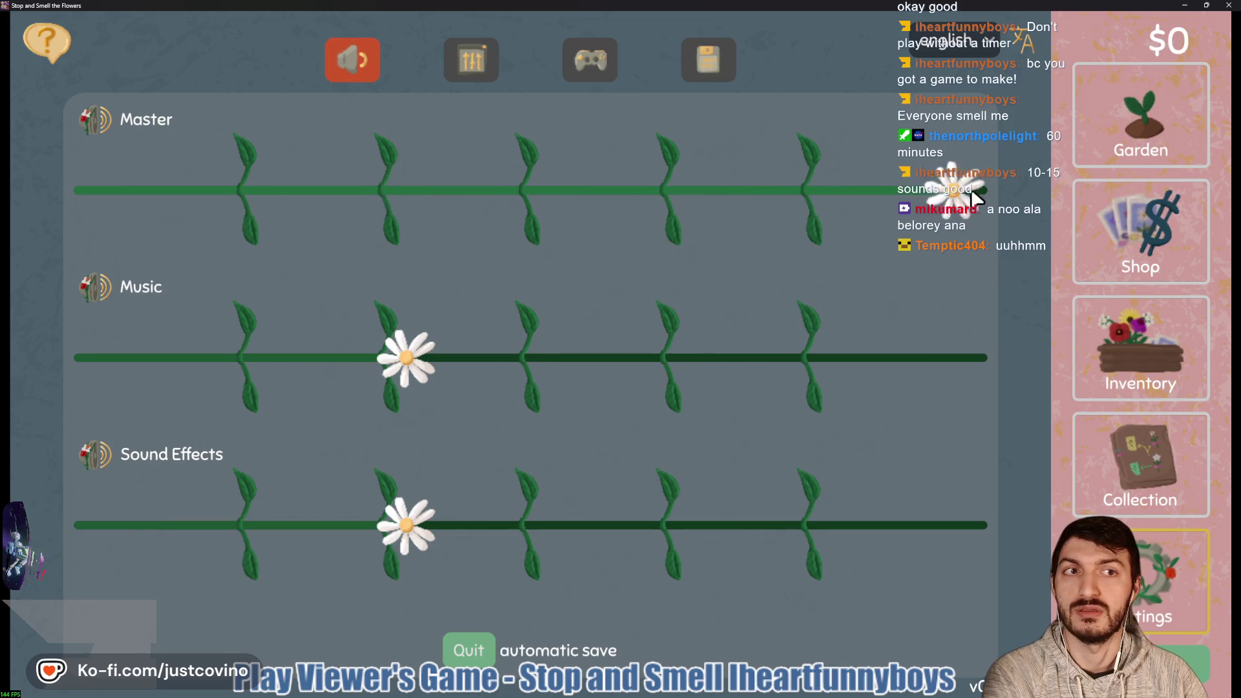
pyautogui.moveTo(406, 358)
pyautogui.mouseDown()
pyautogui.moveTo(510, 392)
pyautogui.moveTo(568, 384)
pyautogui.mouseUp()
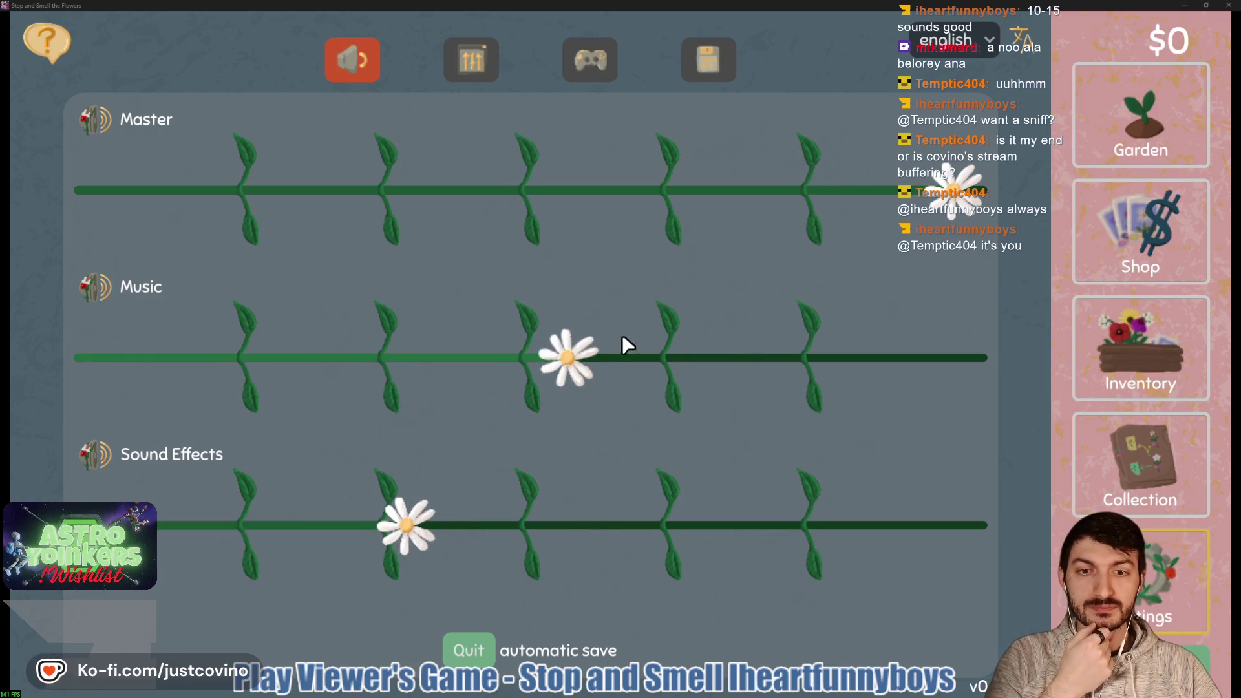
pyautogui.moveTo(406, 524)
pyautogui.mouseDown()
pyautogui.moveTo(438, 525)
pyautogui.moveTo(427, 525)
pyautogui.mouseUp()
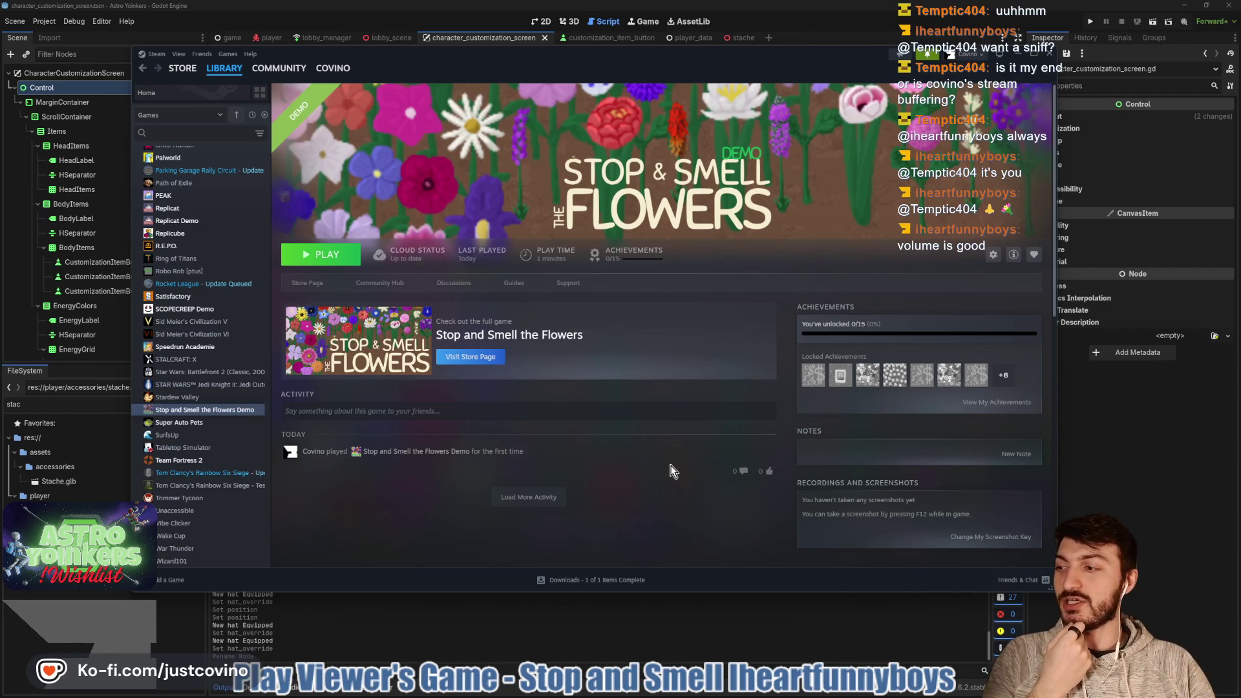
# Relaunch the demo from Steam and maximize its window.
pyautogui.click(337, 256)
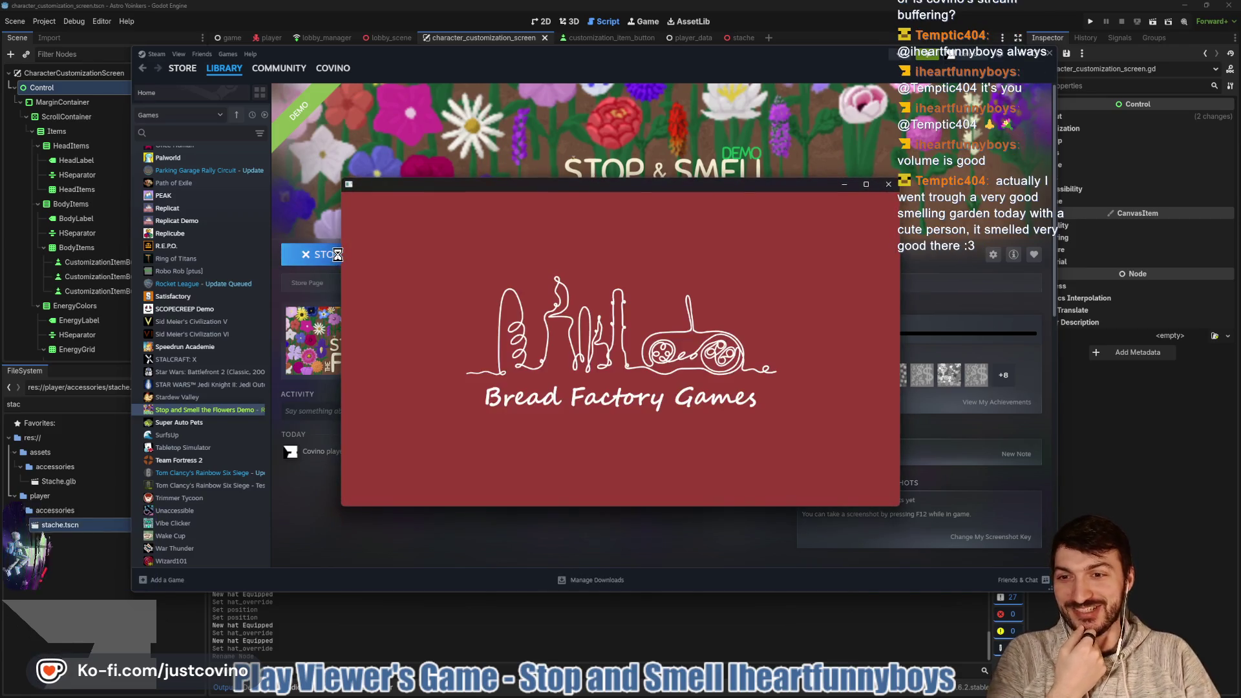
pyautogui.click(863, 184)
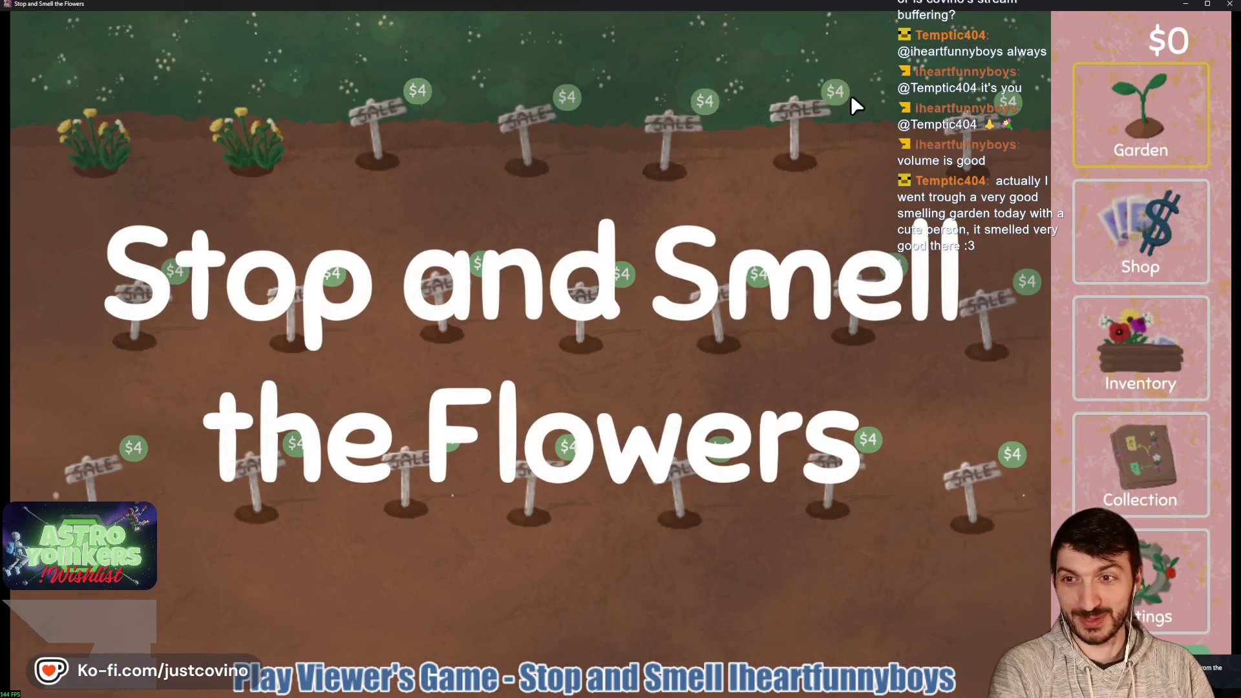
# Check the saved volume levels in the audio settings, then return to the garden.
pyautogui.click(1124, 575)
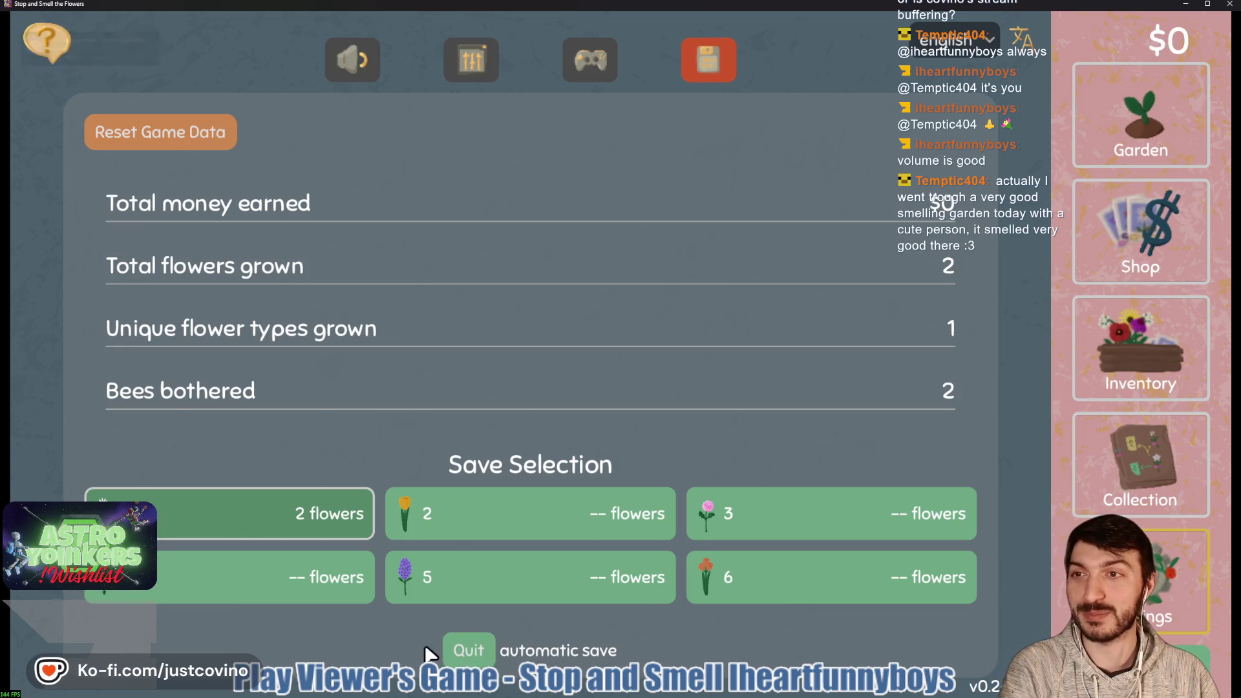
pyautogui.click(333, 68)
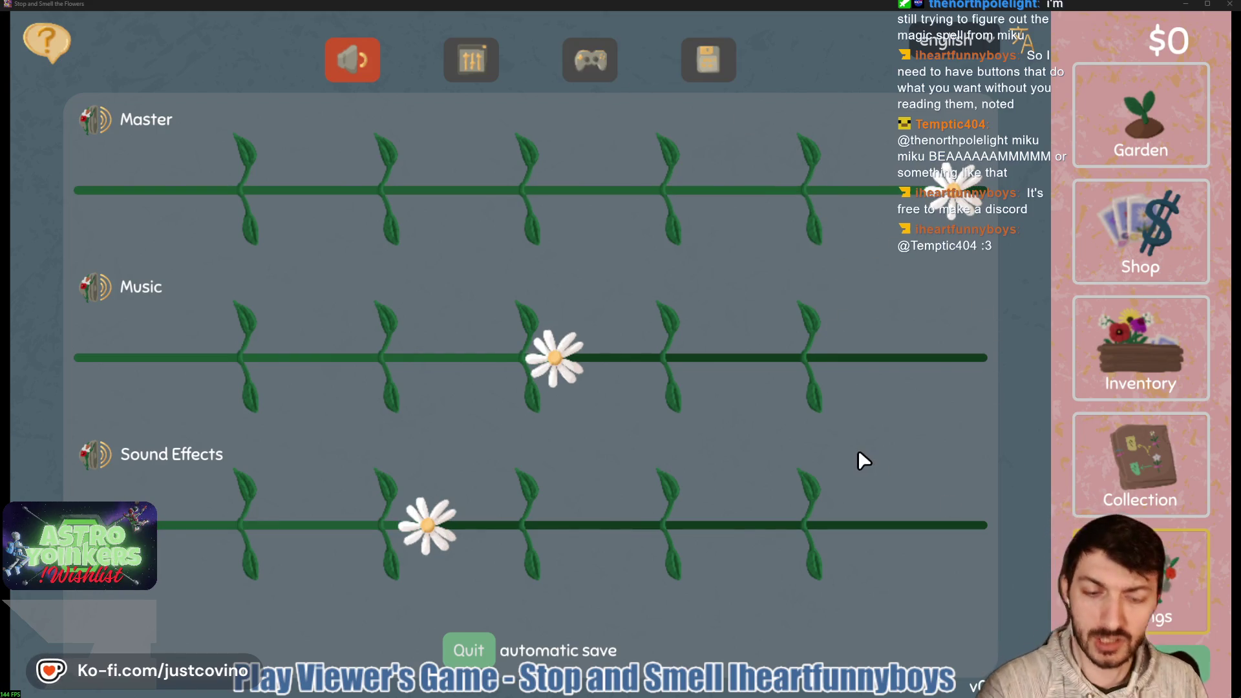
pyautogui.click(1199, 155)
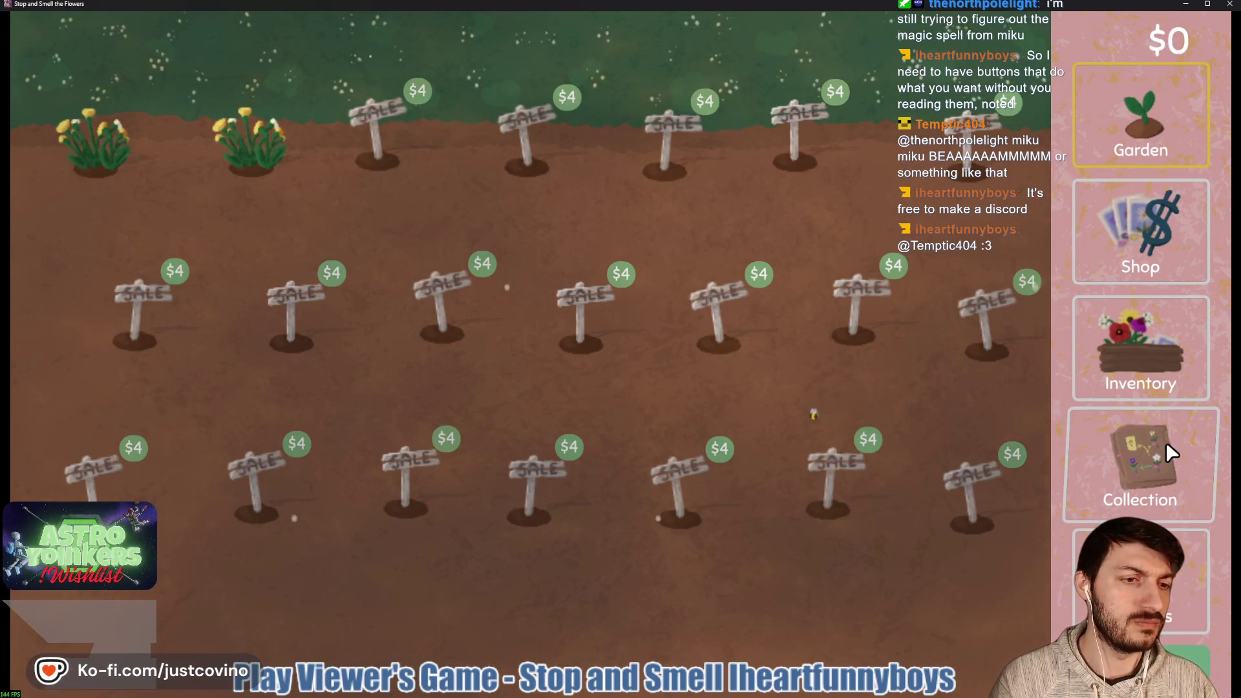
# Browse the inventory, the shop's seed packs and the settings screen, then return to the garden.
pyautogui.click(1135, 388)
pyautogui.click(1142, 271)
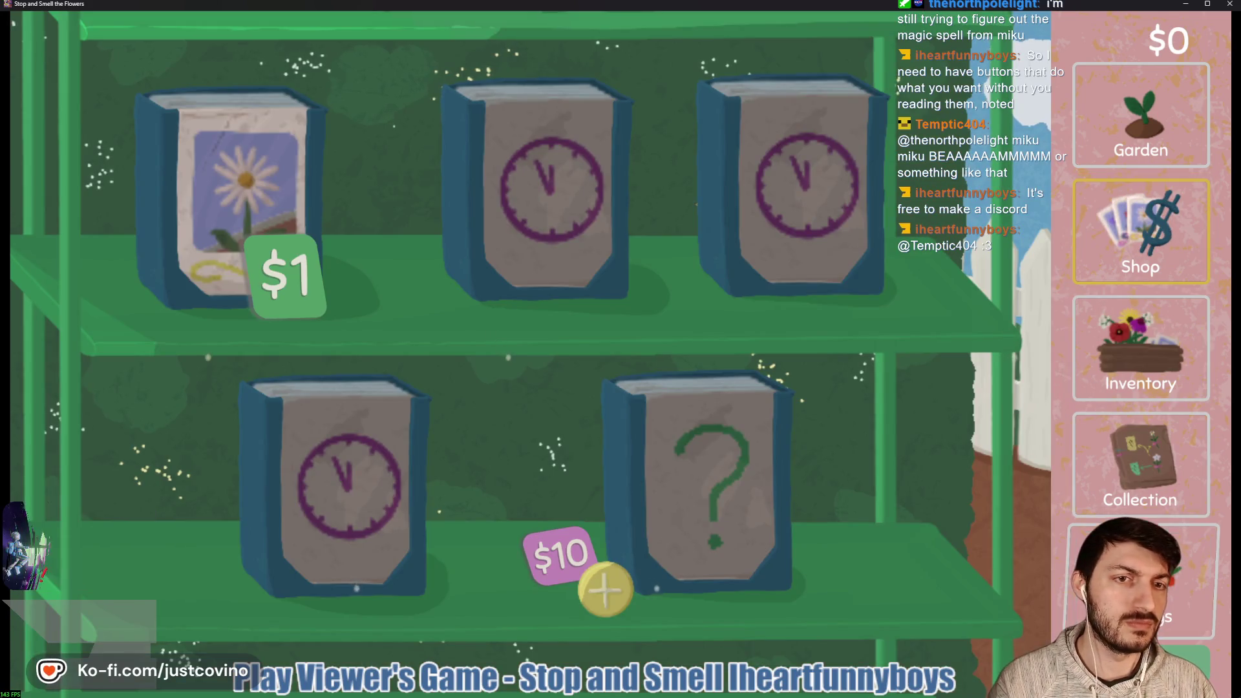
pyautogui.click(1157, 568)
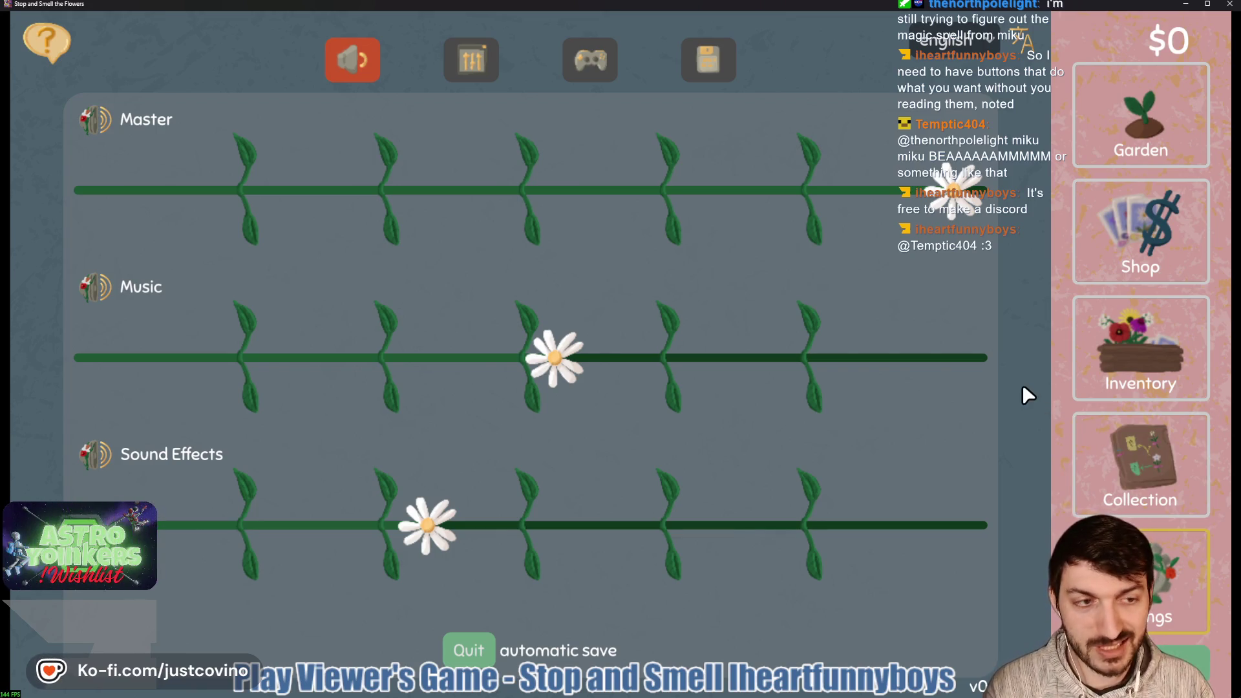
pyautogui.click(1138, 145)
# Pan around the flower collection map, then harvest the left dandelion weed in the garden.
pyautogui.click(1135, 486)
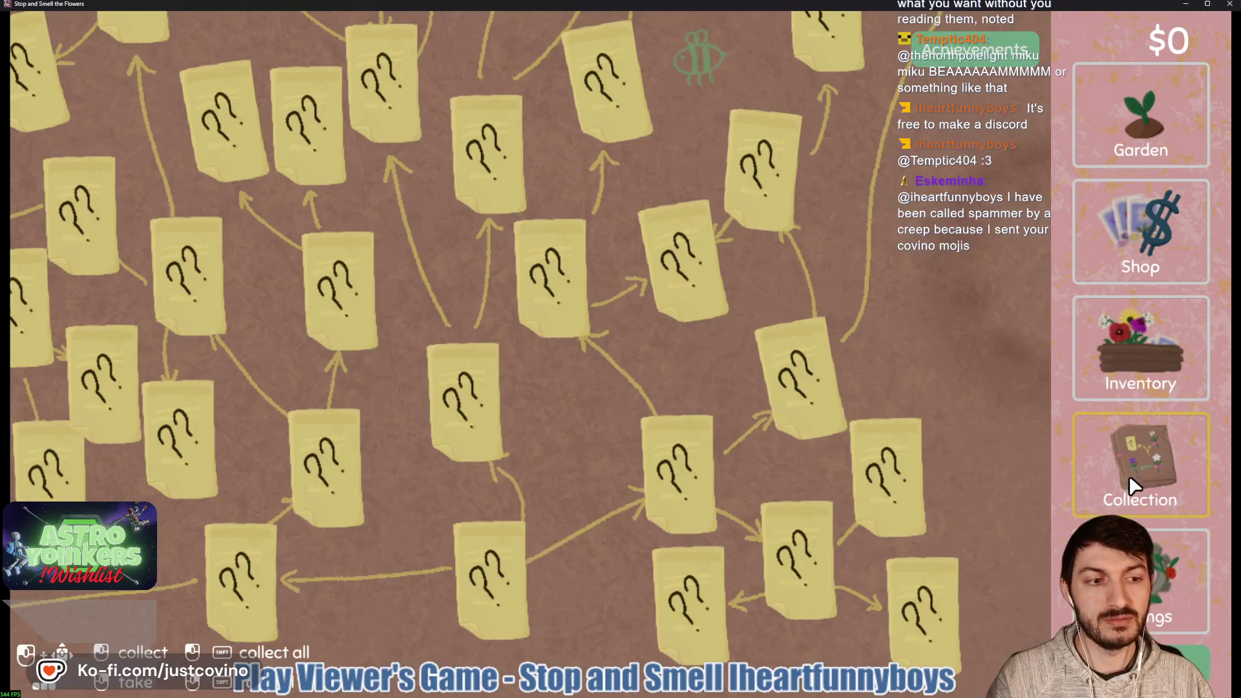
pyautogui.moveTo(610, 344)
pyautogui.mouseDown()
pyautogui.moveTo(856, 347)
pyautogui.moveTo(659, 397)
pyautogui.mouseUp()
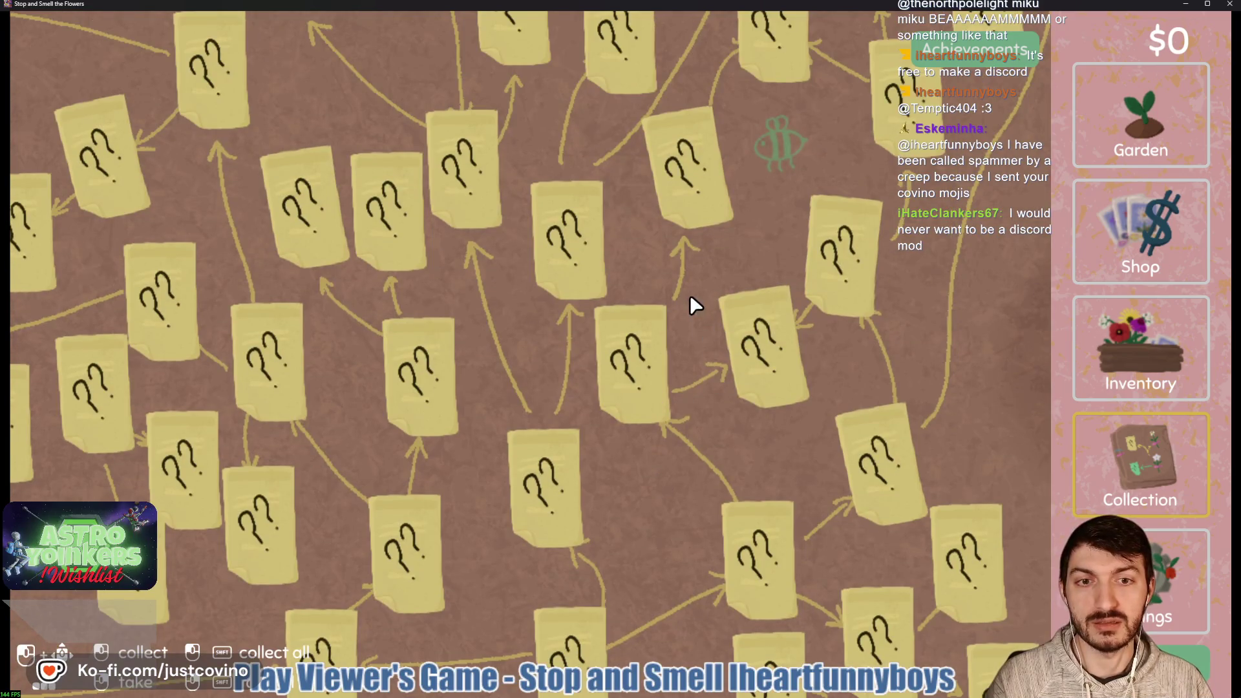
pyautogui.moveTo(692, 304)
pyautogui.mouseDown()
pyautogui.moveTo(471, 487)
pyautogui.moveTo(726, 404)
pyautogui.moveTo(588, 197)
pyautogui.moveTo(590, 269)
pyautogui.moveTo(631, 219)
pyautogui.mouseUp()
pyautogui.click(1135, 153)
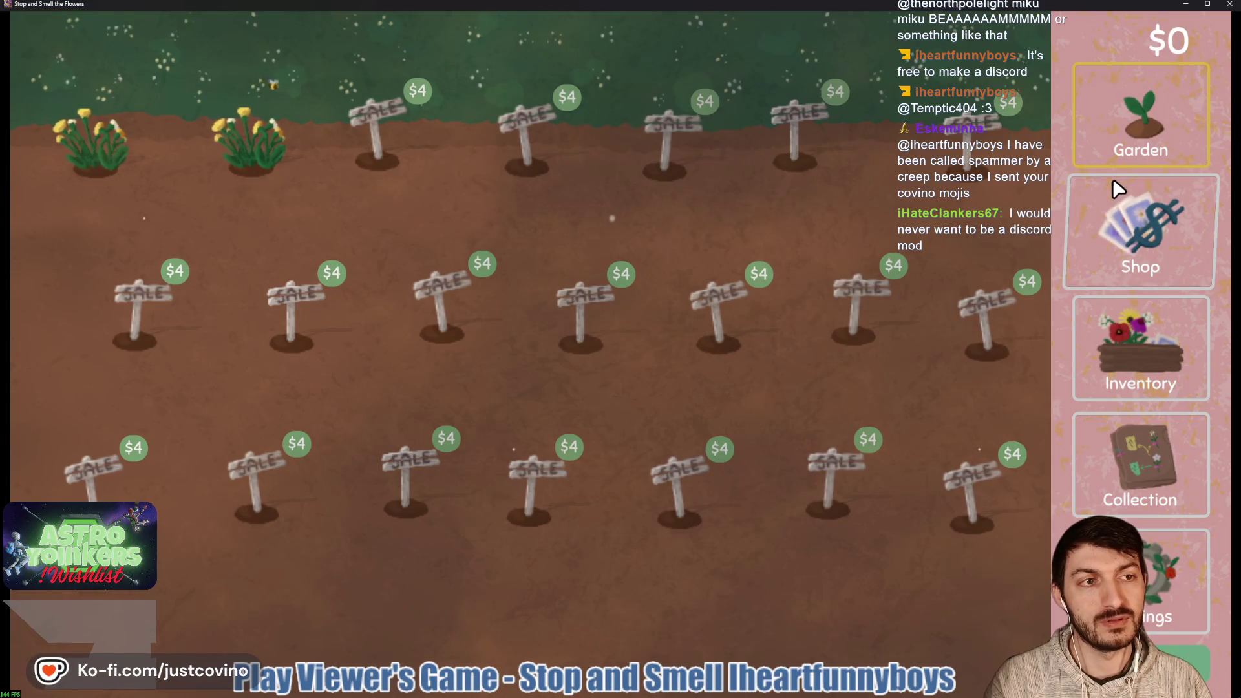
pyautogui.click(103, 152)
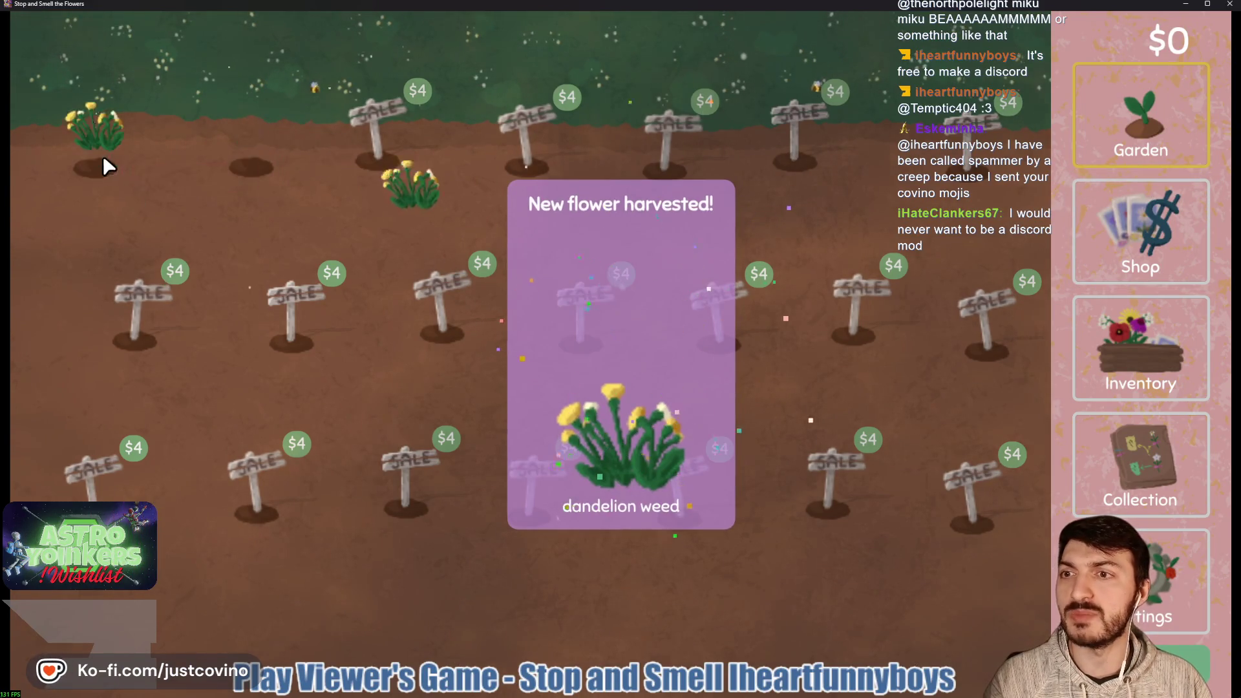
# Dismiss the New flower card, harvest the second dandelion, and view the inventory.
pyautogui.click(670, 398)
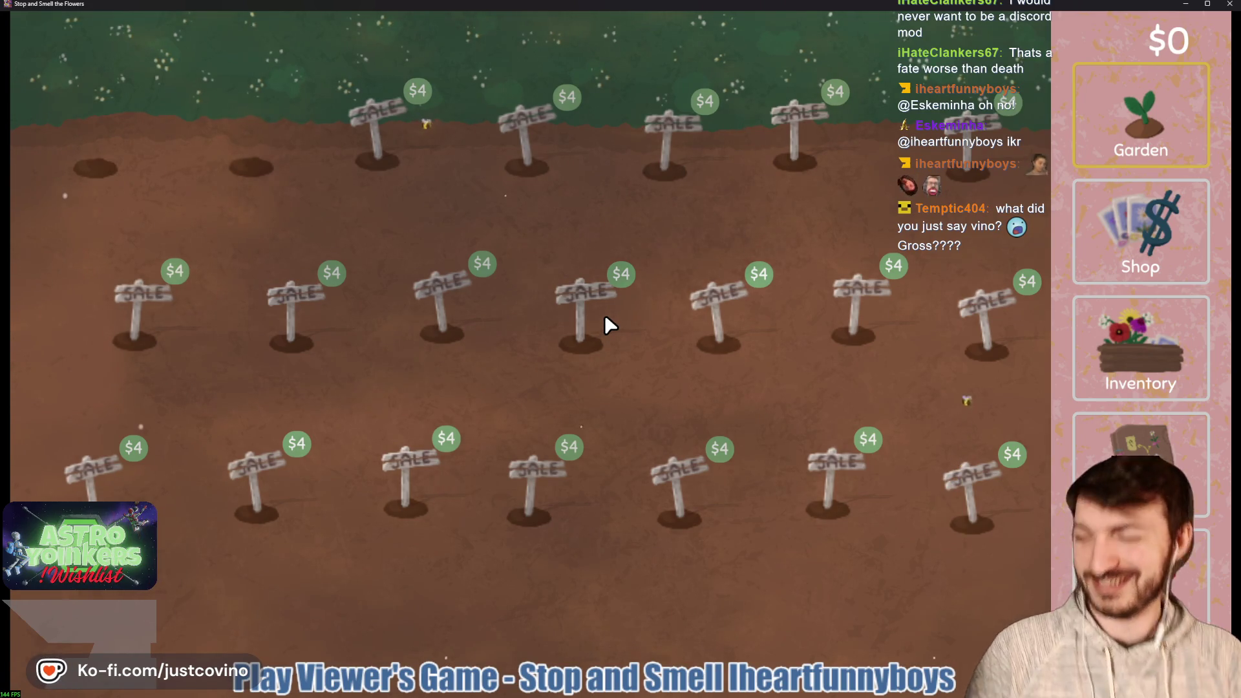
pyautogui.click(1169, 361)
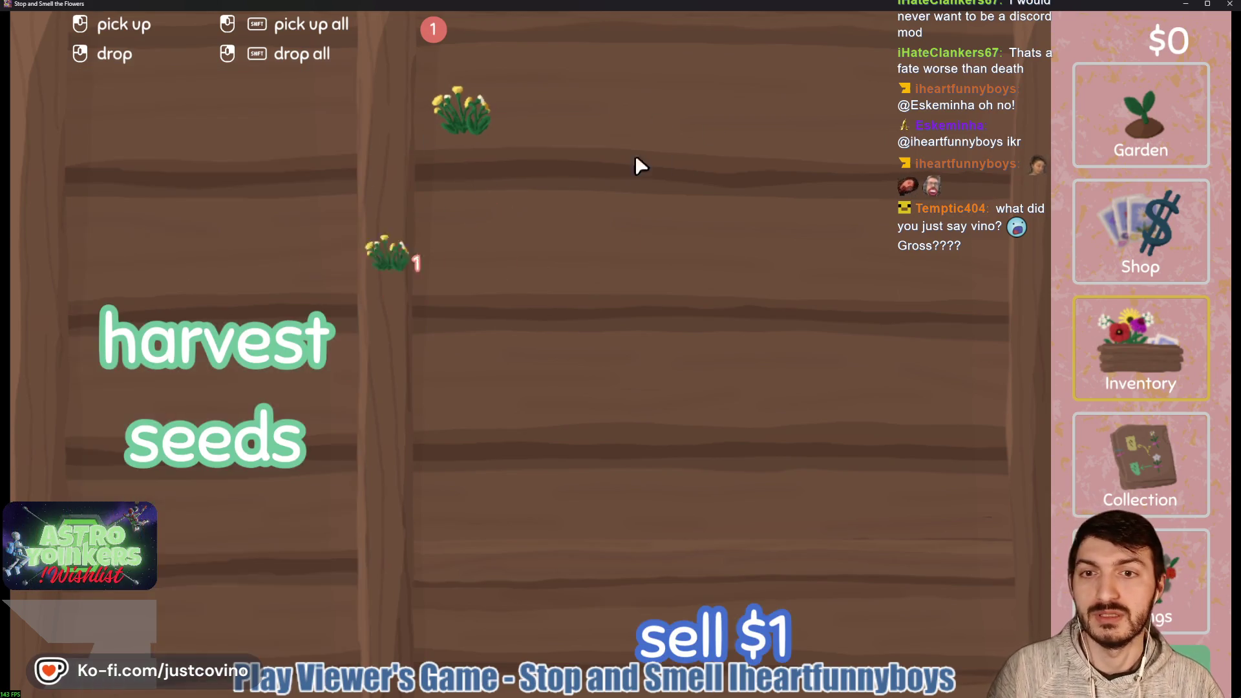
# Convert both harvested dandelions into seeds, then go back to the garden.
pyautogui.rightClick(194, 205)
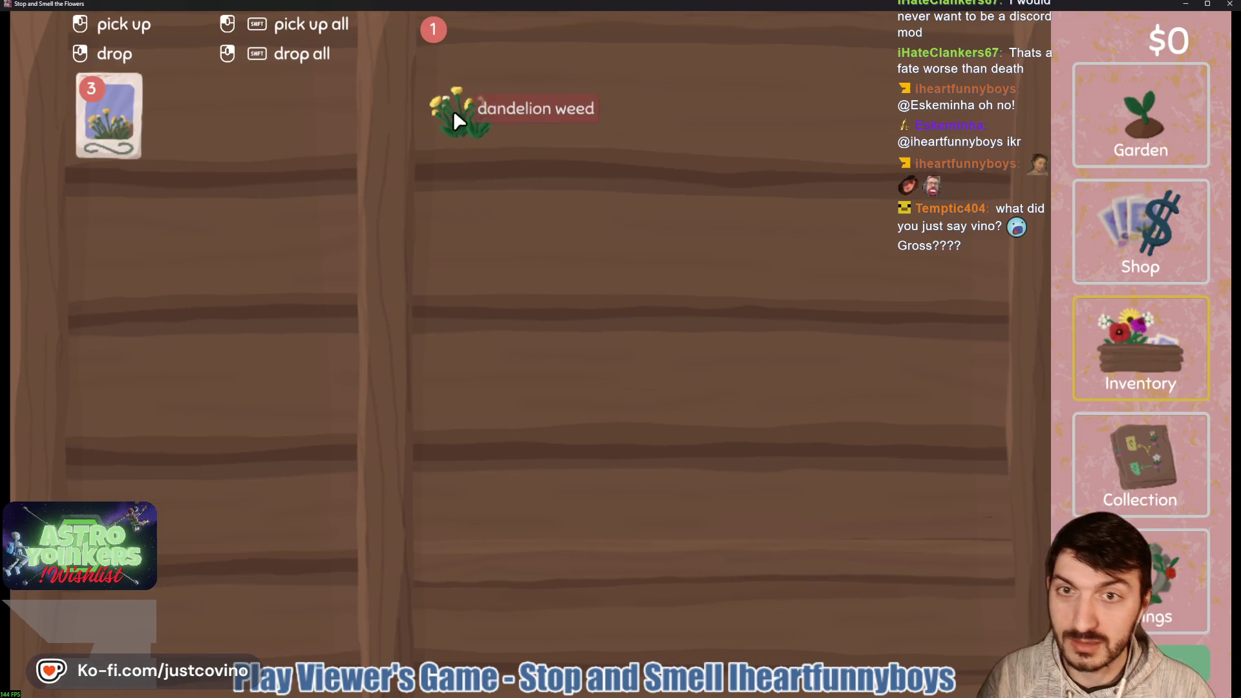
pyautogui.click(455, 111)
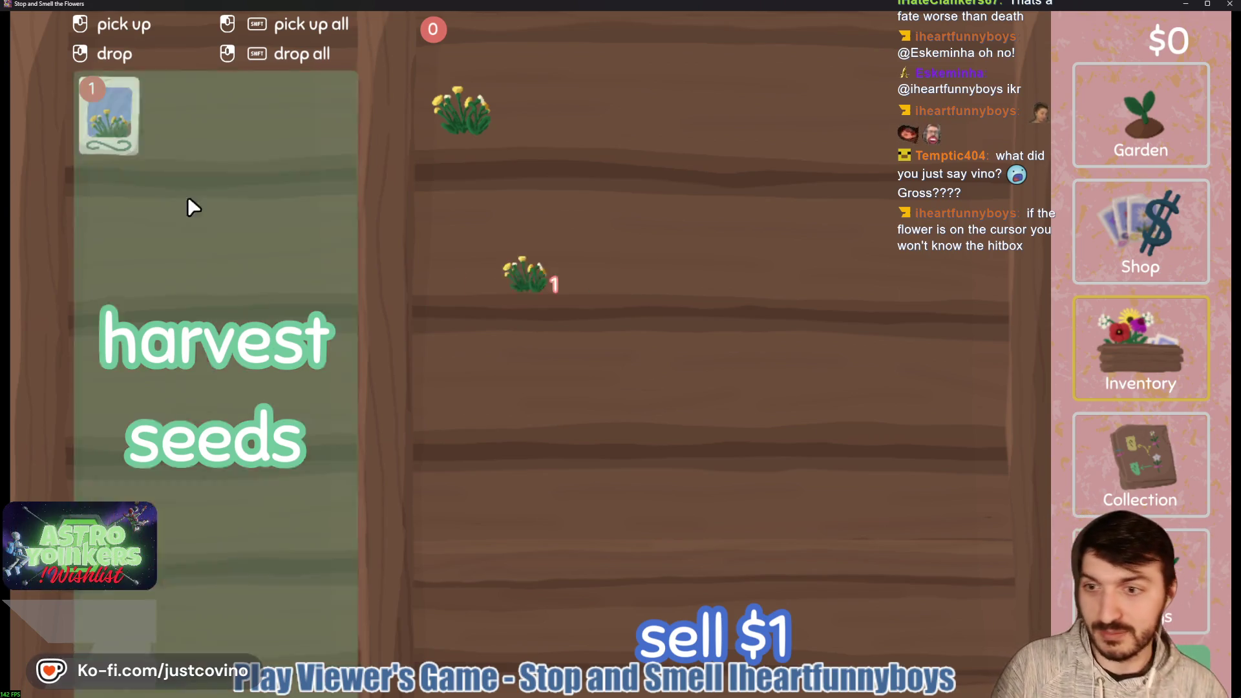
pyautogui.click(246, 218)
pyautogui.click(1137, 72)
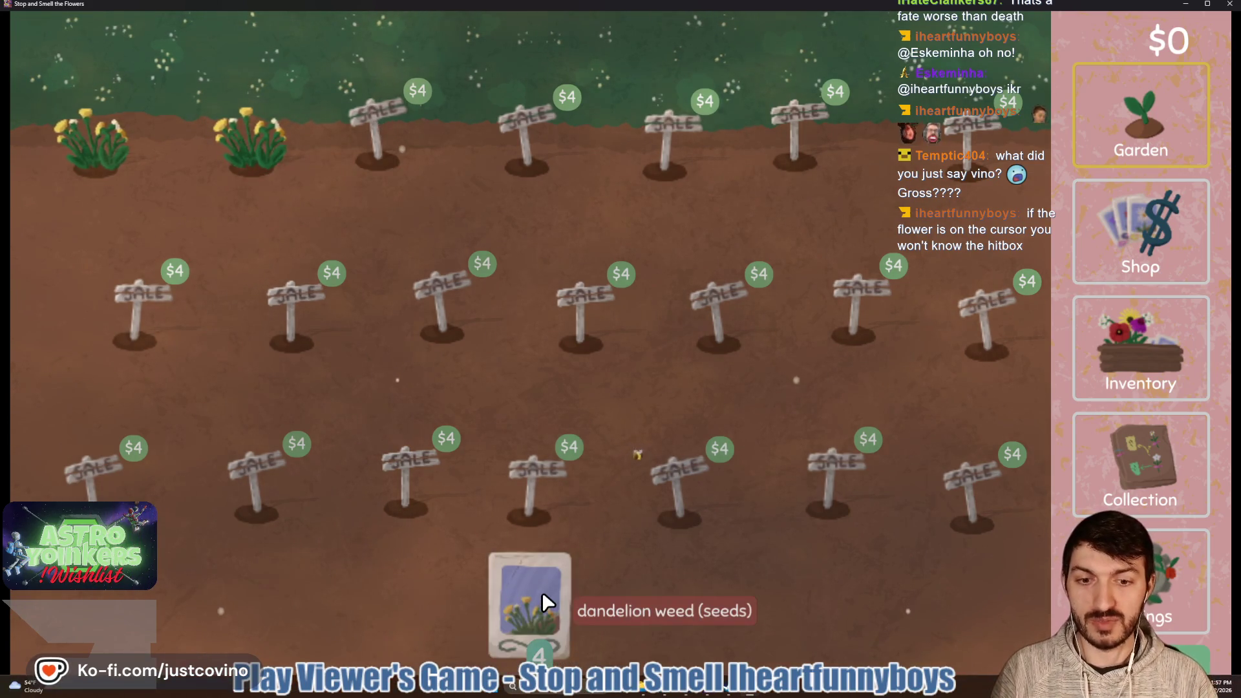
pyautogui.click(244, 137)
pyautogui.click(73, 149)
pyautogui.moveTo(537, 610)
pyautogui.mouseDown()
pyautogui.moveTo(249, 186)
pyautogui.moveTo(95, 165)
pyautogui.mouseUp()
pyautogui.press('c')
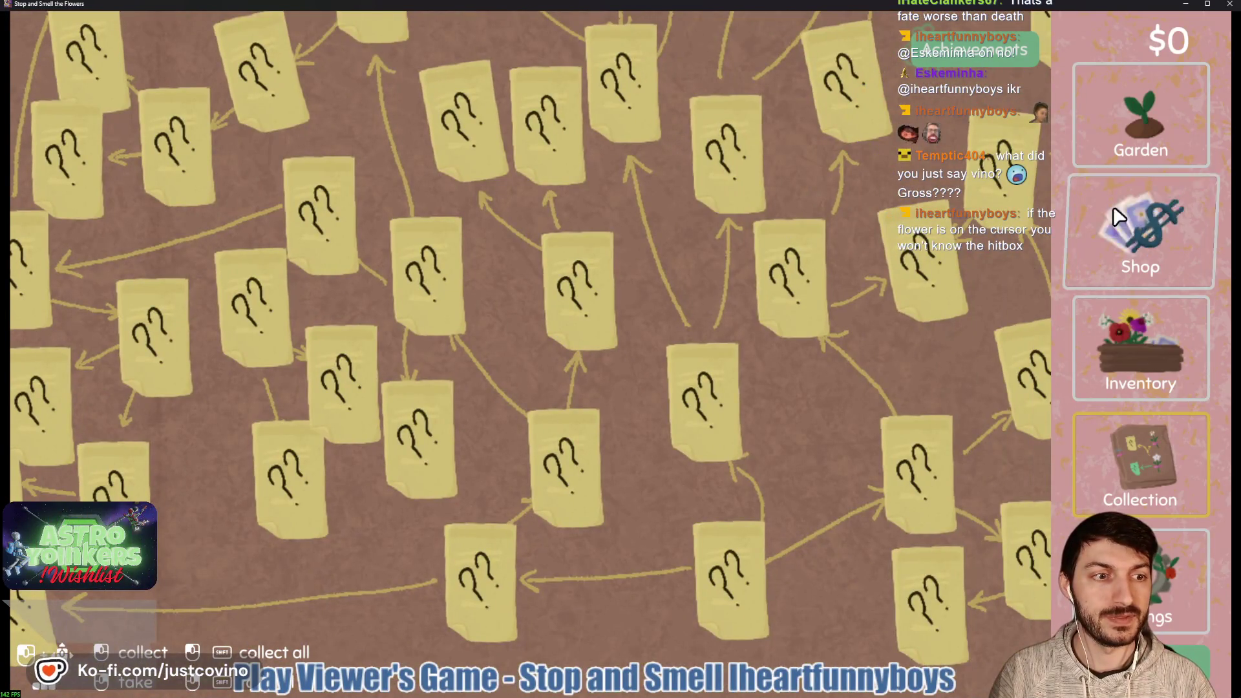
pyautogui.click(1088, 327)
pyautogui.moveTo(460, 115)
pyautogui.mouseDown()
pyautogui.moveTo(638, 595)
pyautogui.moveTo(640, 607)
pyautogui.moveTo(581, 621)
pyautogui.mouseUp()
pyautogui.moveTo(109, 116)
pyautogui.mouseDown()
pyautogui.moveTo(367, 322)
pyautogui.moveTo(654, 579)
pyautogui.mouseUp()
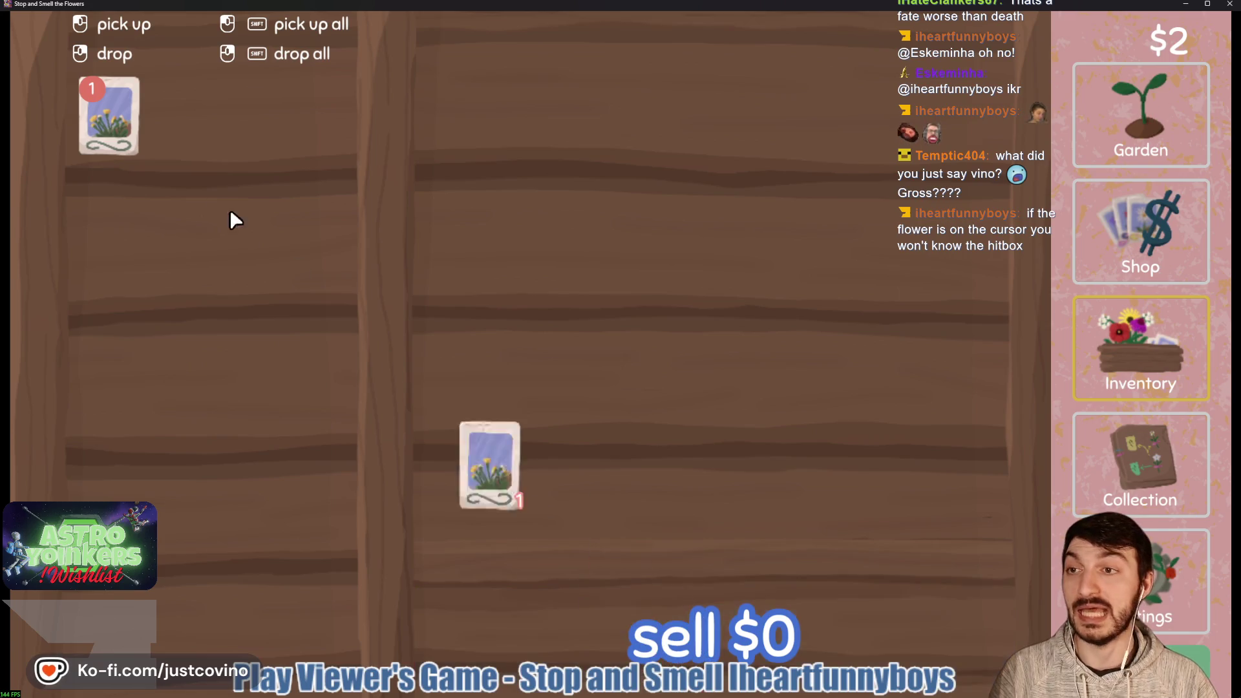
pyautogui.click(110, 117)
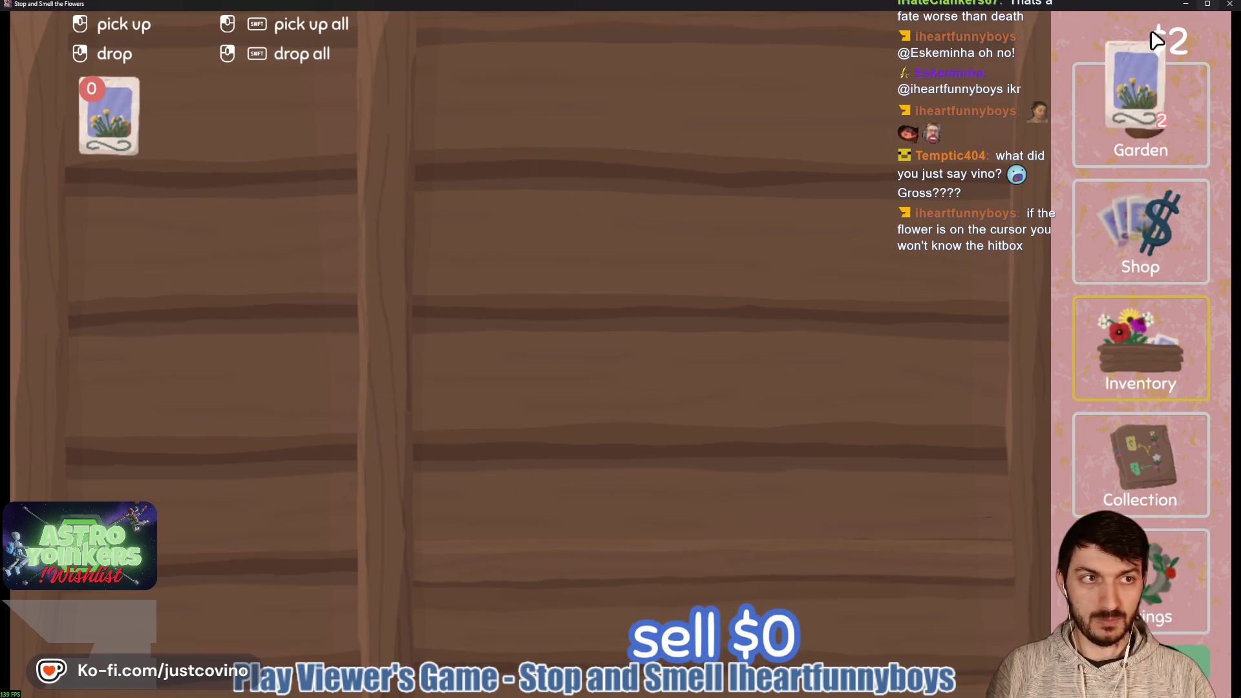
pyautogui.click(81, 118)
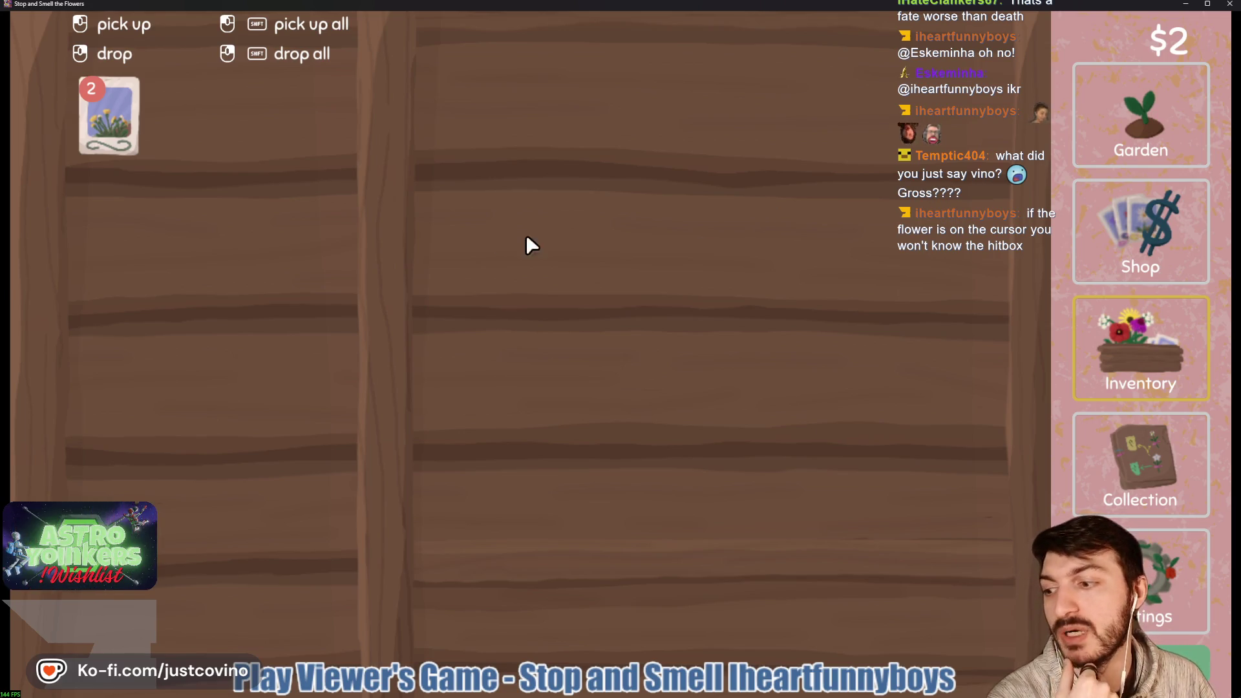
pyautogui.click(1121, 126)
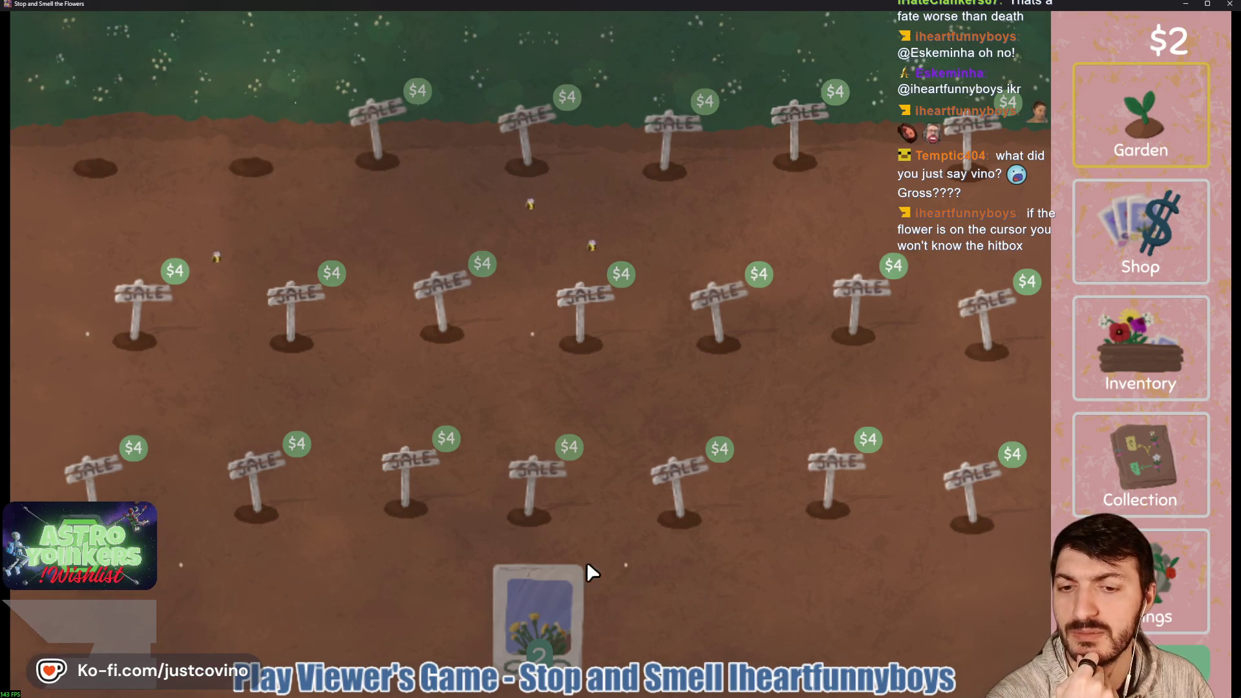
pyautogui.click(1135, 363)
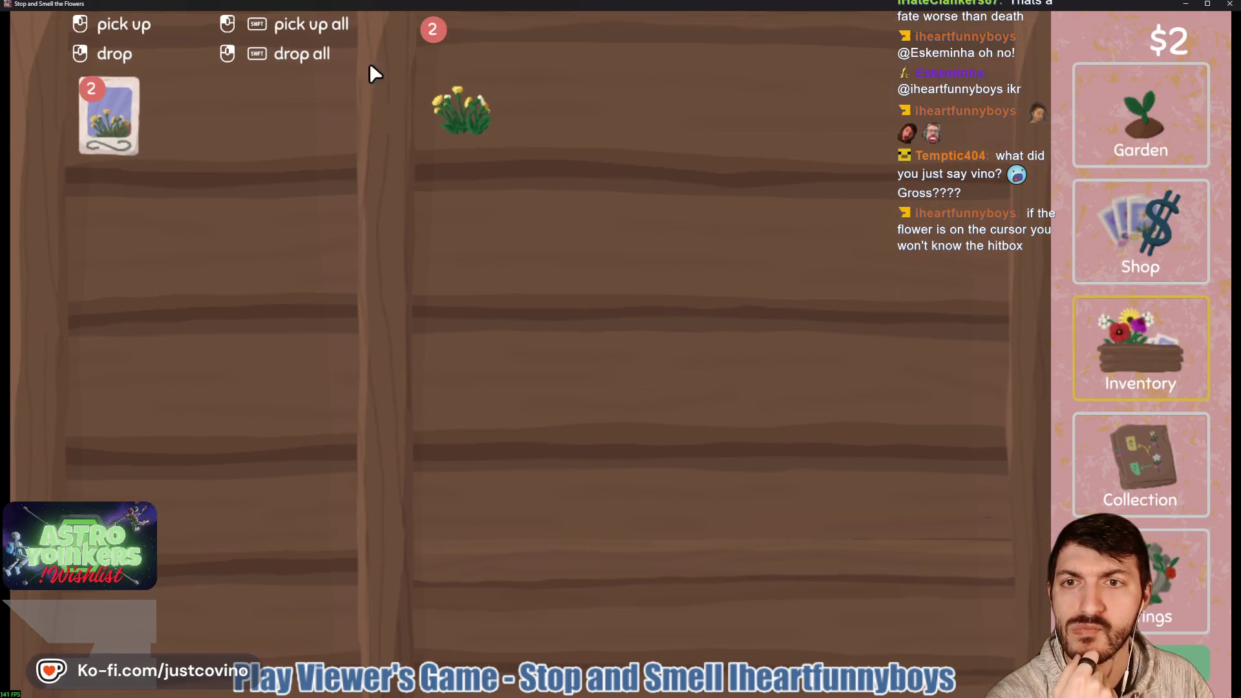
# Sell the dandelion weeds from the inventory shelf to reach $4, then return to the garden.
pyautogui.click(460, 125)
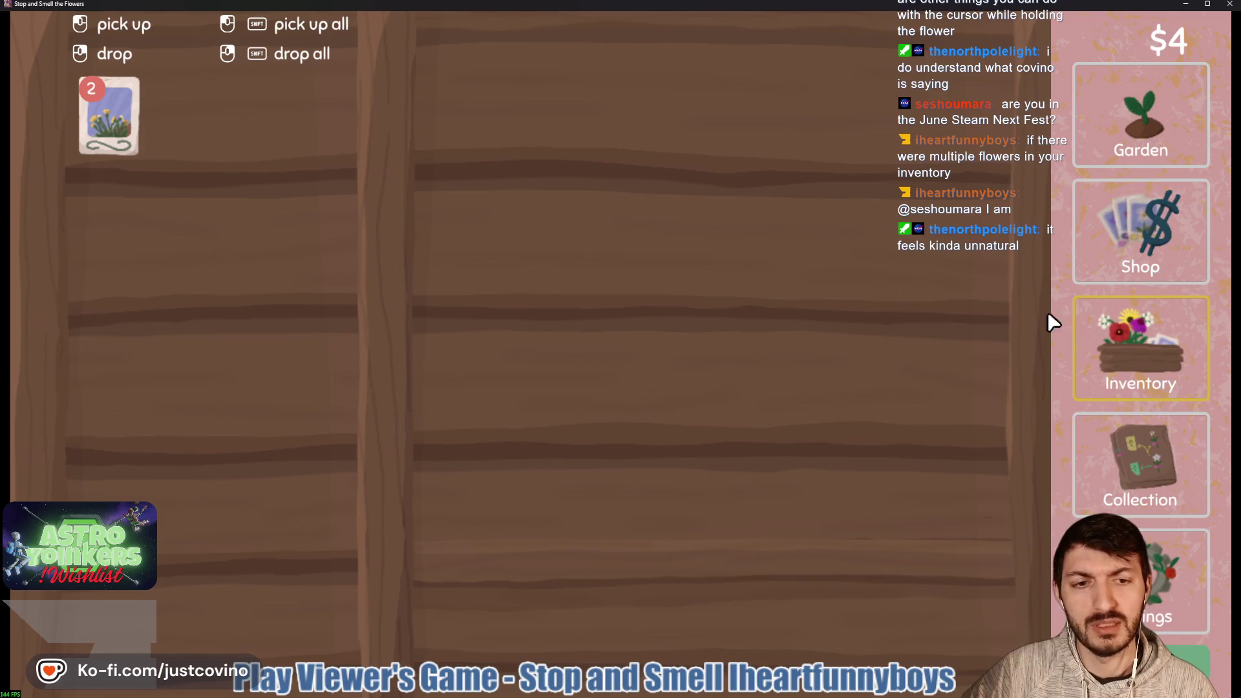
pyautogui.click(1153, 125)
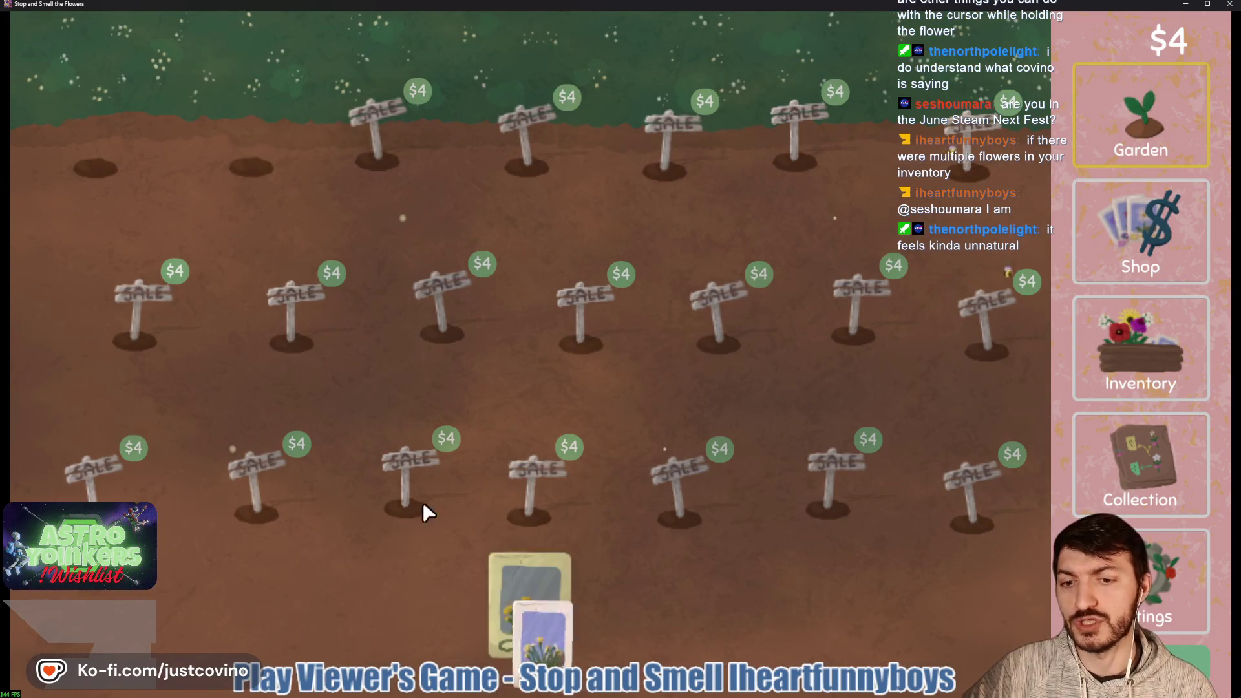
# Plant seeds in the empty top-left plots and buy the $4 top-row plot.
pyautogui.click(538, 614)
pyautogui.click(250, 155)
pyautogui.click(97, 158)
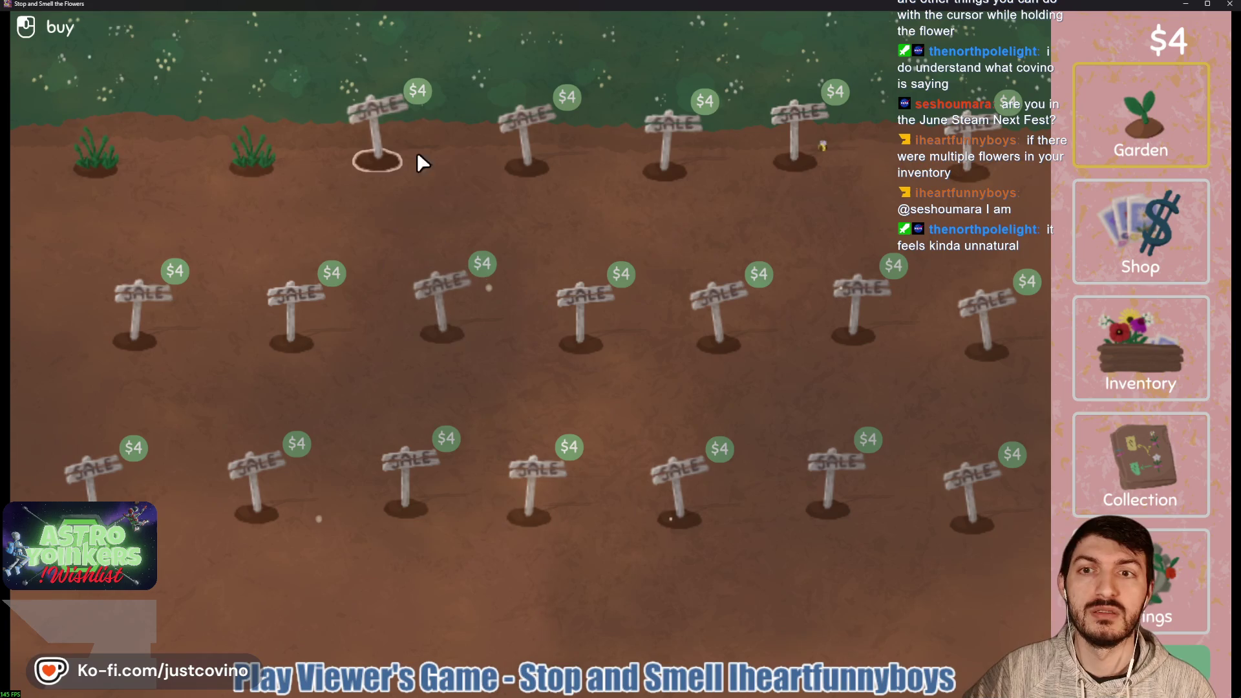
pyautogui.click(403, 138)
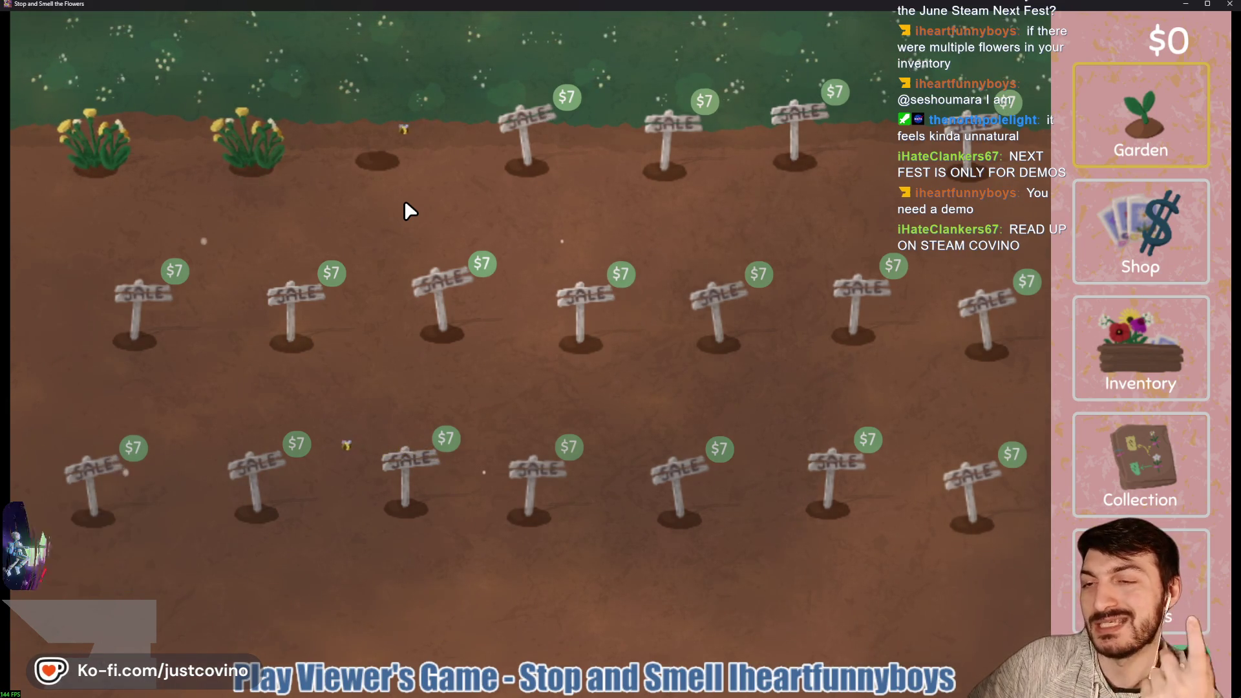
# Harvest two dandelions, turn one into seeds, and plant the three empty top plots.
pyautogui.click(246, 149)
pyautogui.click(97, 150)
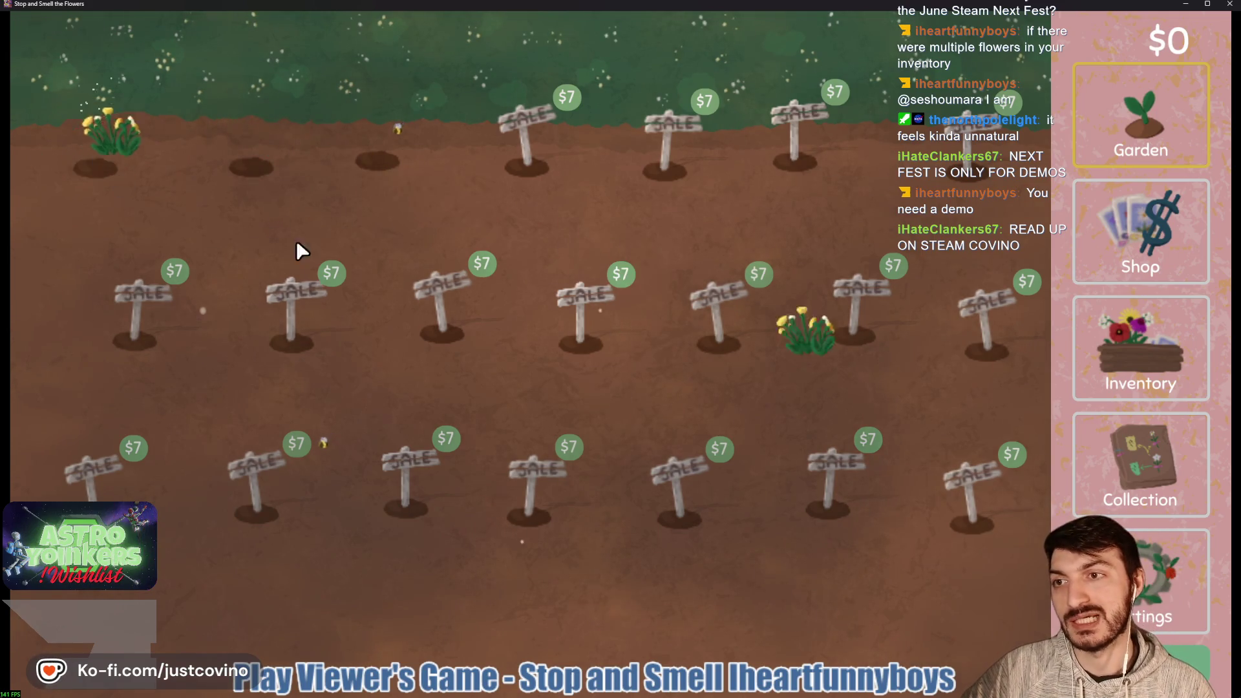
pyautogui.click(1092, 381)
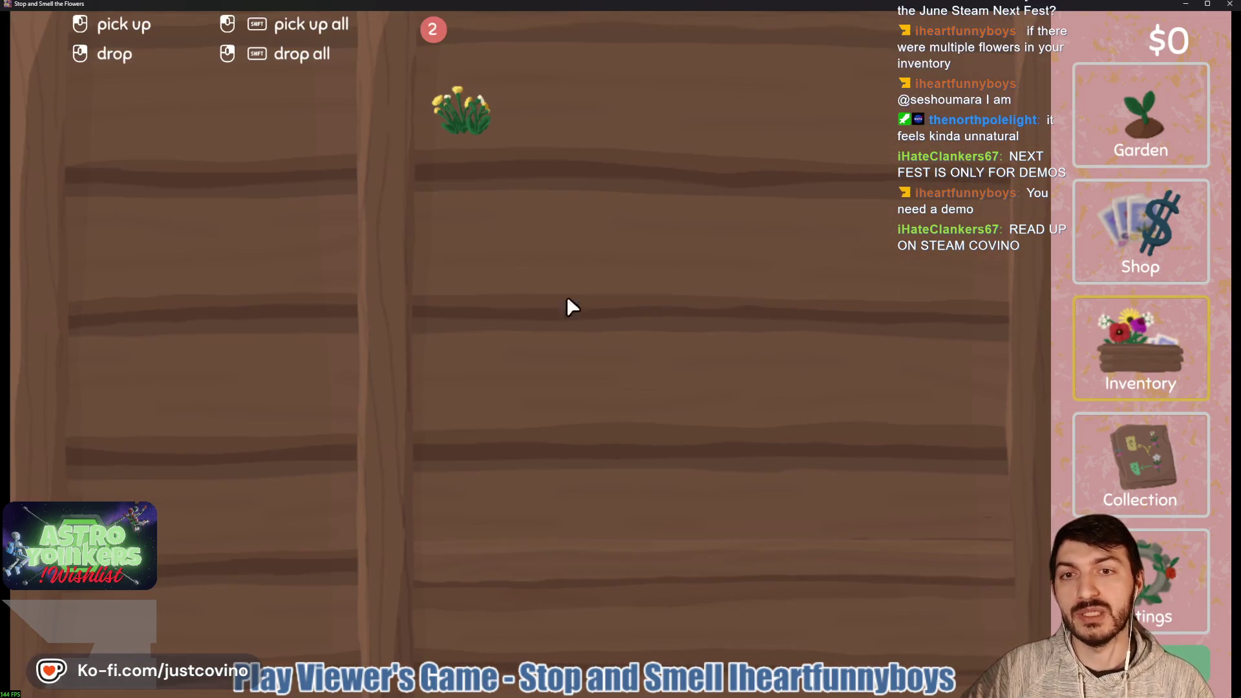
pyautogui.click(468, 112)
pyautogui.click(172, 244)
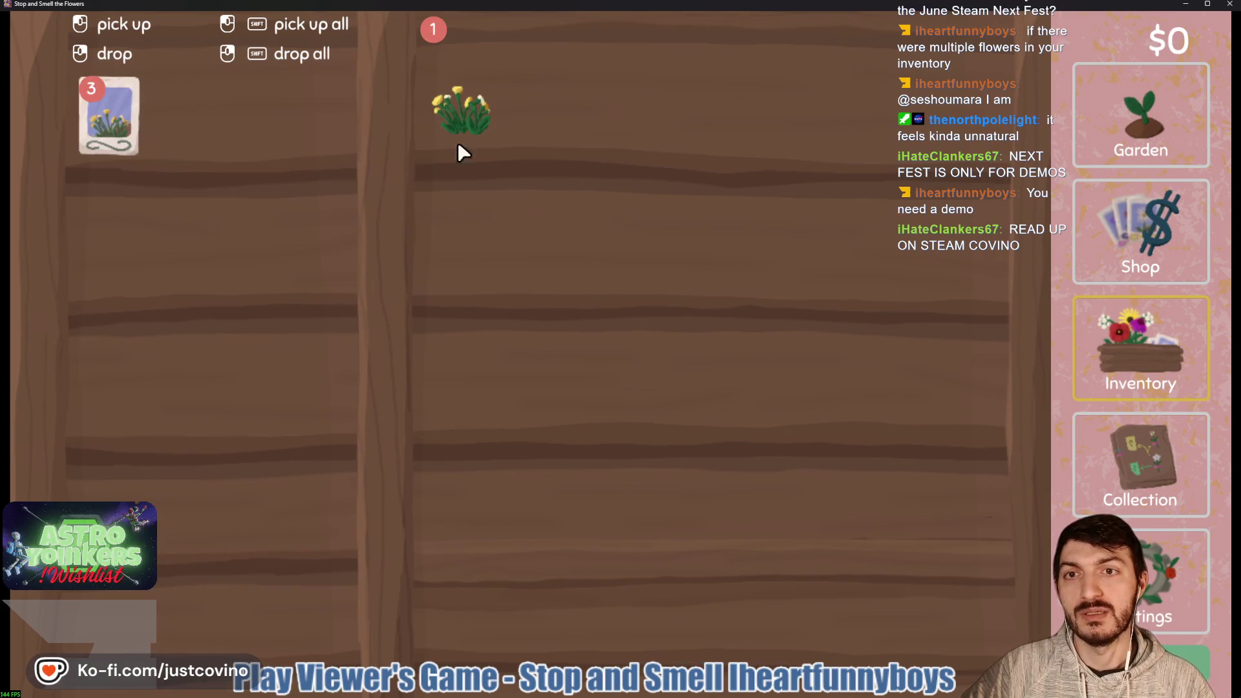
pyautogui.click(1141, 117)
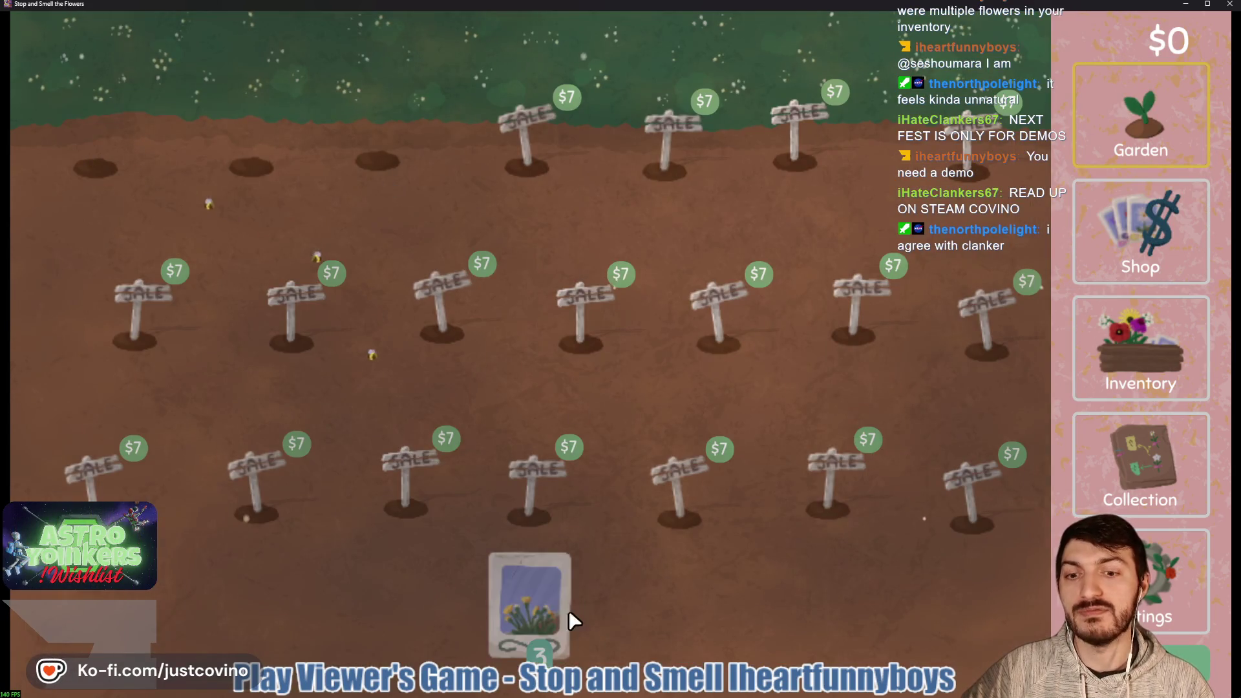
pyautogui.click(395, 160)
pyautogui.click(251, 166)
pyautogui.click(100, 169)
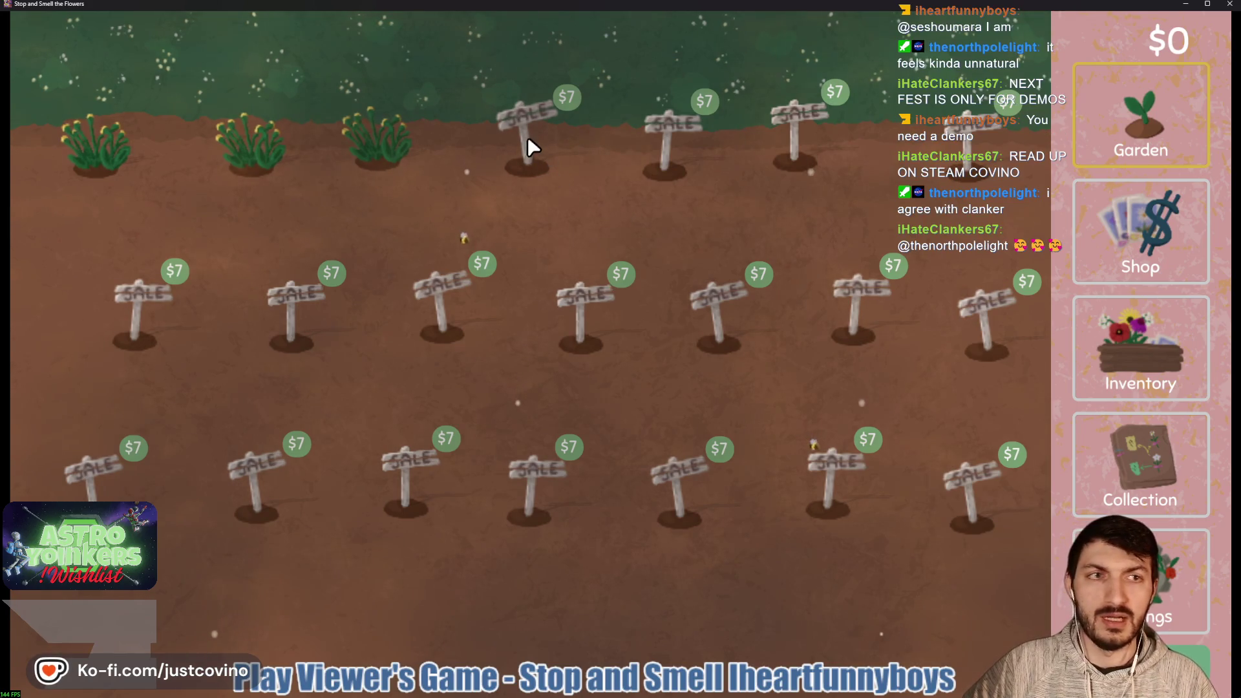
# Sell one dandelion weed from the inventory for $1.
pyautogui.click(1166, 263)
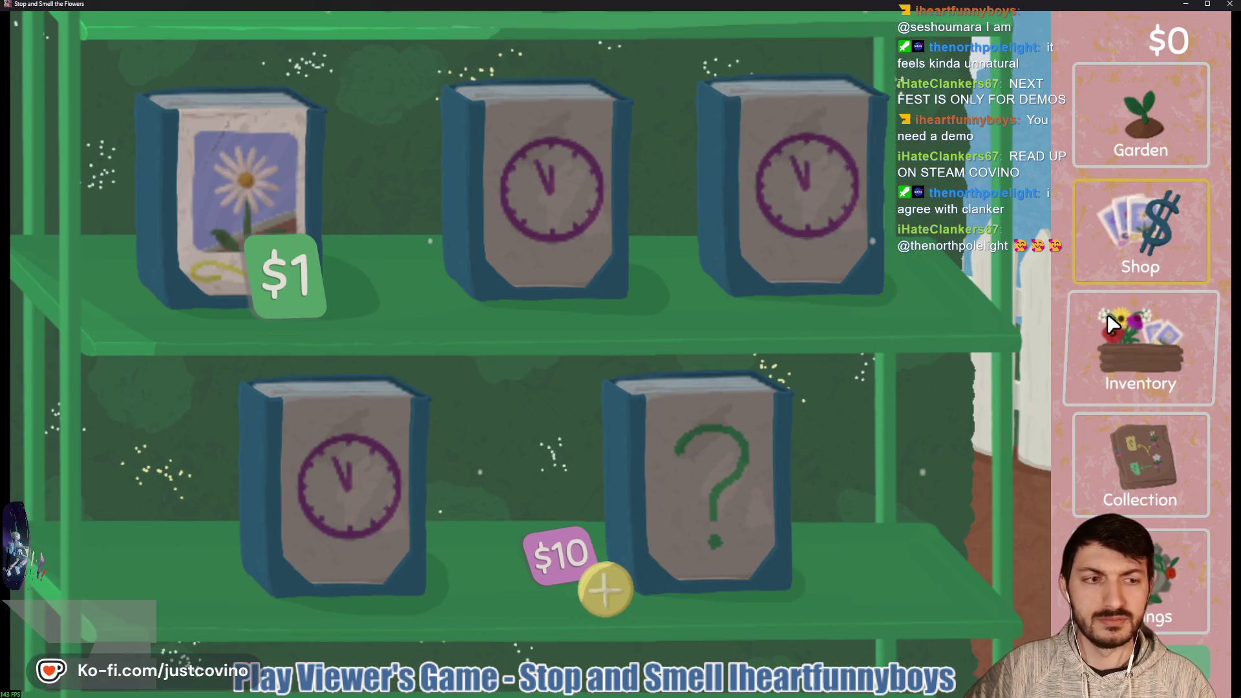
pyautogui.click(1147, 344)
pyautogui.click(451, 105)
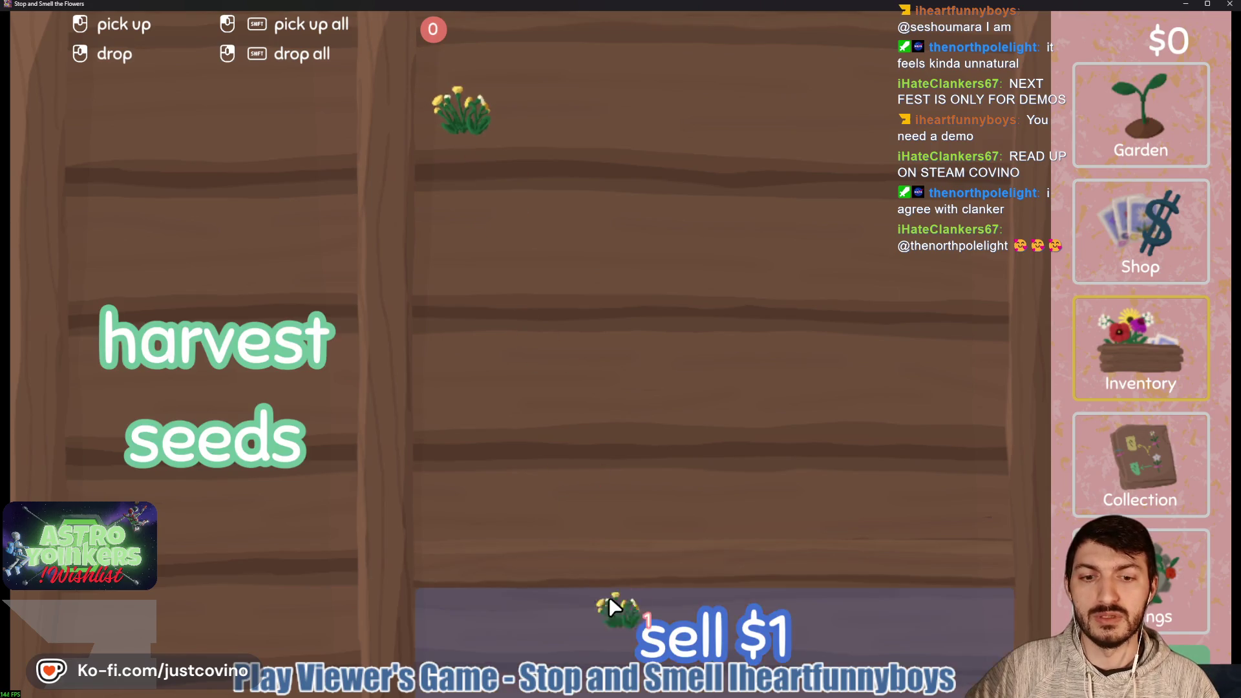
pyautogui.click(613, 598)
pyautogui.click(1111, 155)
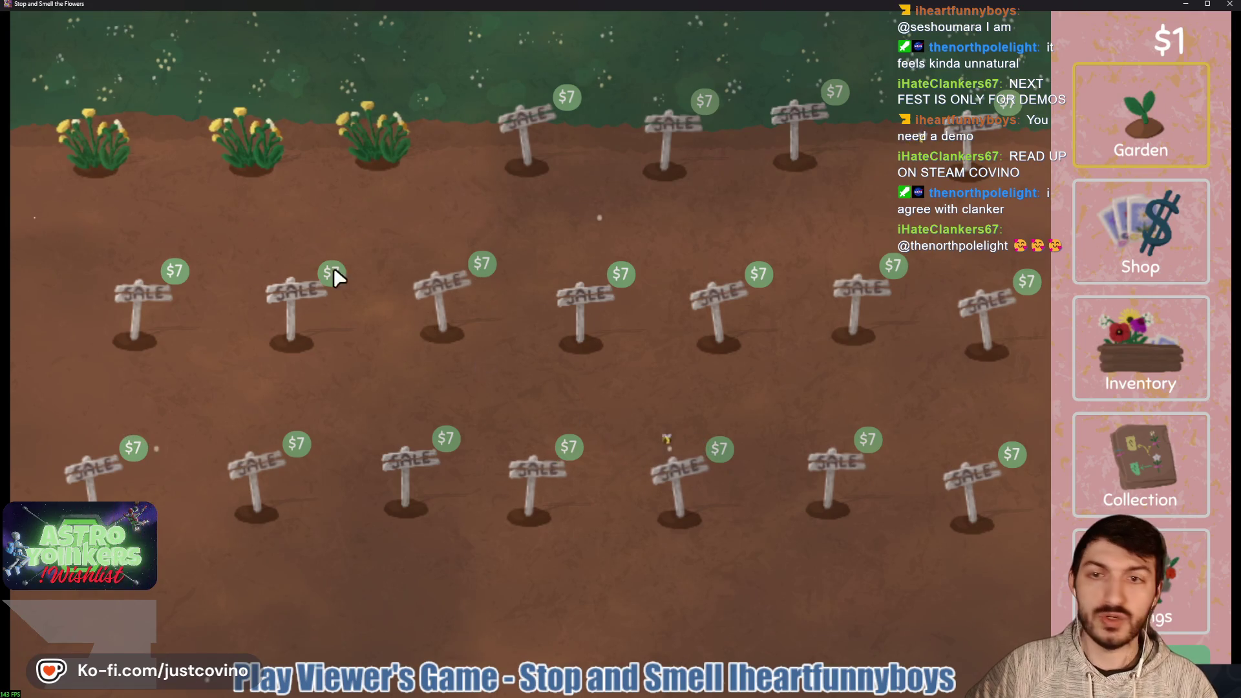
# Harvest the blooming dandelions, turn one into seeds, and sell the other two.
pyautogui.click(254, 154)
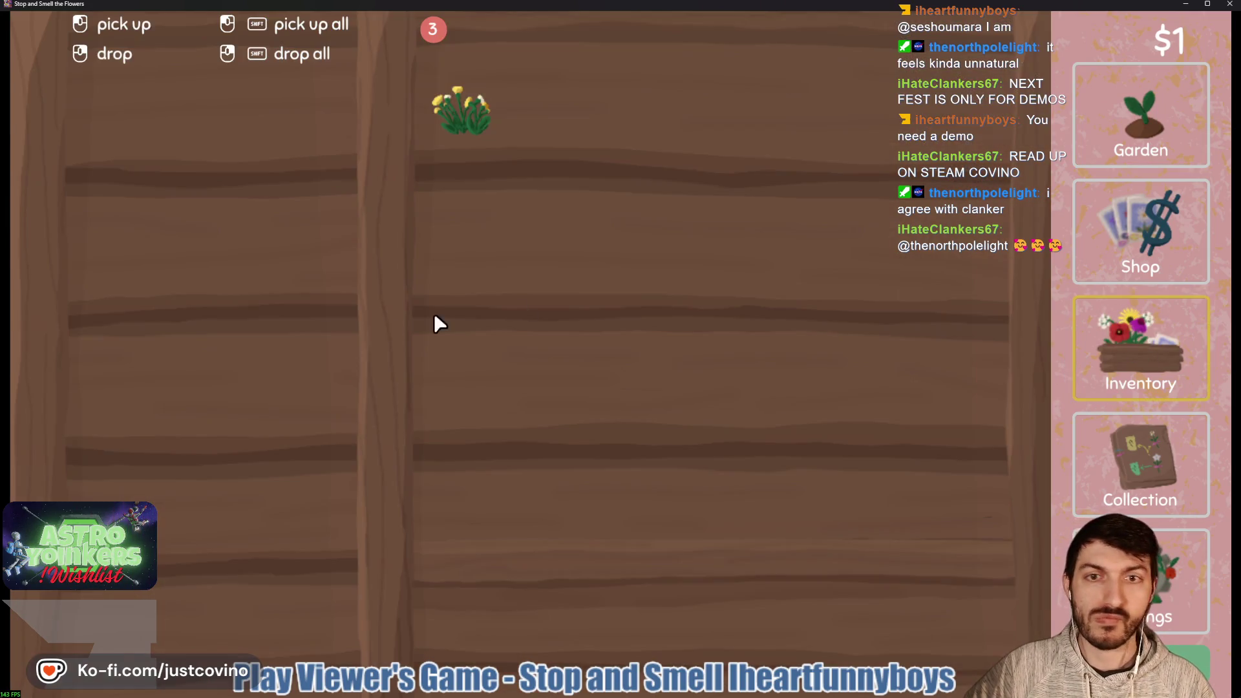
pyautogui.click(456, 116)
pyautogui.rightClick(213, 362)
pyautogui.click(462, 119)
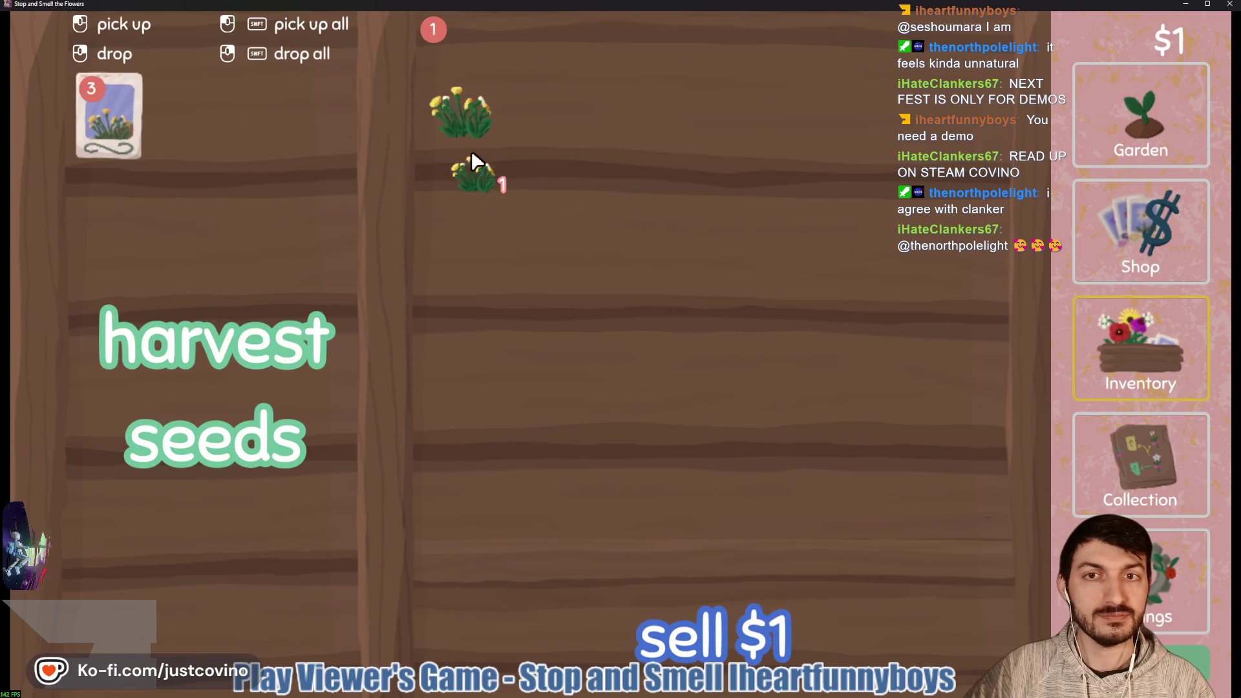
pyautogui.rightClick(596, 605)
pyautogui.click(457, 113)
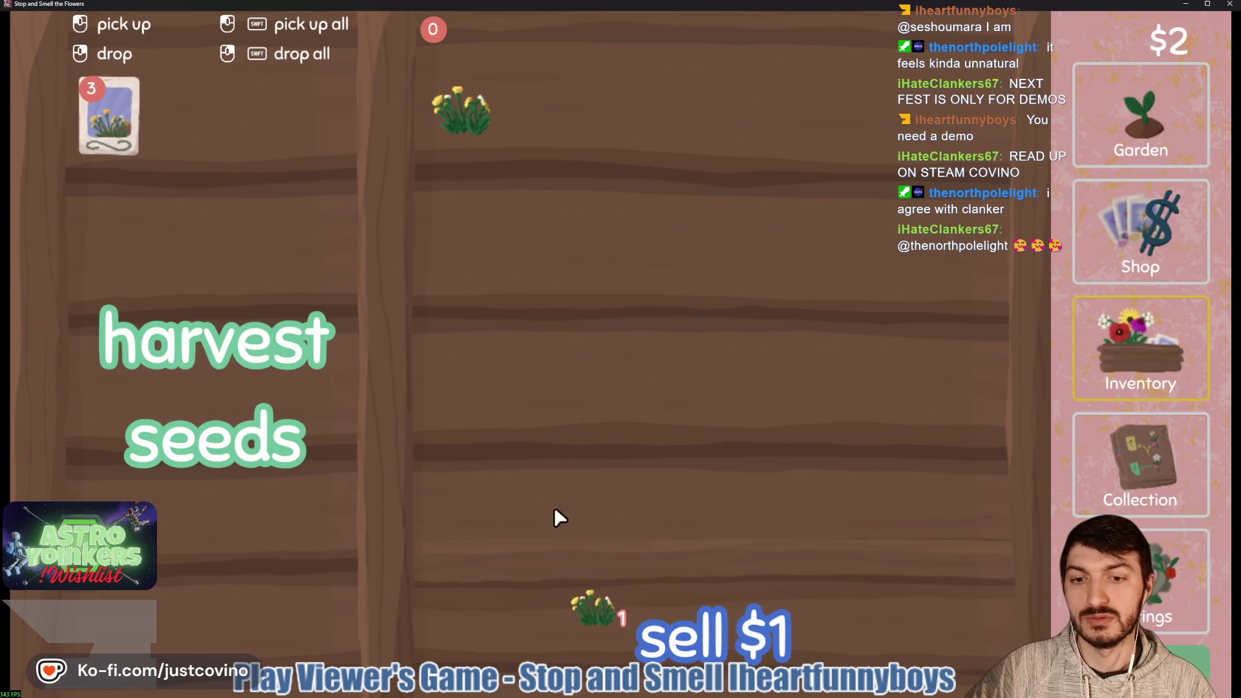
pyautogui.rightClick(580, 625)
pyautogui.click(1099, 107)
# Replant the empty top-left plots, then view the Controls page of the game settings.
pyautogui.click(530, 601)
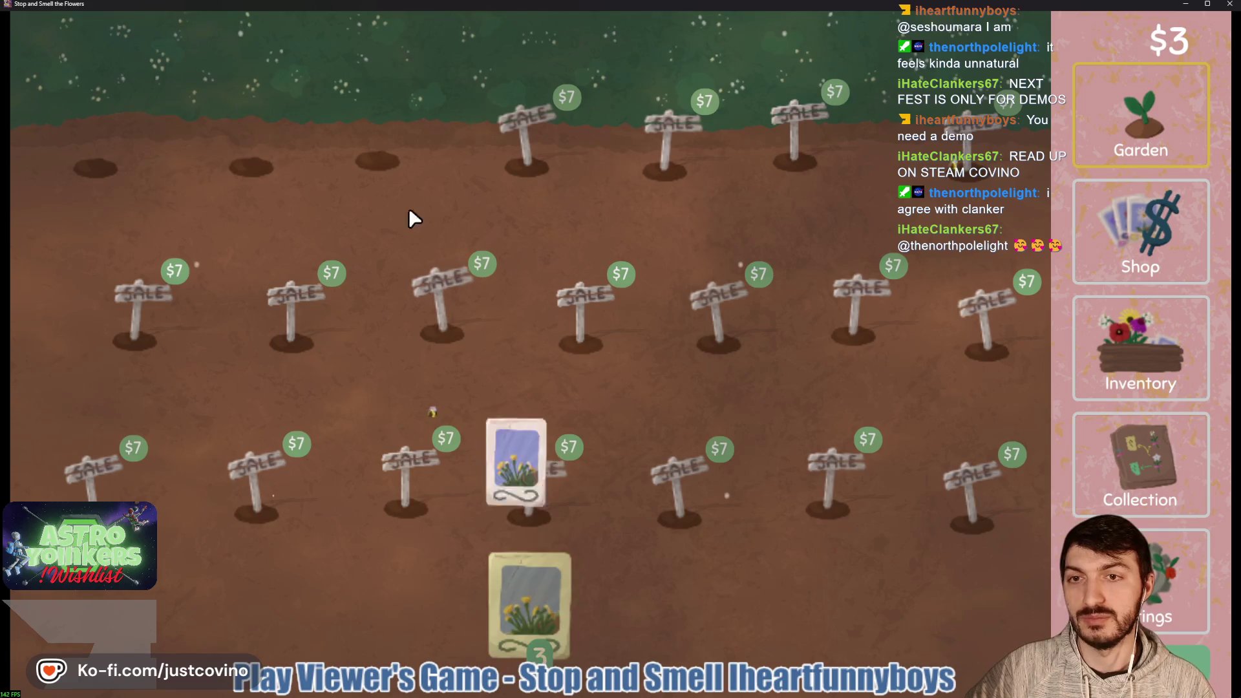
pyautogui.click(252, 171)
pyautogui.click(94, 169)
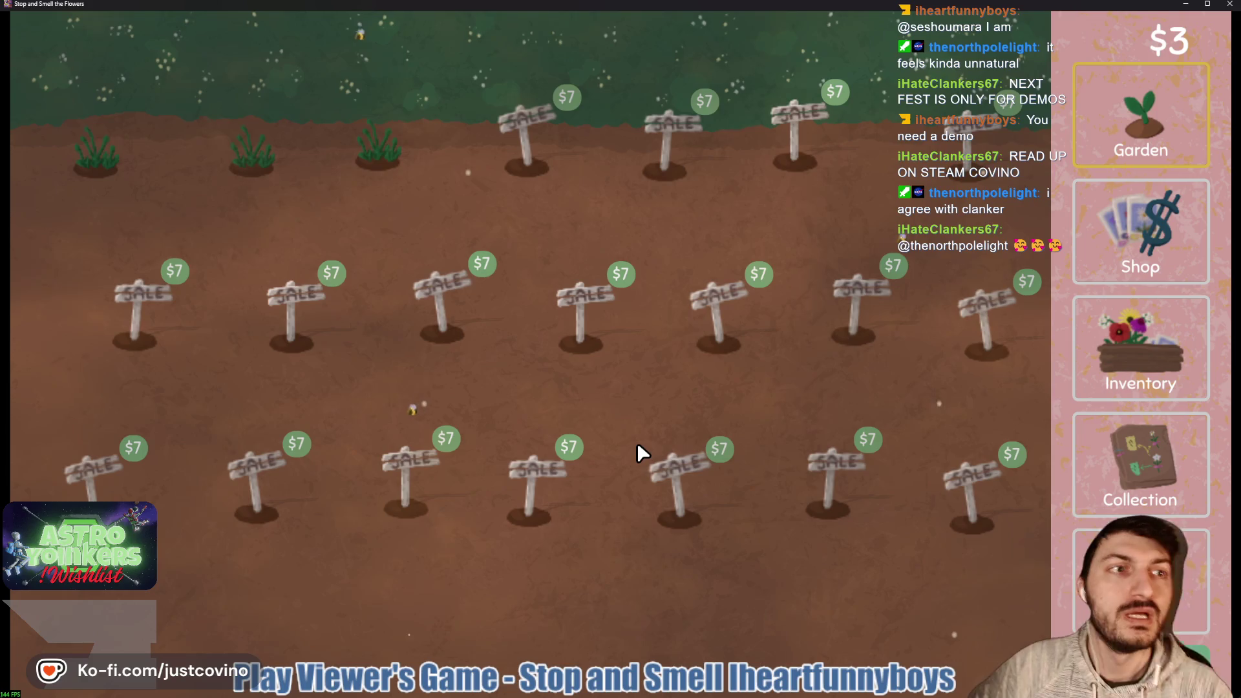
pyautogui.click(1183, 569)
pyautogui.click(461, 71)
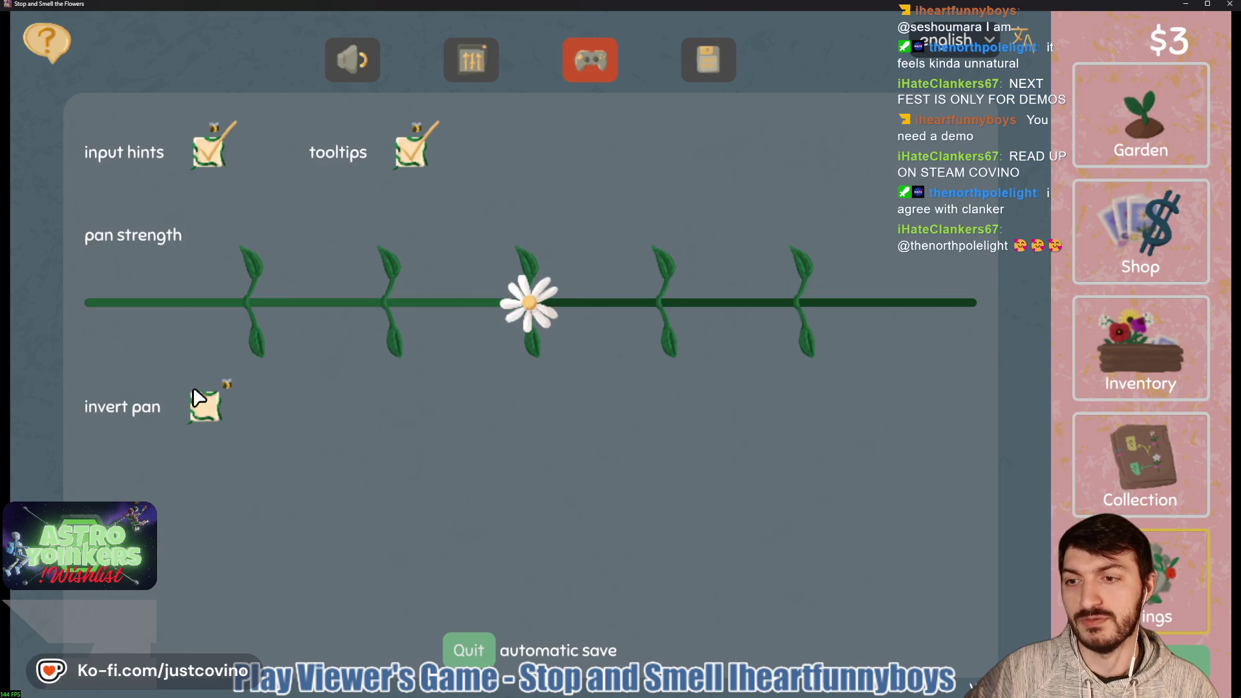
# Check the Display page keeping Windowed screen mode, view save statistics, then return to the Garden.
pyautogui.click(460, 57)
pyautogui.click(619, 132)
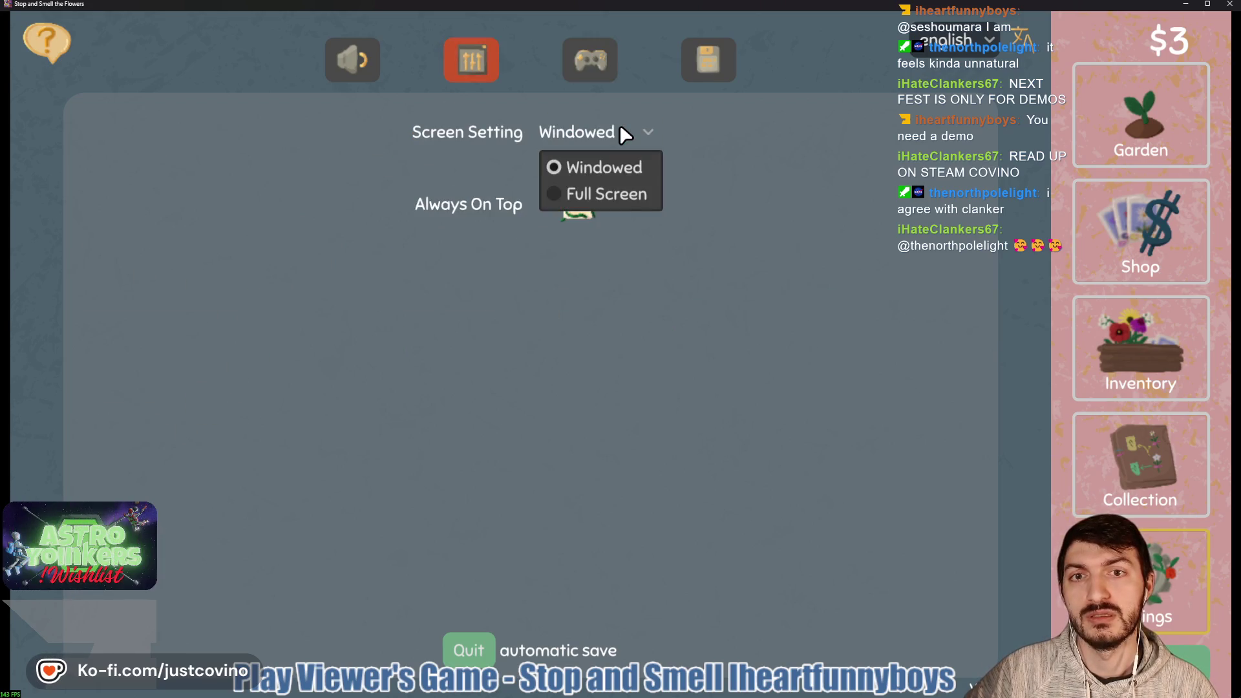
pyautogui.click(620, 129)
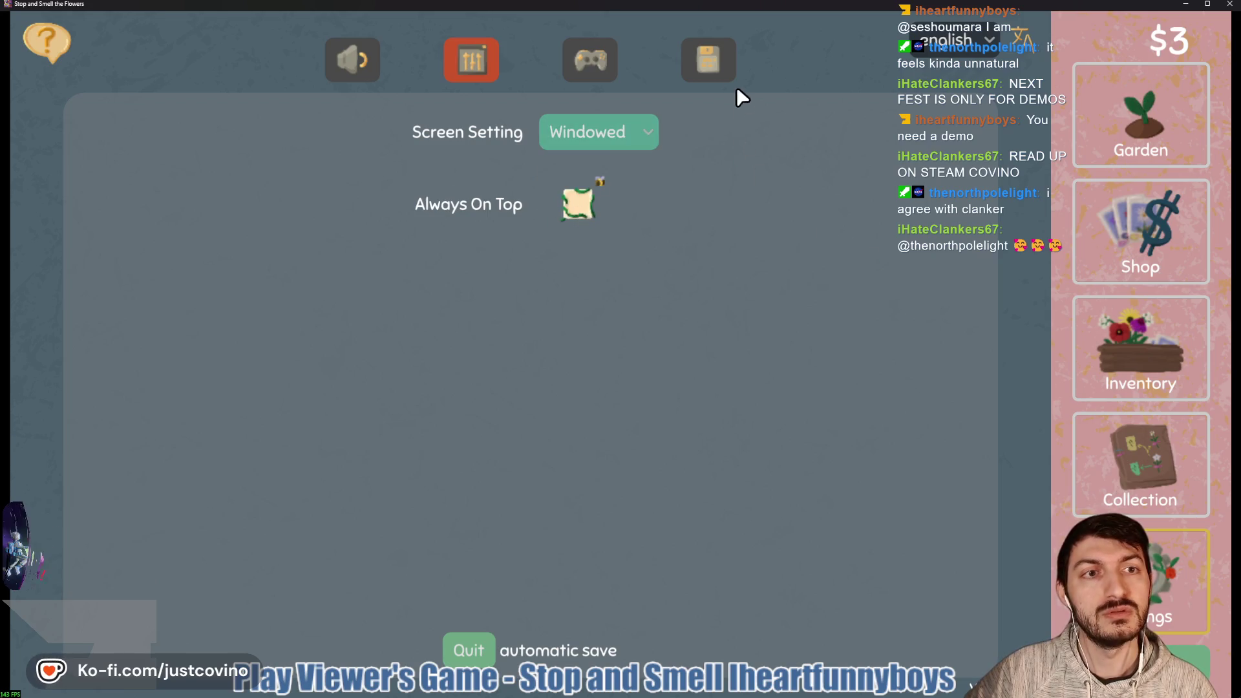
pyautogui.click(685, 55)
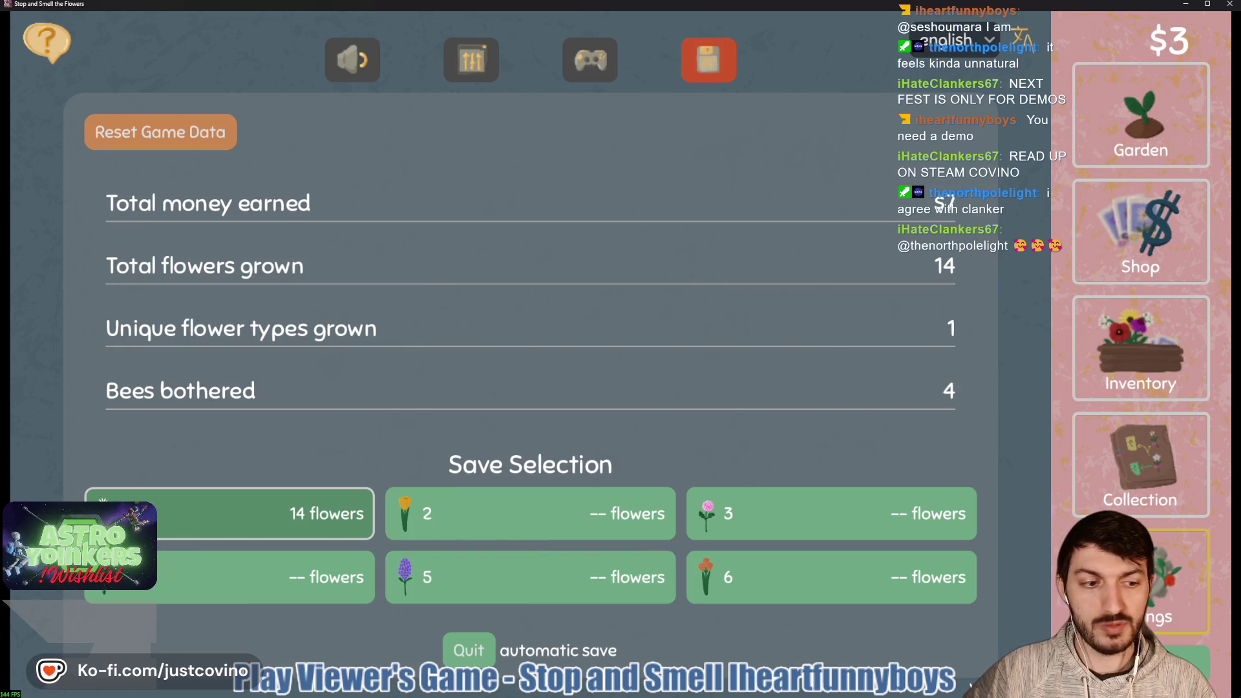
pyautogui.click(1150, 122)
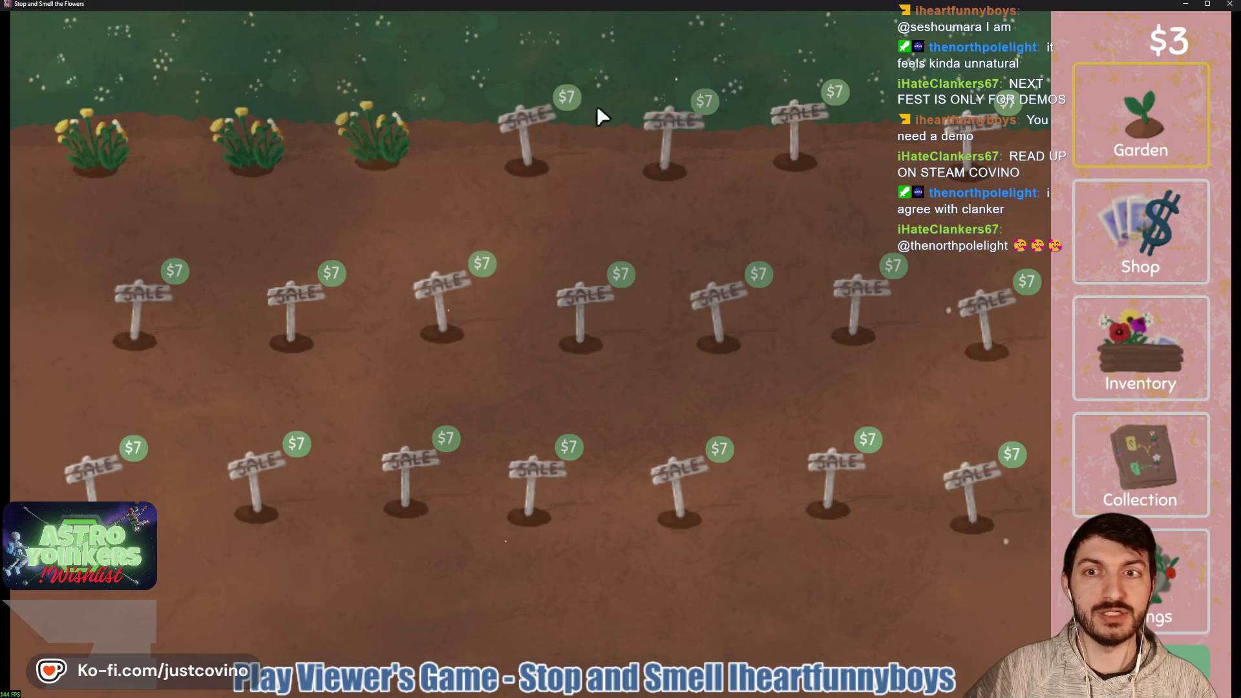
# Plant the seed packet in the three empty top-left plots.
pyautogui.click(1136, 386)
pyautogui.click(1099, 155)
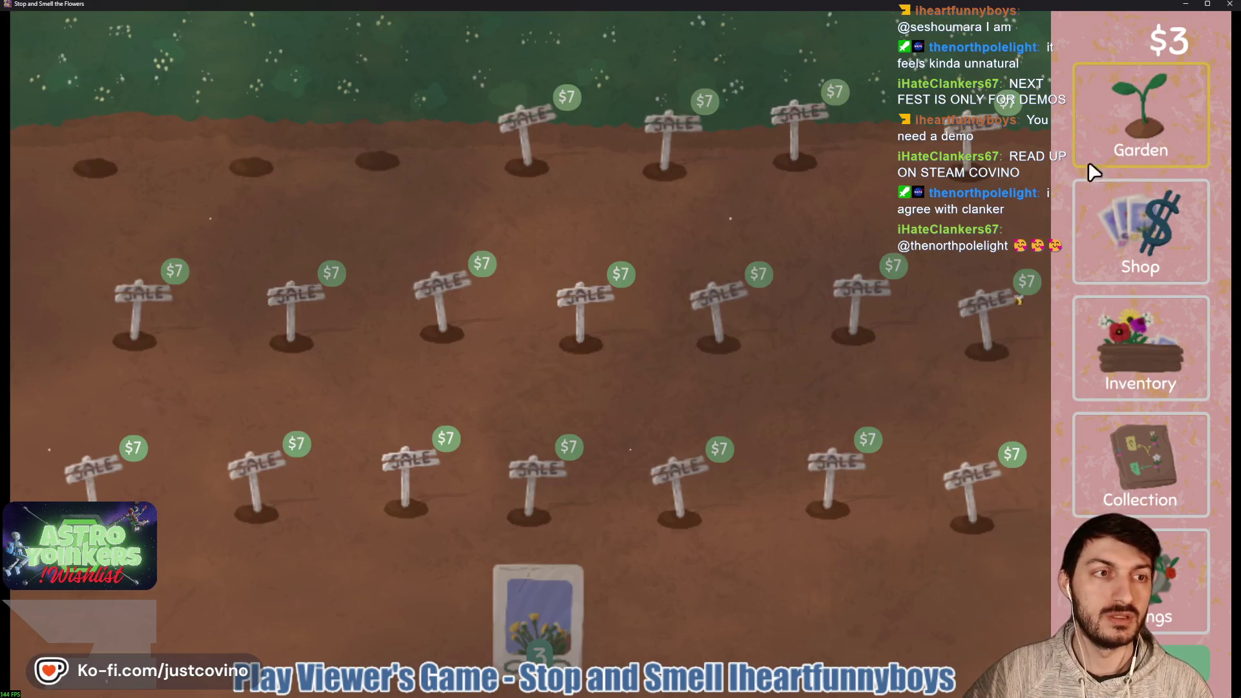
pyautogui.click(540, 569)
pyautogui.click(376, 160)
pyautogui.click(232, 168)
pyautogui.click(101, 168)
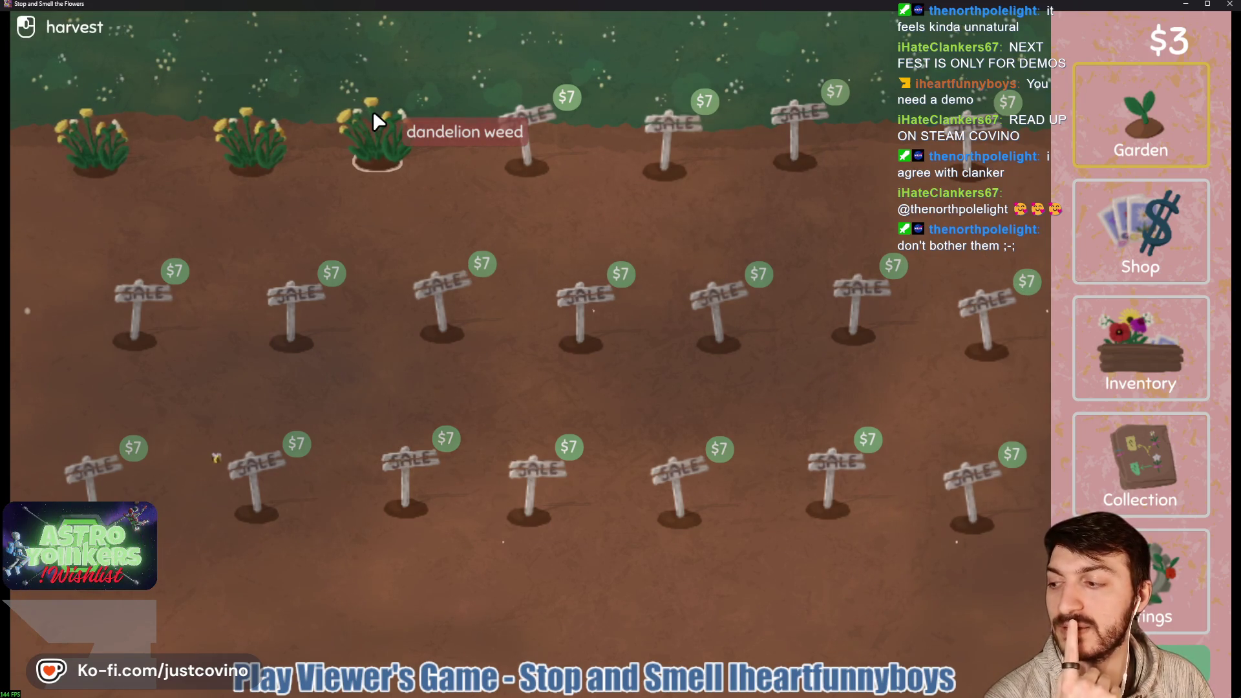
# Harvest the three grown dandelions and turn one into seeds.
pyautogui.click(373, 126)
pyautogui.click(248, 136)
pyautogui.click(97, 136)
pyautogui.click(1141, 349)
pyautogui.click(459, 129)
pyautogui.click(222, 236)
# Replant the new seed packet in the three top-left plots.
pyautogui.click(1141, 115)
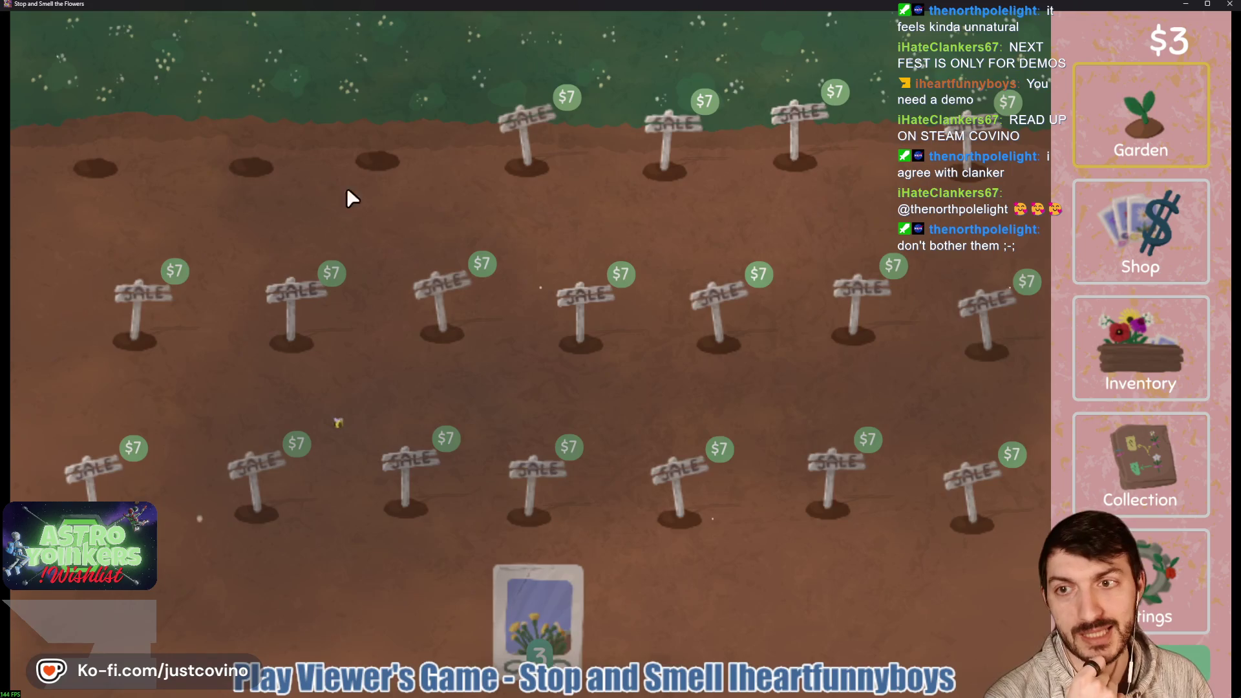
pyautogui.click(543, 593)
pyautogui.click(378, 163)
pyautogui.click(251, 167)
pyautogui.click(97, 166)
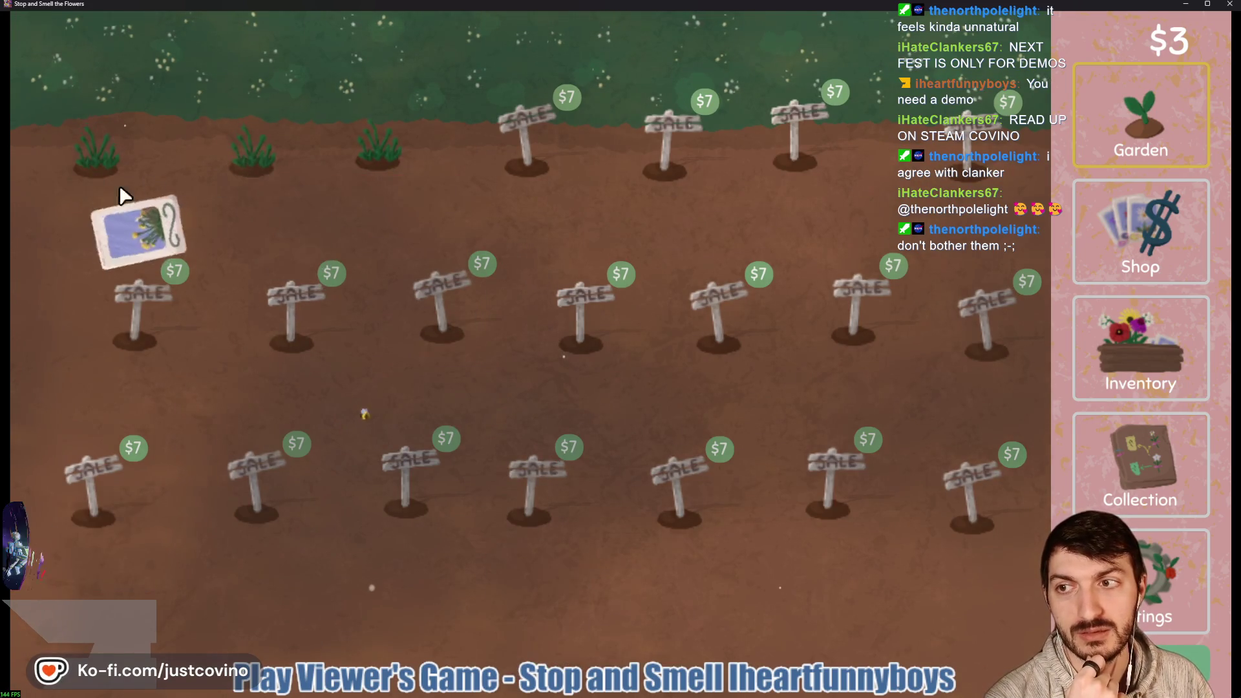